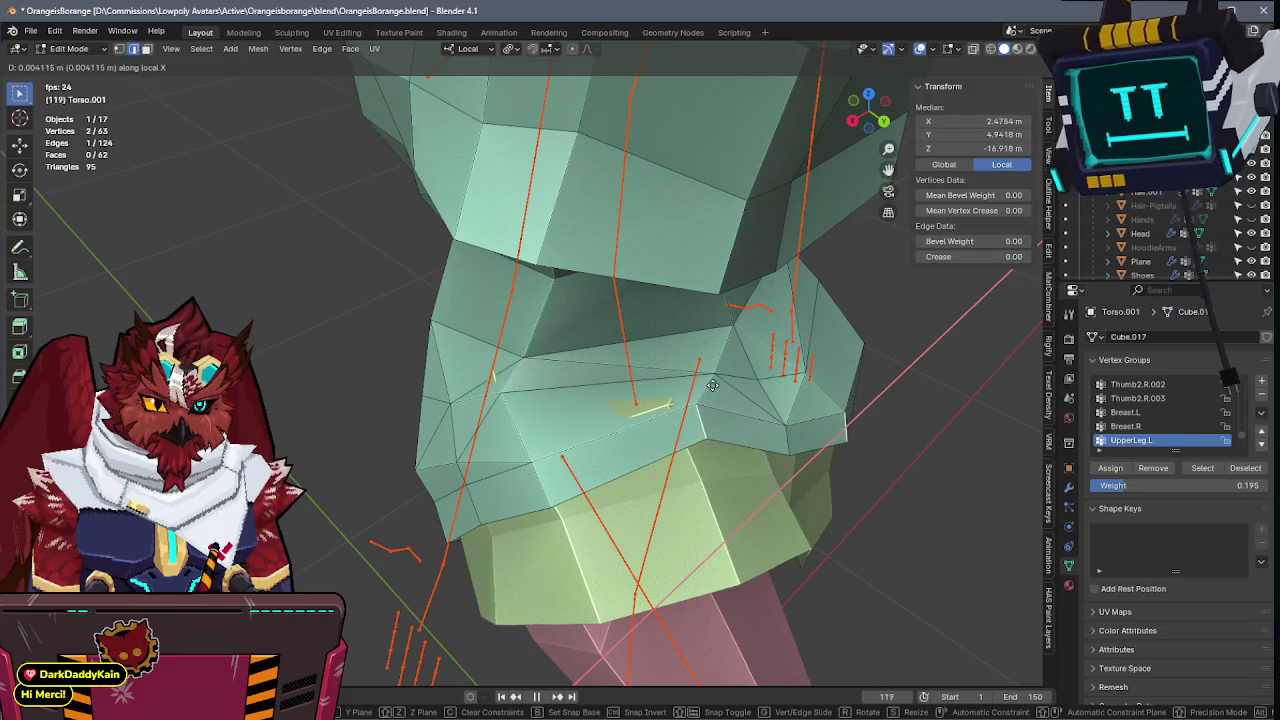
- Nudge the torso's hip-edge vertices along local Y in Edit Mode
{"action": "left_click", "coordinate": [806, 389]}
{"action": "middle_click_drag", "start_coordinate": [806, 389], "coordinate": [824, 353]}
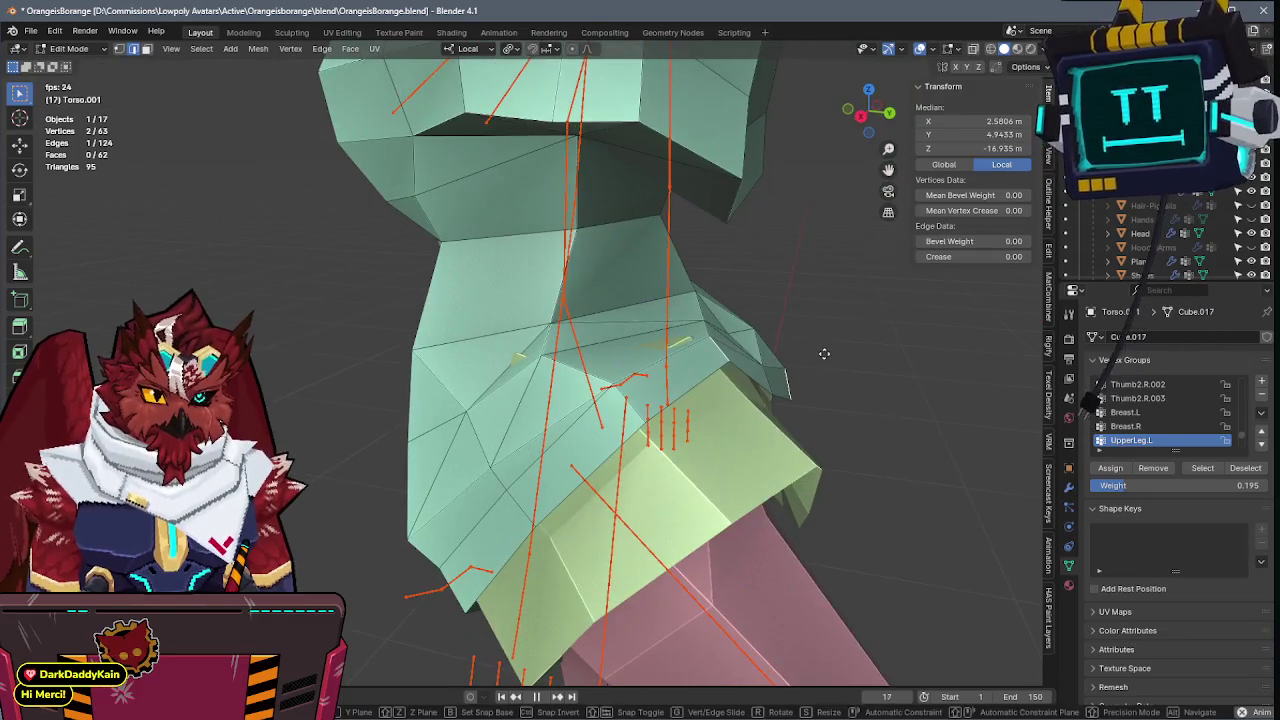
{"action": "left_click", "coordinate": [815, 341]}
{"action": "key", "text": "KP_5"}
{"action": "key", "text": "g"}
{"action": "left_click", "coordinate": [809, 289]}
{"action": "left_click", "coordinate": [670, 313]}
{"action": "key", "text": "KP_5"}
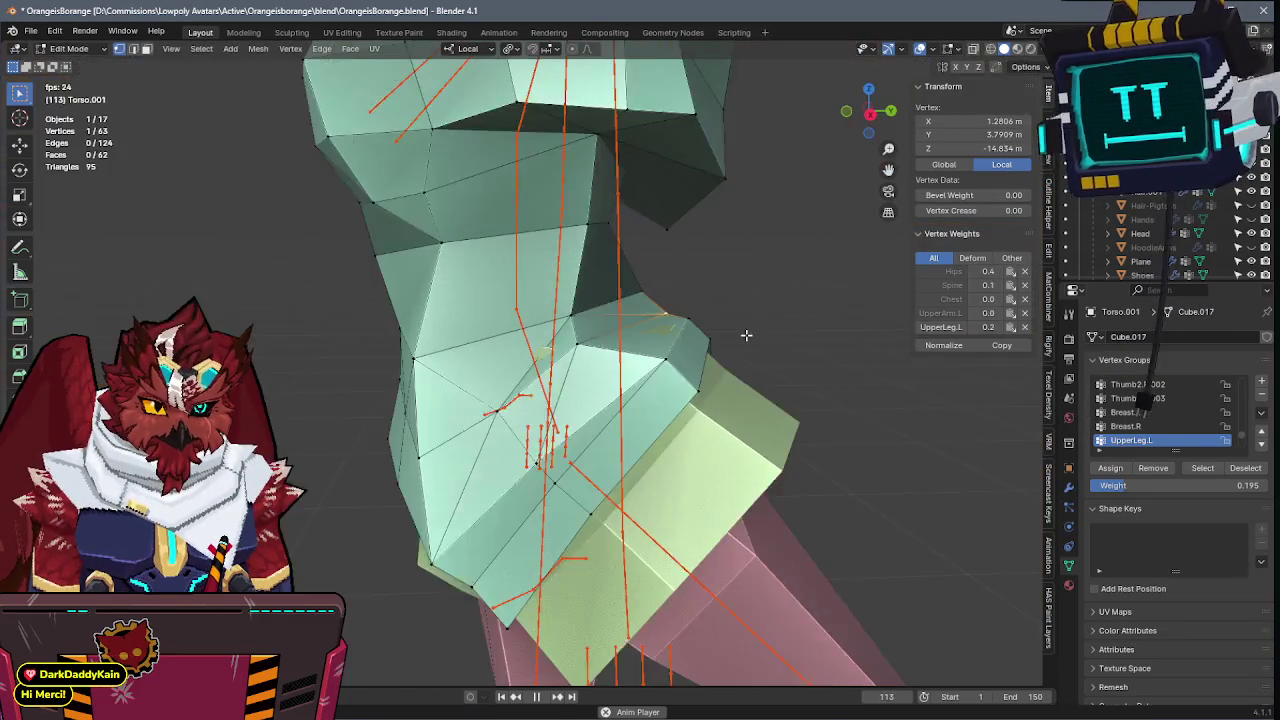
{"action": "key", "text": "g"}
{"action": "middle_click_drag", "start_coordinate": [763, 303], "coordinate": [581, 321]}
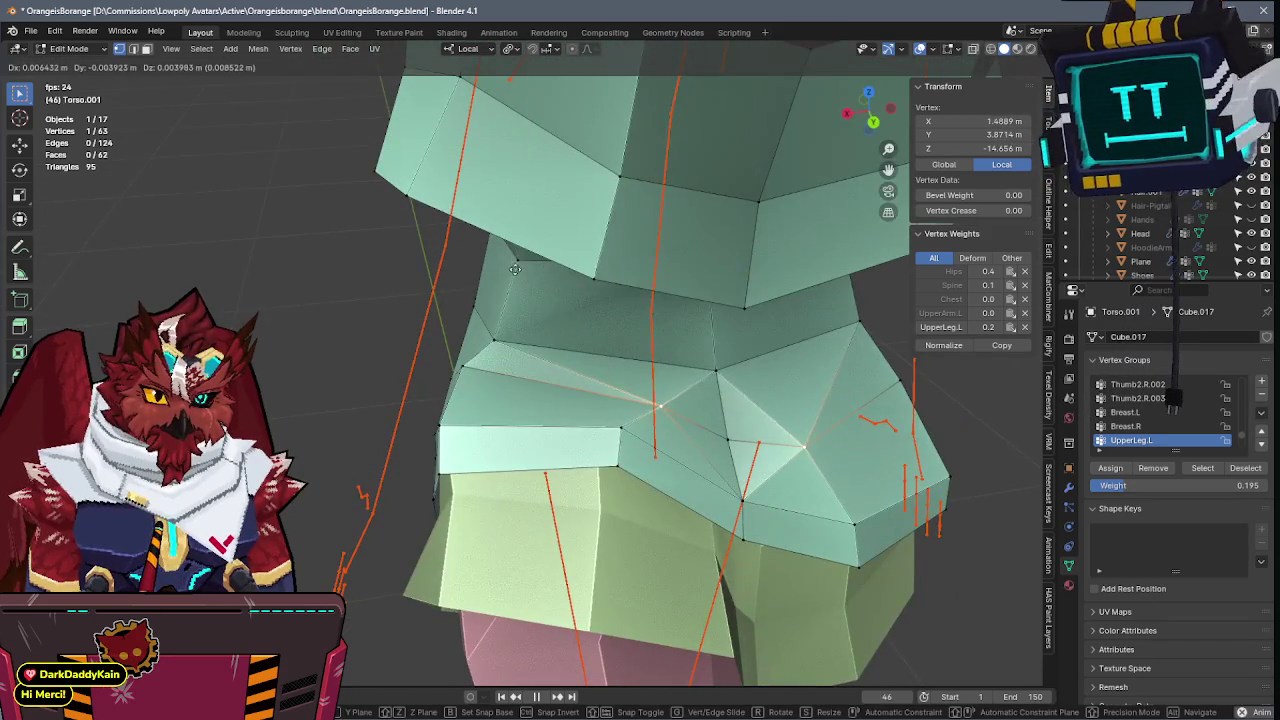
{"action": "left_click", "coordinate": [515, 269]}
- Move two hip vertices along local X and save the file
{"action": "mouse_move", "coordinate": [580, 309]}
{"action": "middle_mouse_down"}
{"action": "mouse_move", "coordinate": [653, 293]}
{"action": "mouse_move", "coordinate": [578, 297]}
{"action": "mouse_move", "coordinate": [600, 315]}
{"action": "middle_mouse_up"}
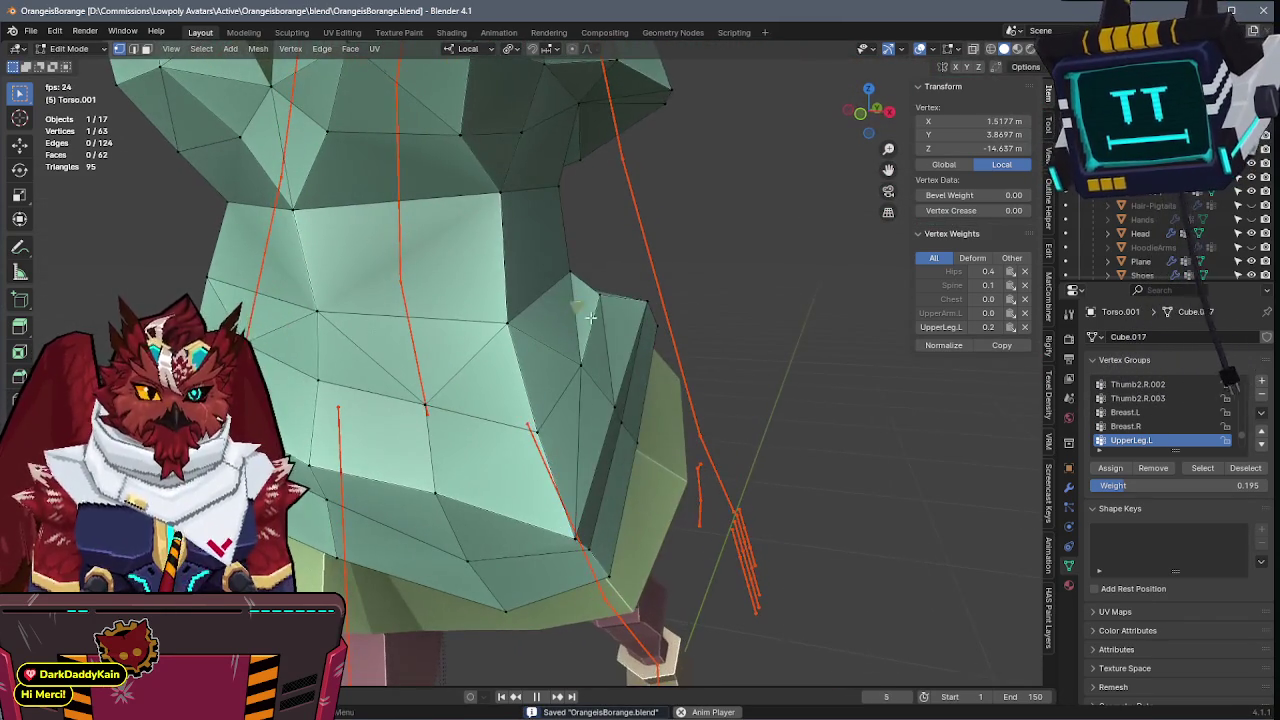
{"action": "left_click", "coordinate": [600, 315], "text": "shift"}
{"action": "key", "text": "g"}
{"action": "key", "text": "x"}
{"action": "left_click", "coordinate": [613, 315]}
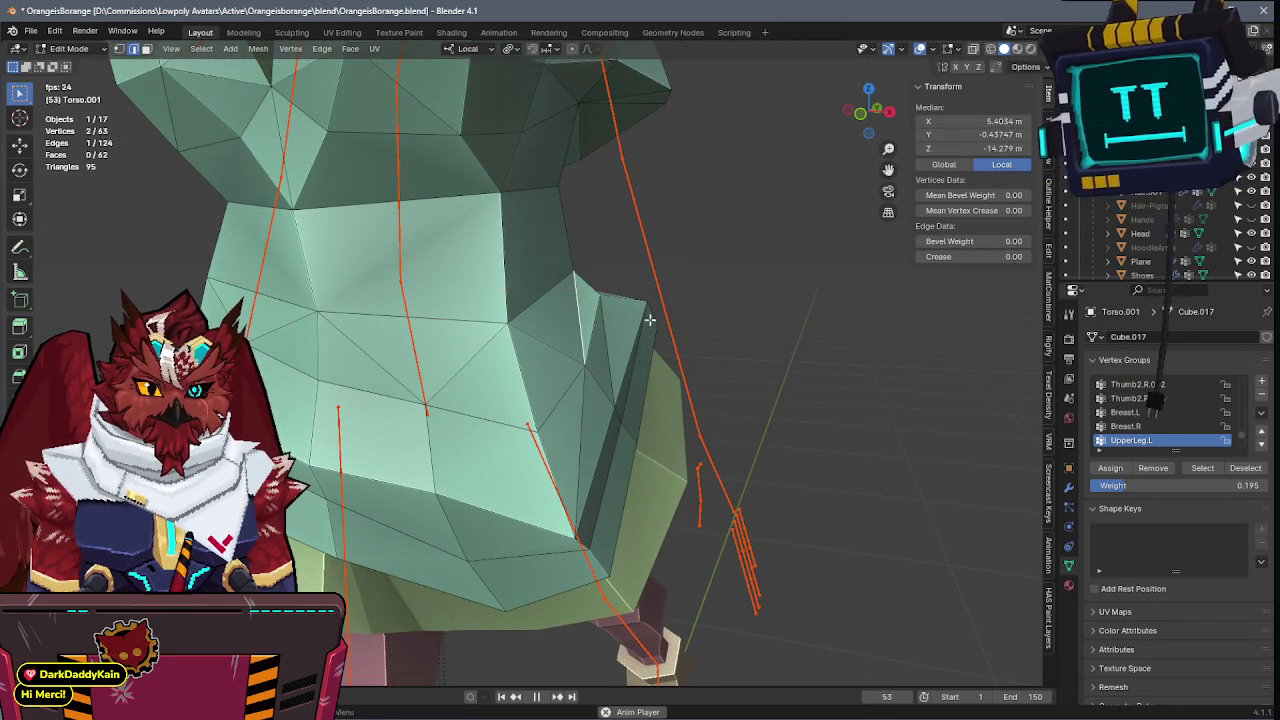
{"action": "middle_click_drag", "start_coordinate": [613, 315], "coordinate": [465, 343]}
{"action": "key", "text": "ctrl+s"}
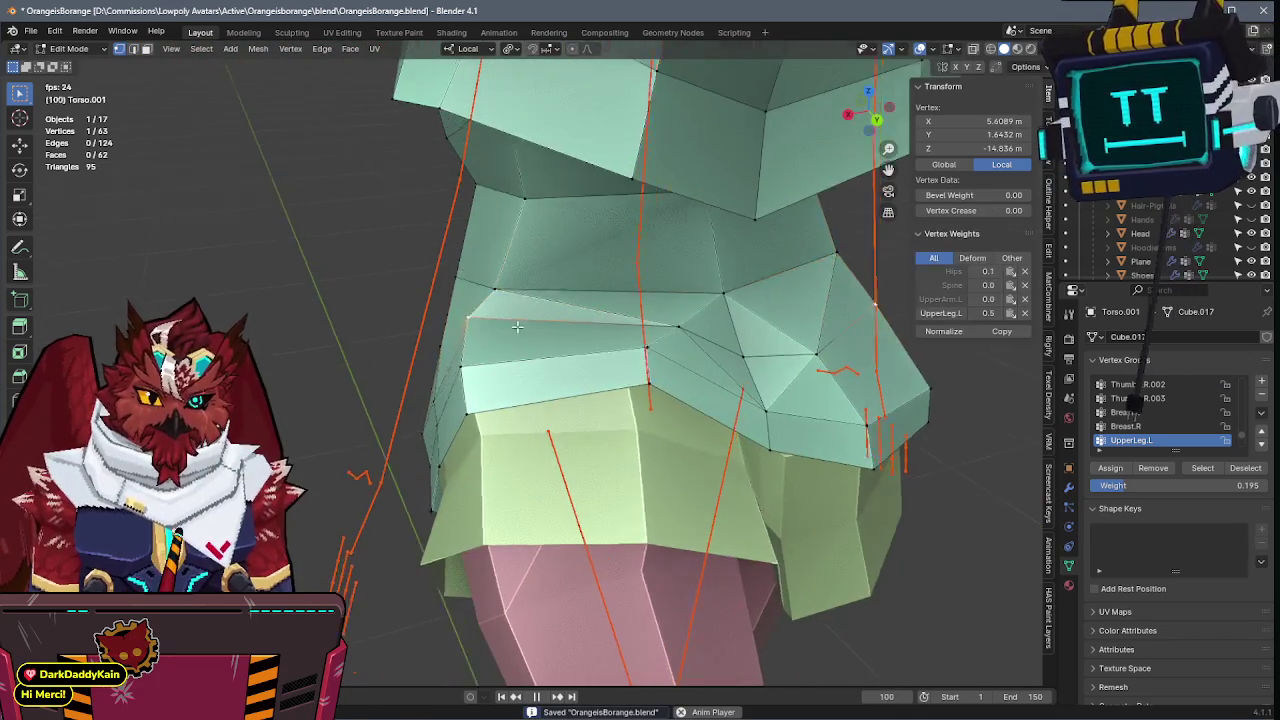
- In Weight Paint, rotate UpperLeg.L on local X and Z to test the torso weighting
{"action": "key", "text": "ctrl+Tab"}
{"action": "left_click", "coordinate": [486, 249]}
{"action": "middle_click_drag", "start_coordinate": [585, 450], "coordinate": [600, 440]}
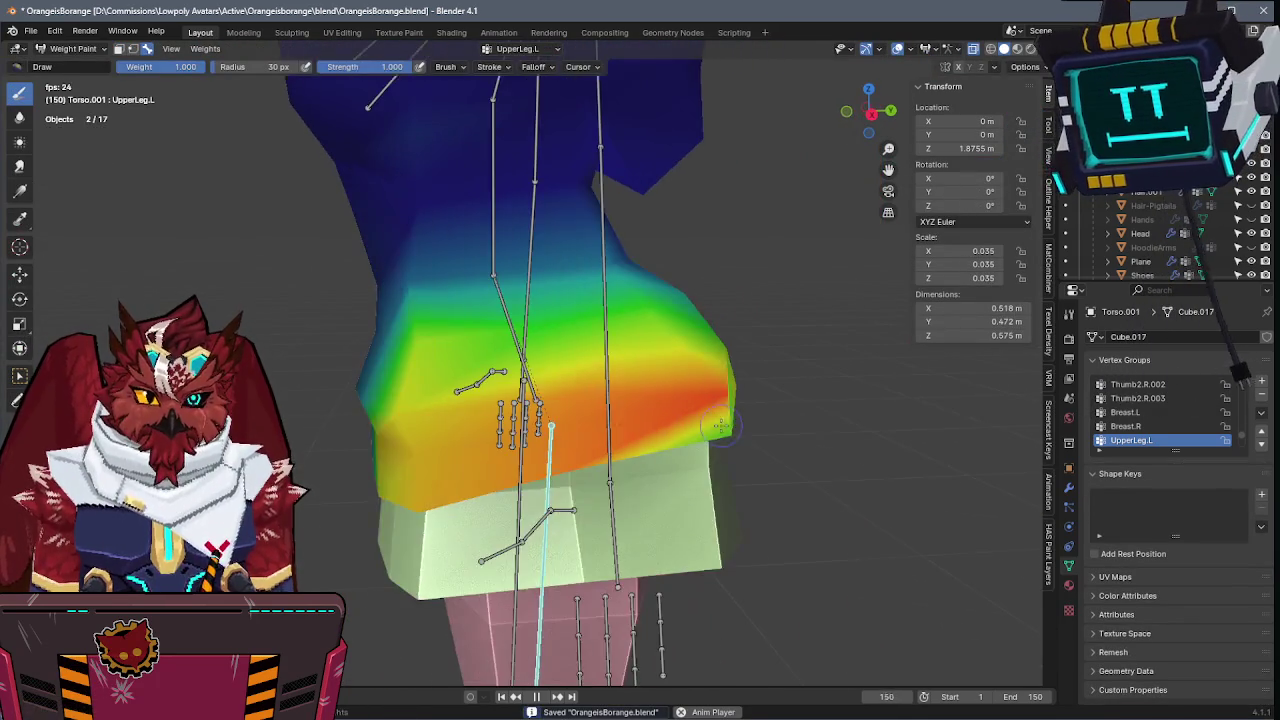
{"action": "key", "text": "r"}
{"action": "key", "text": "x"}
{"action": "key", "text": "x"}
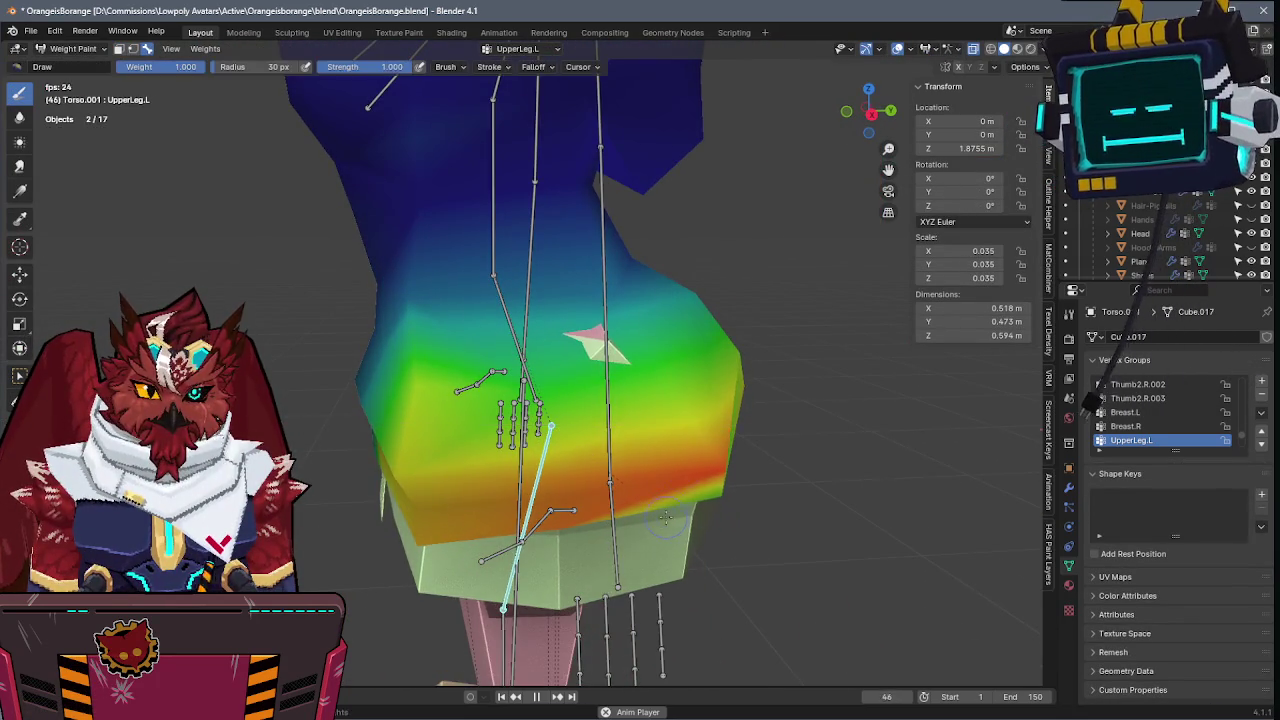
{"action": "left_click", "coordinate": [667, 520]}
{"action": "middle_click_drag", "start_coordinate": [667, 520], "coordinate": [806, 437]}
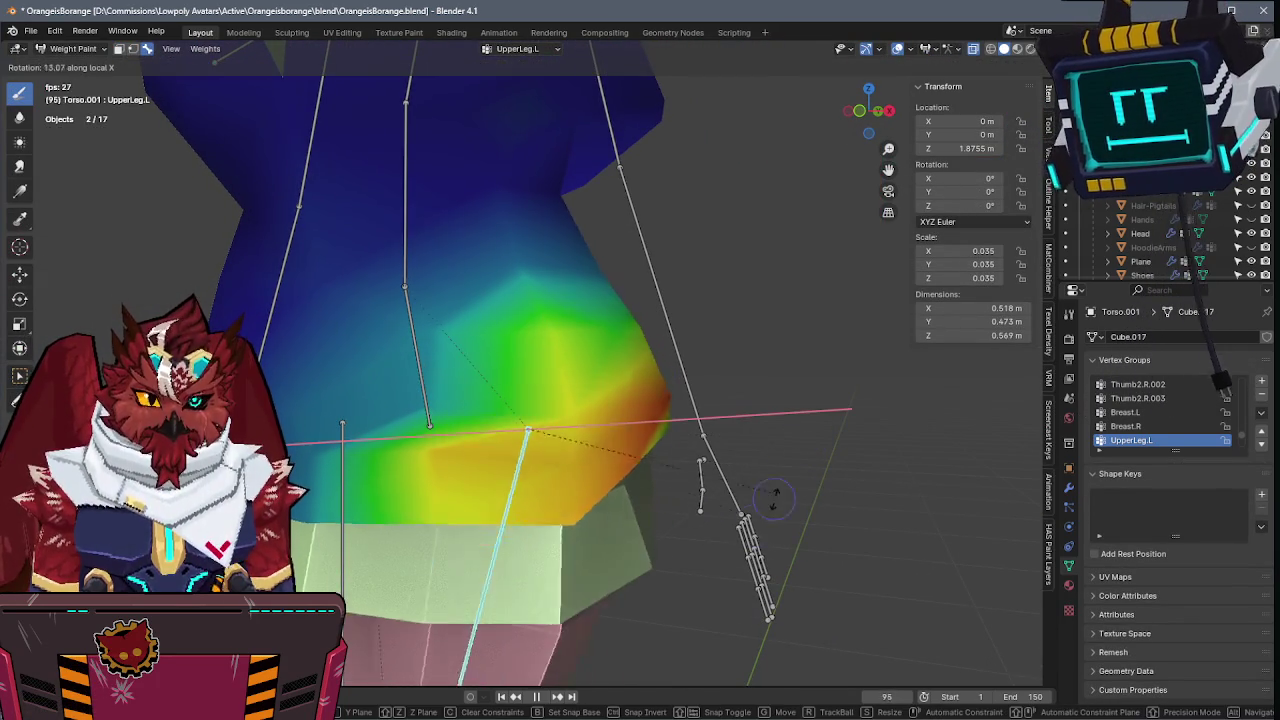
{"action": "key", "text": "x"}
{"action": "key", "text": "x"}
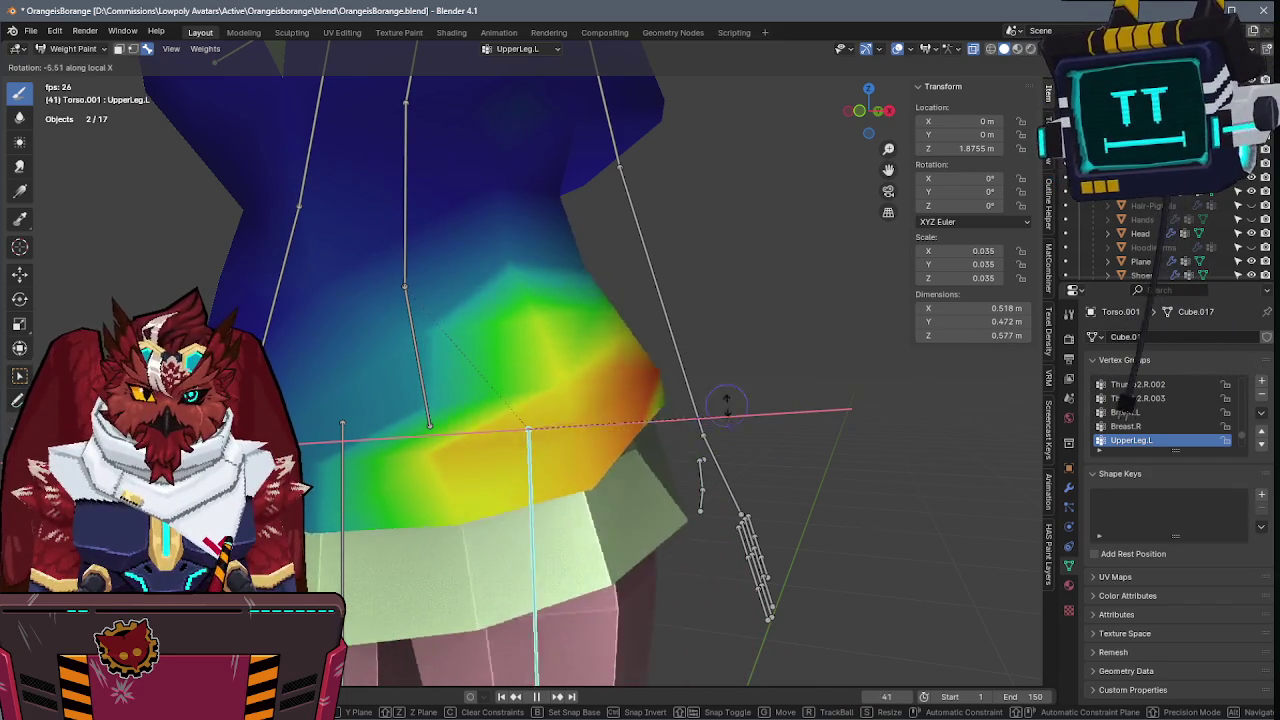
{"action": "left_click", "coordinate": [770, 274]}
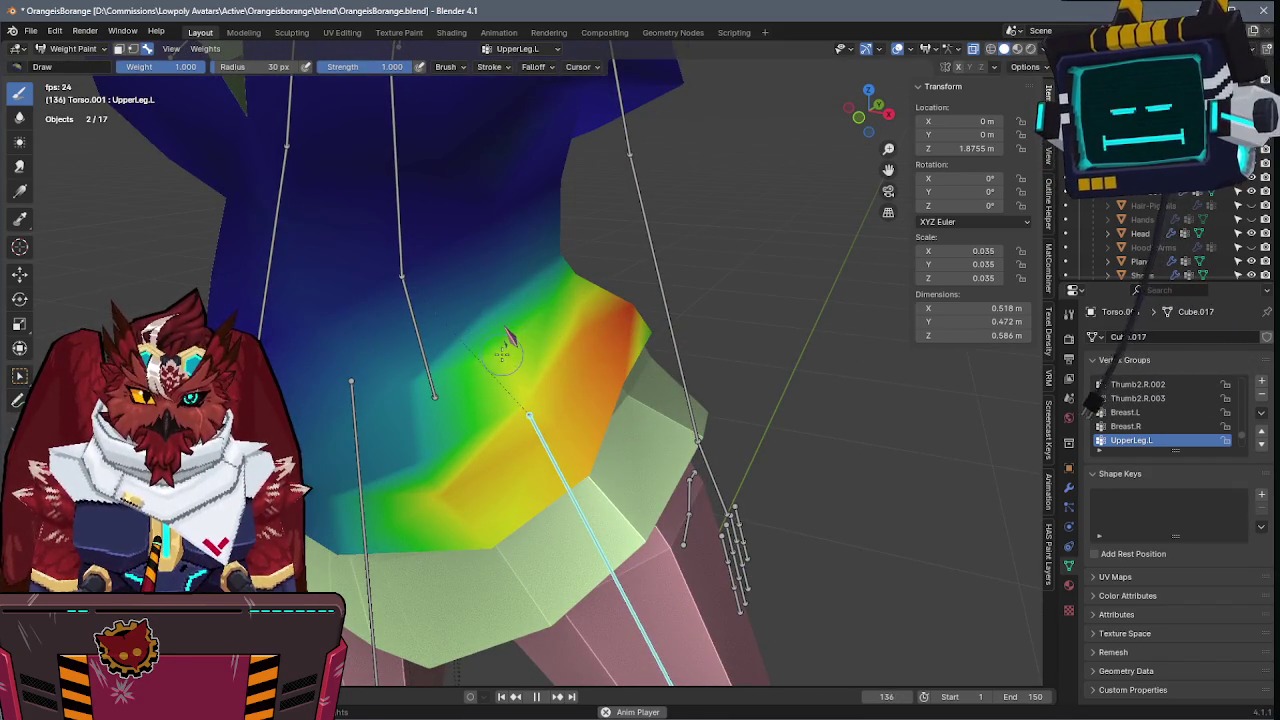
{"action": "key", "text": "r"}
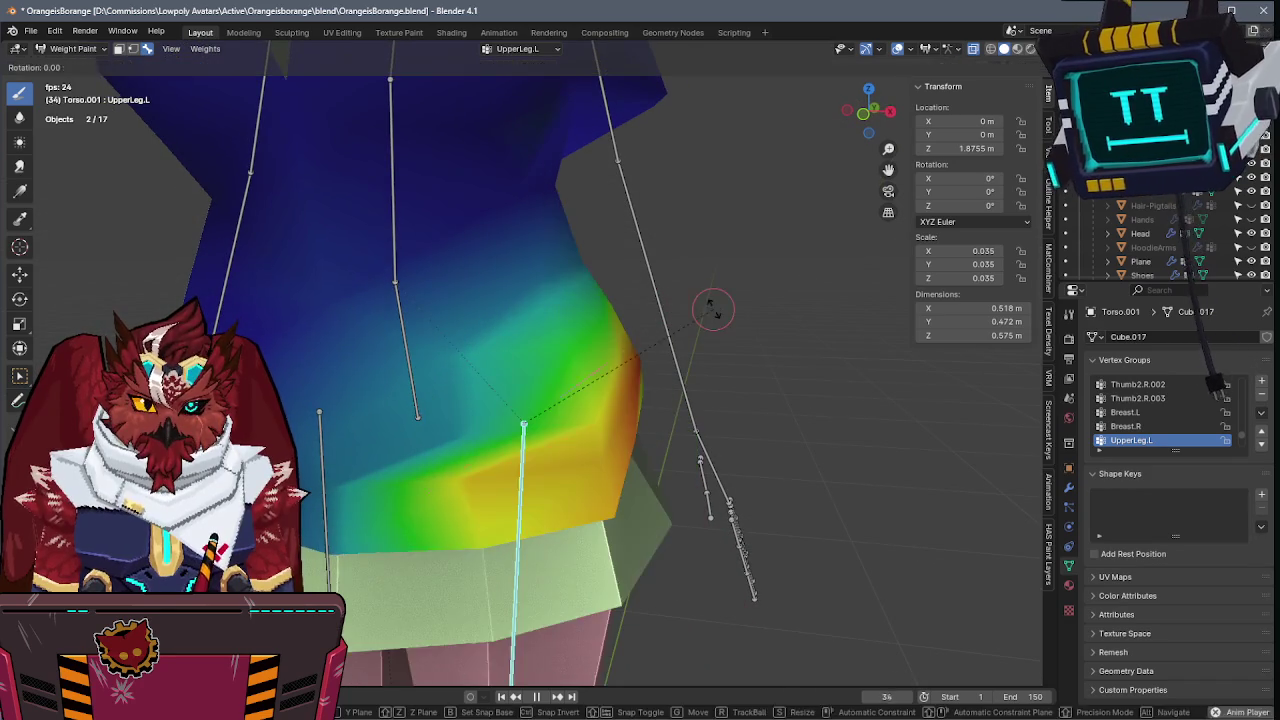
{"action": "key", "text": "z"}
{"action": "key", "text": "z"}
{"action": "left_click", "coordinate": [620, 443]}
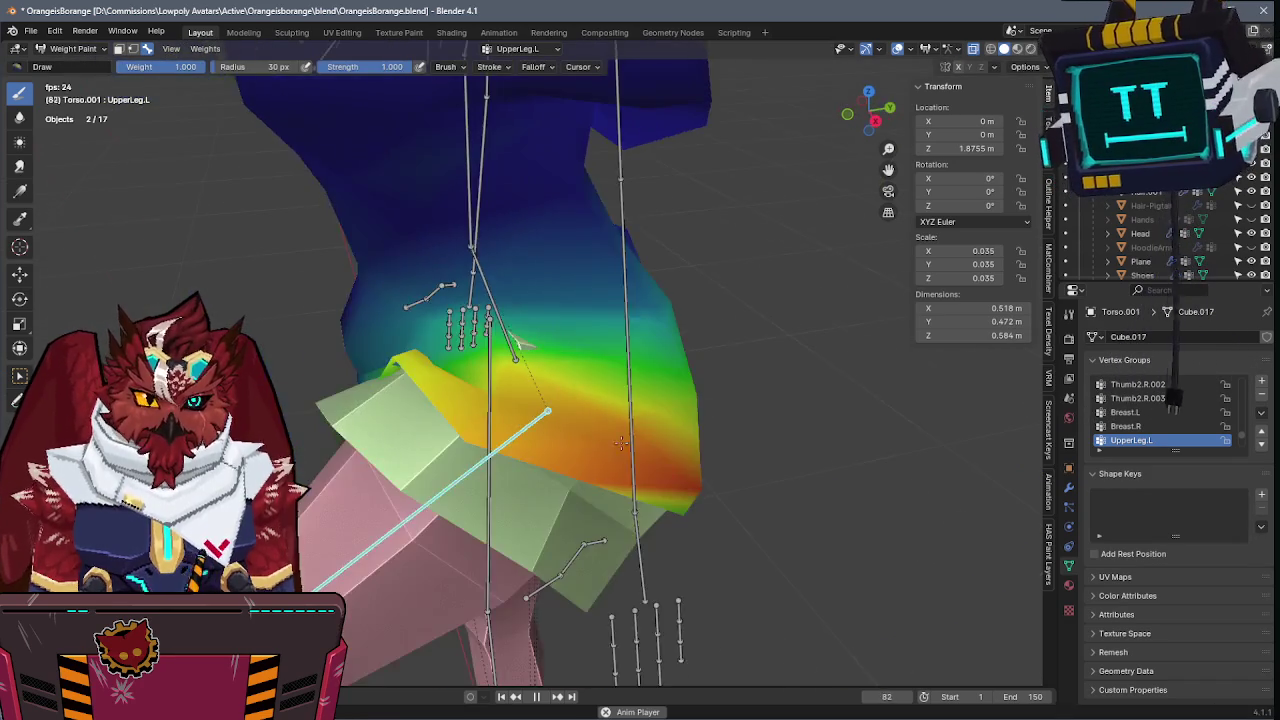
- Toggle back into Weight Paint and rotate UpperLeg.L on local Z to test the skirt
{"action": "key", "text": "Tab"}
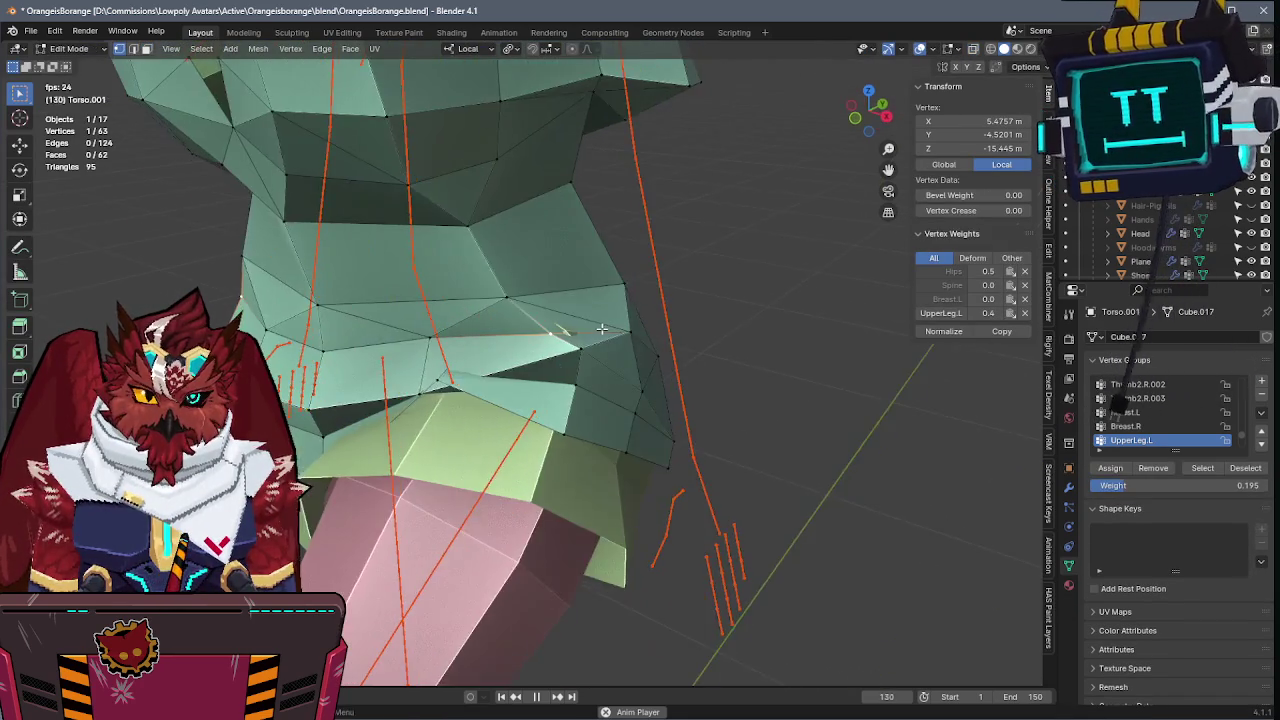
{"action": "key", "text": "ctrl+Tab"}
{"action": "key", "text": "7"}
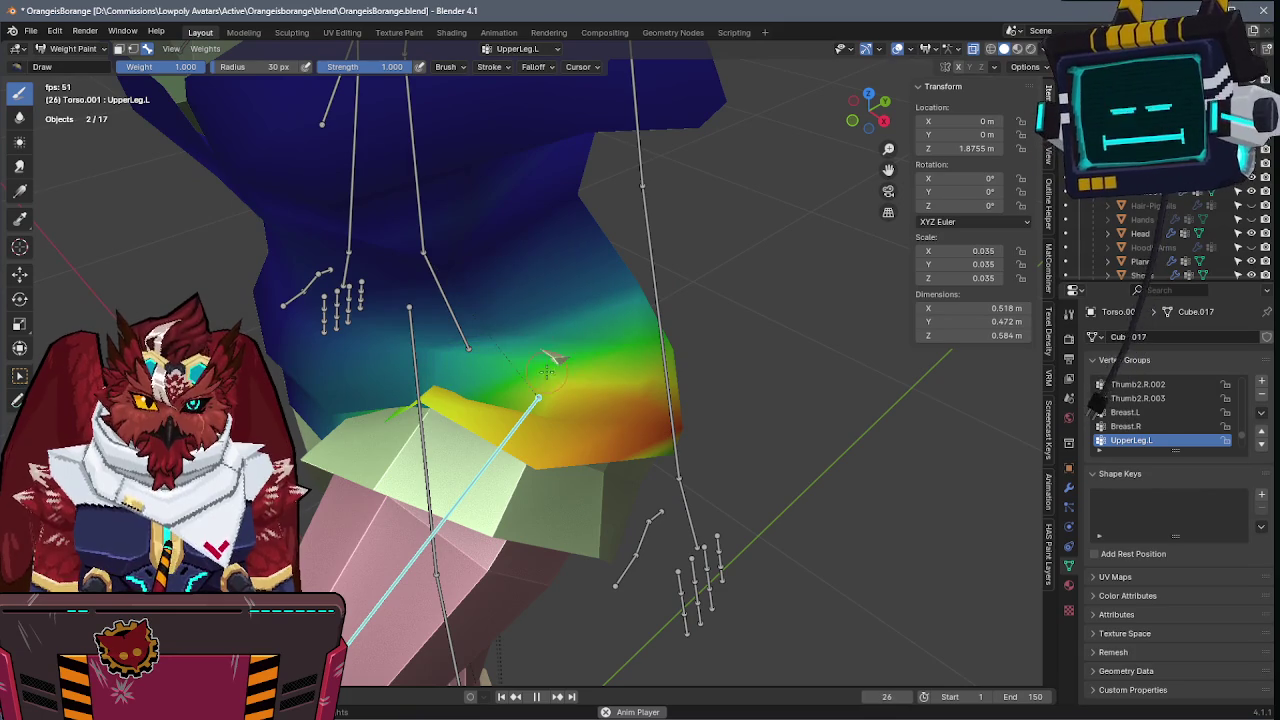
{"action": "key", "text": "Tab"}
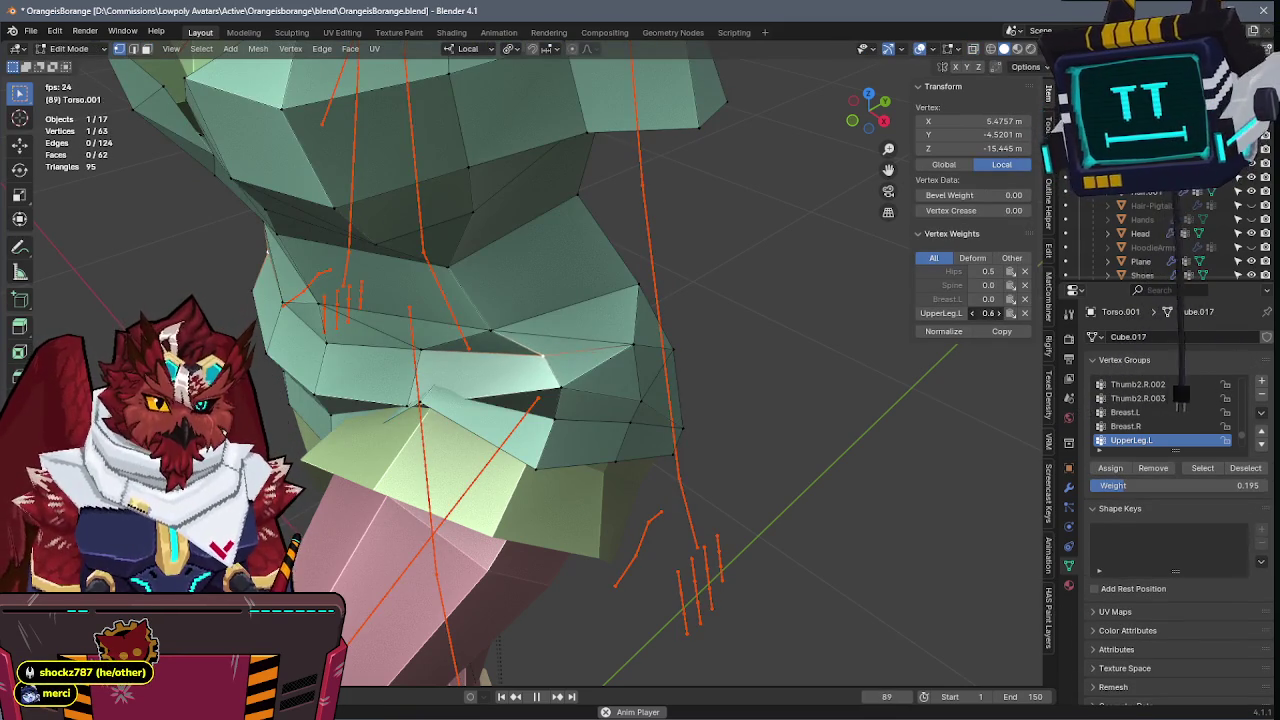
{"action": "middle_click_drag", "start_coordinate": [620, 380], "coordinate": [569, 349]}
{"action": "left_click", "coordinate": [544, 316]}
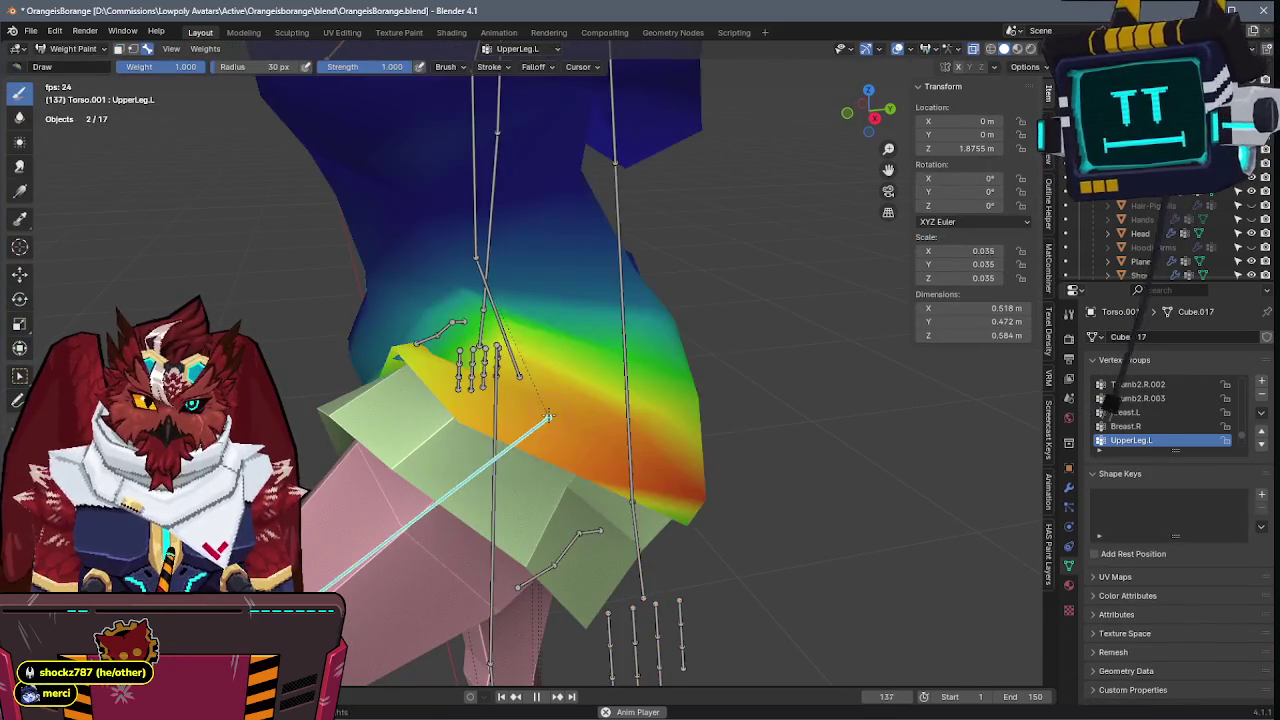
{"action": "key", "text": "r"}
{"action": "key", "text": "z"}
{"action": "key", "text": "z"}
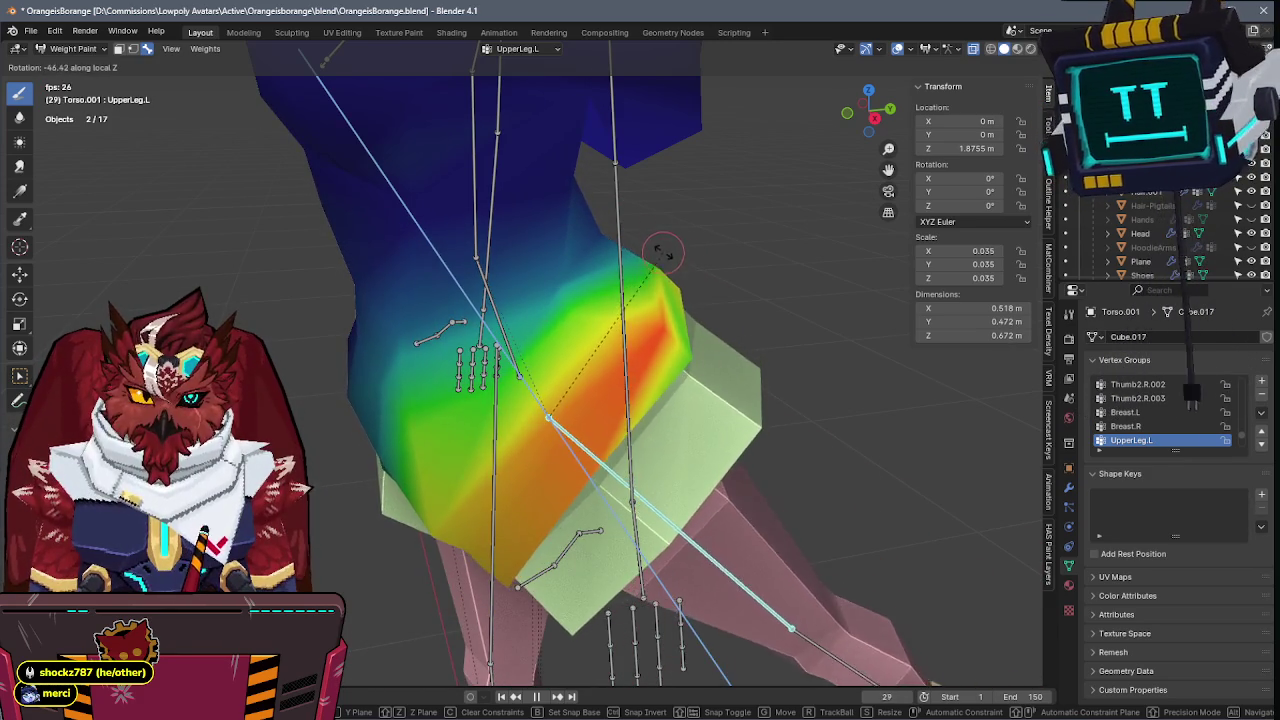
{"action": "left_click", "coordinate": [593, 556]}
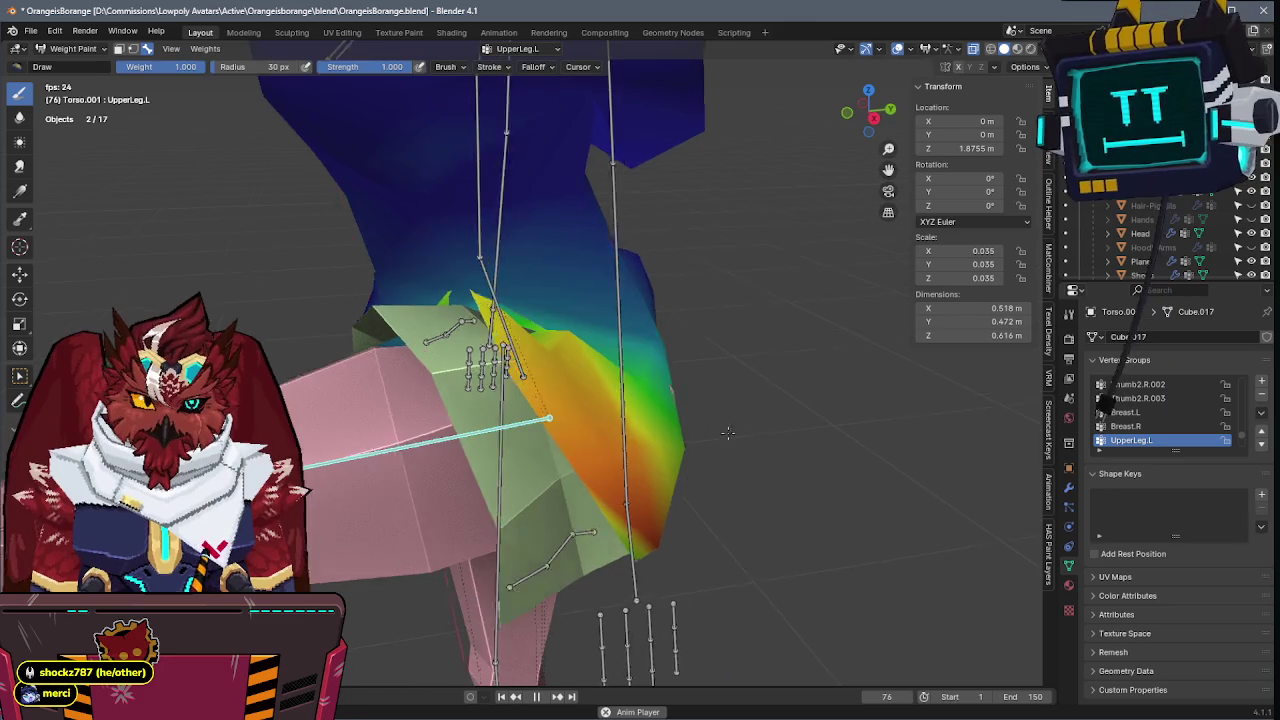
{"action": "middle_click_drag", "start_coordinate": [593, 556], "coordinate": [560, 345]}
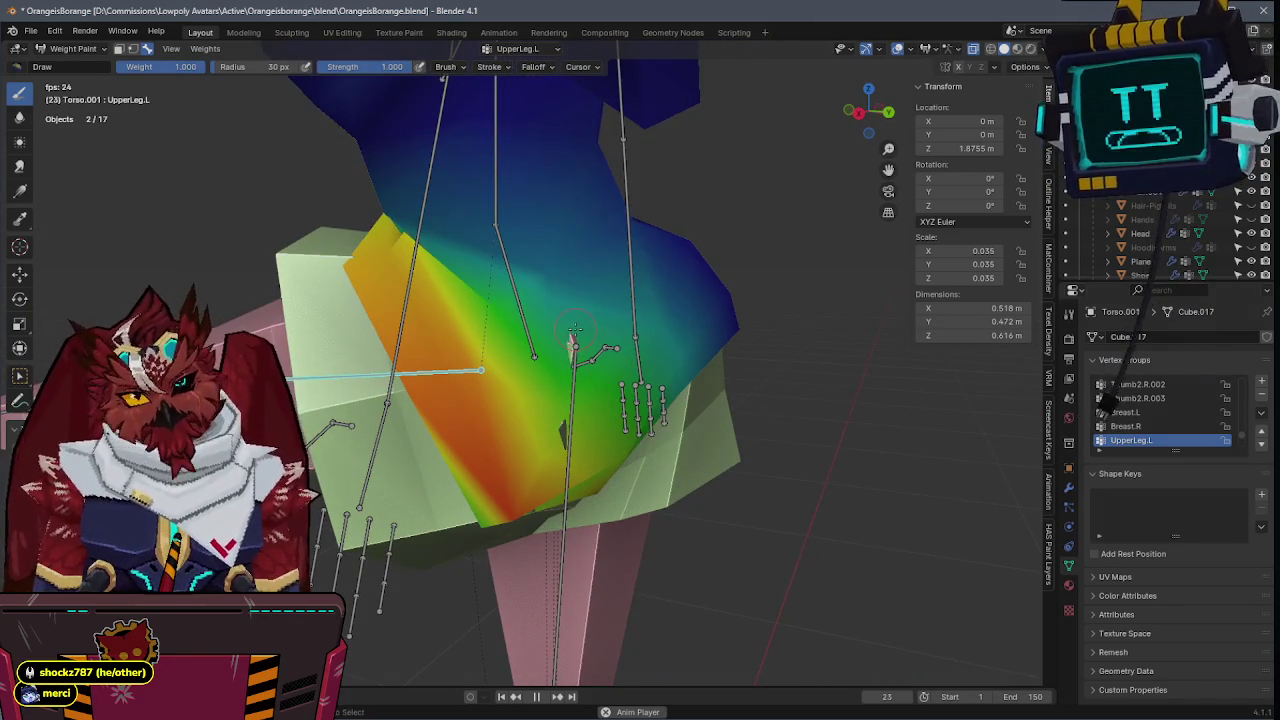
- Save, zoom out to the whole model and return to Object Mode
{"action": "key", "text": "ctrl+s"}
{"action": "scroll", "coordinate": [600, 330], "scroll_direction": "down", "scroll_amount": 4}
{"action": "middle_click_drag", "start_coordinate": [600, 330], "coordinate": [649, 330]}
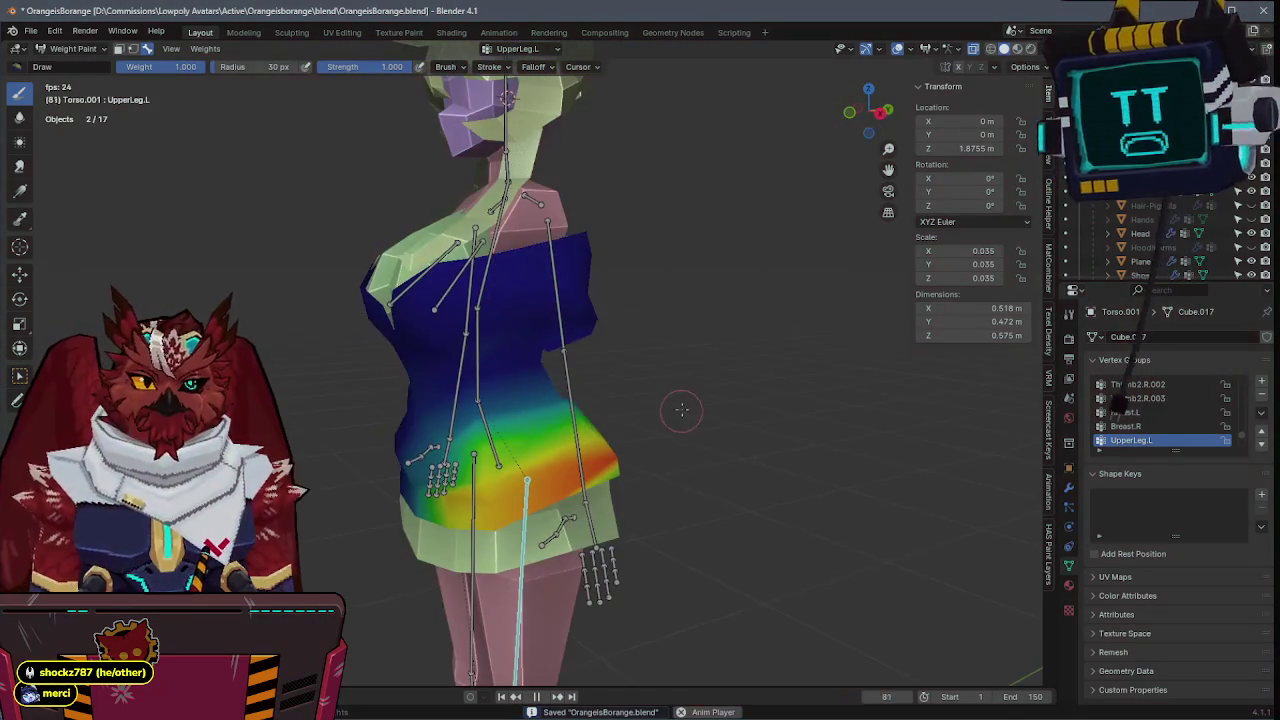
{"action": "key", "text": "ctrl+Tab"}
{"action": "left_click", "coordinate": [605, 400]}
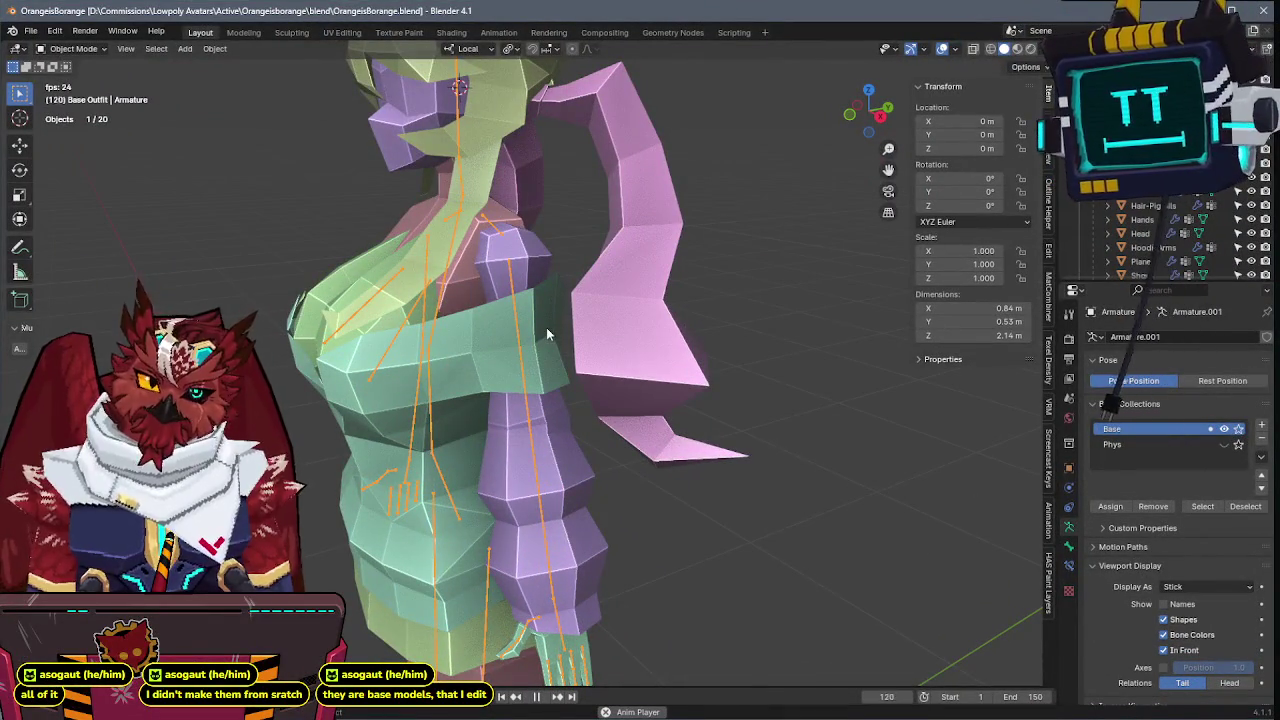
{"action": "key", "text": "ctrl+s"}
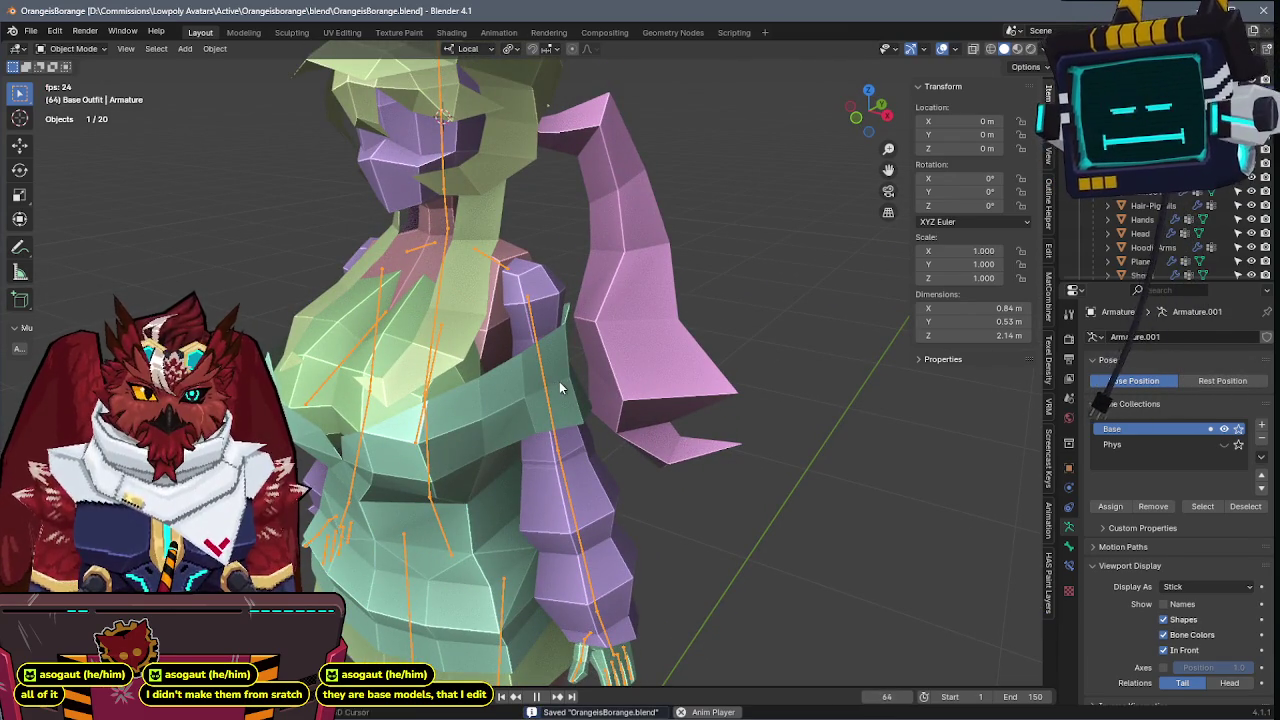
- Show the outfit's UpperLeg.L weights in Weight Paint with HoodieArms hidden
{"action": "left_click", "coordinate": [555, 382], "text": "shift"}
{"action": "key", "text": "ctrl+Tab"}
{"action": "left_click", "coordinate": [460, 333]}
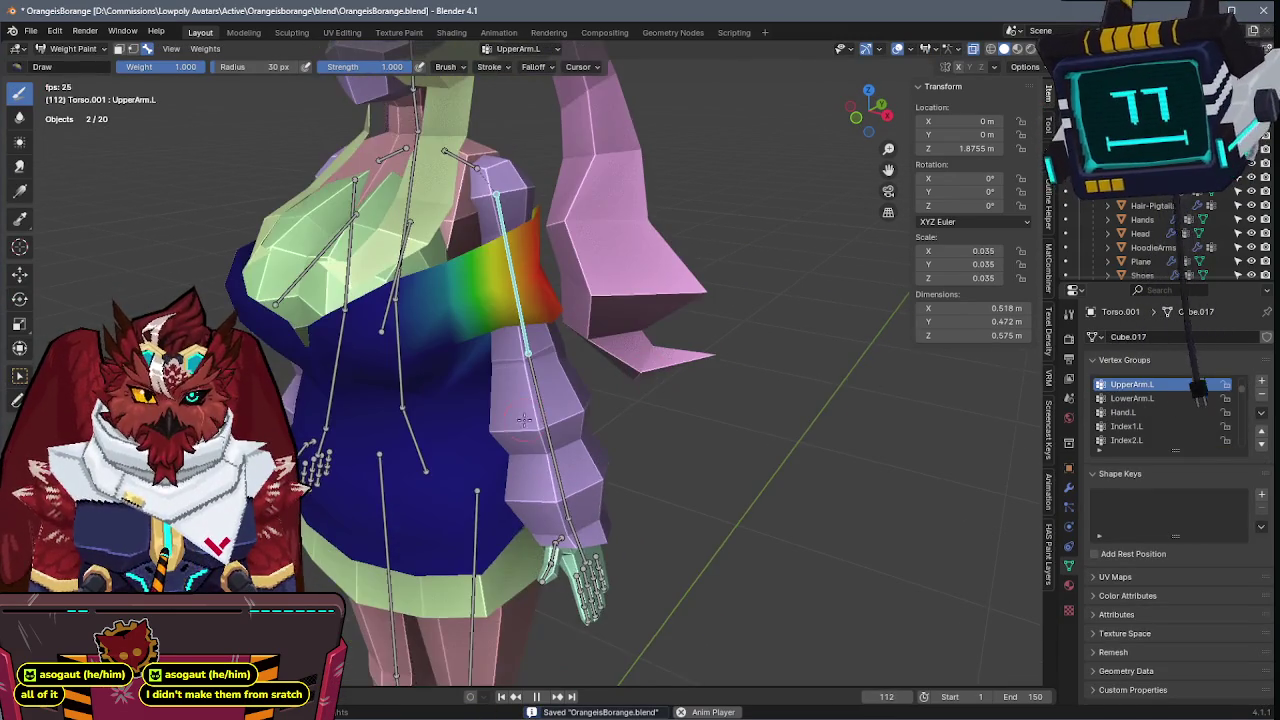
{"action": "scroll", "coordinate": [531, 408], "scroll_direction": "up", "scroll_amount": 2}
{"action": "scroll", "coordinate": [620, 480], "scroll_direction": "up", "scroll_amount": 2}
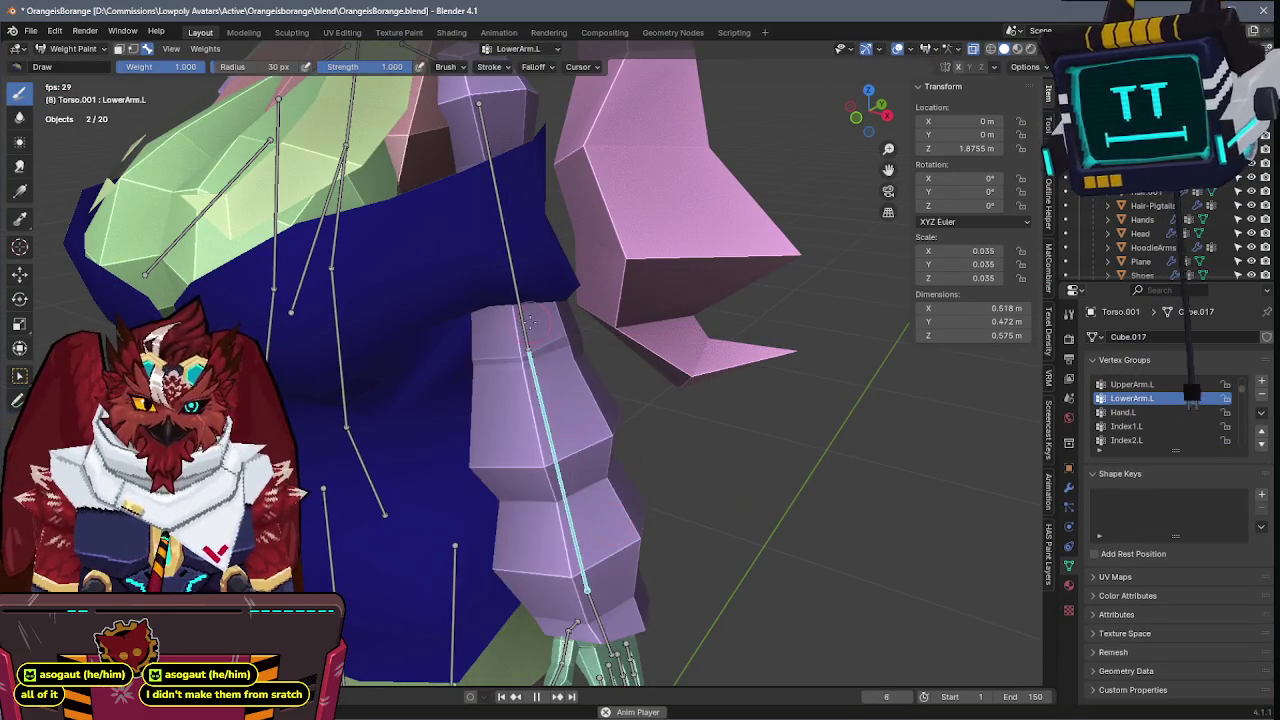
{"action": "left_click", "coordinate": [476, 580], "text": "ctrl"}
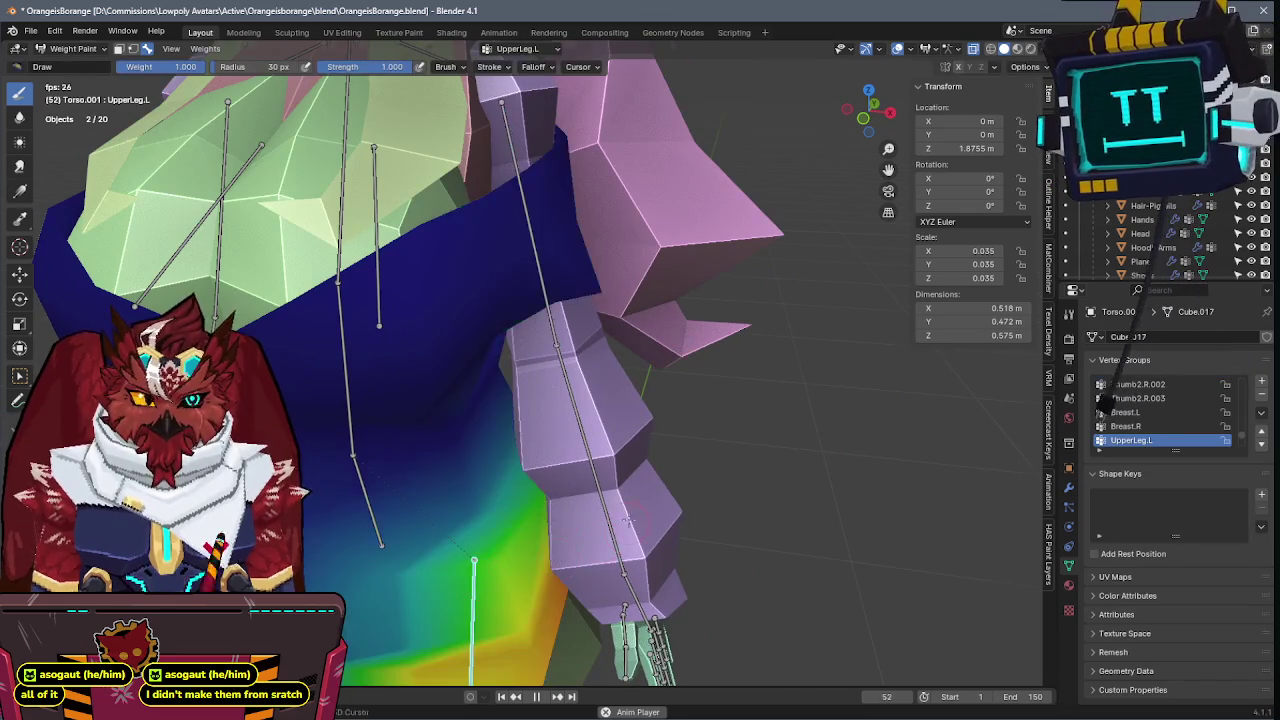
{"action": "left_click", "coordinate": [1252, 247]}
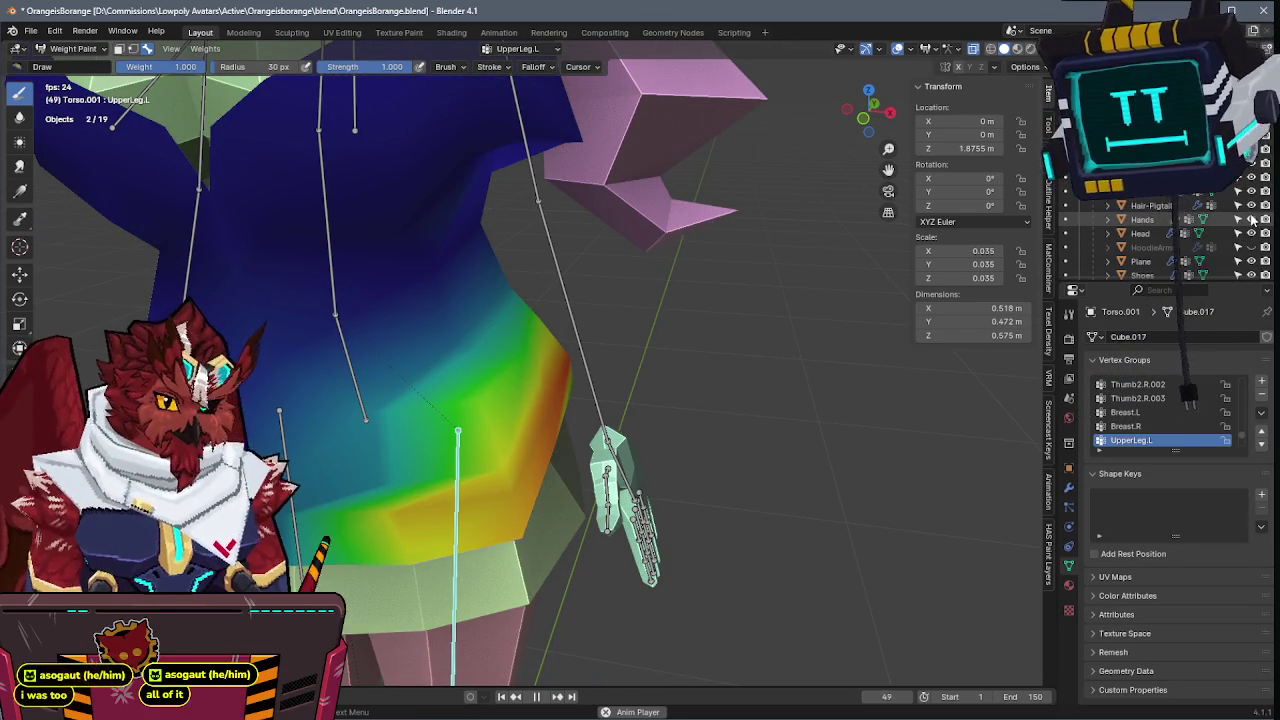
- Rotate UpperLeg.L on local Z and X to check how the dress deforms
{"action": "key", "text": "r"}
{"action": "key", "text": "z"}
{"action": "key", "text": "z"}
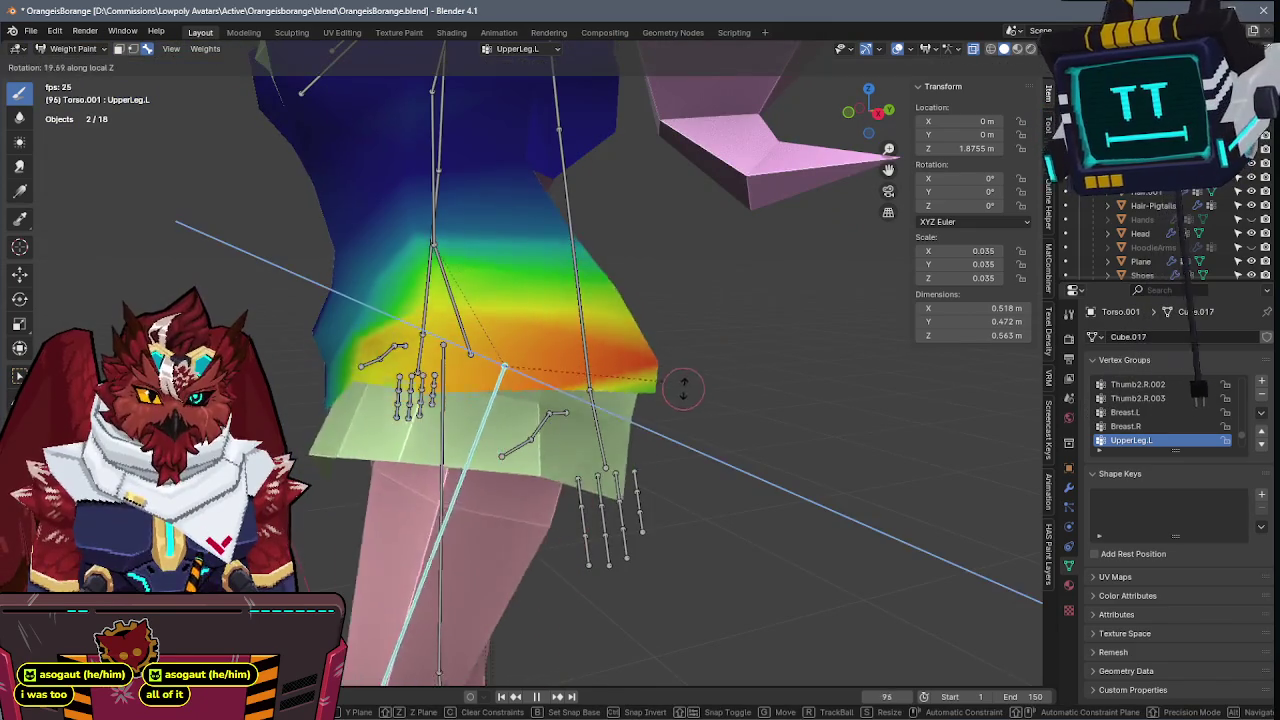
{"action": "right_click", "coordinate": [617, 482]}
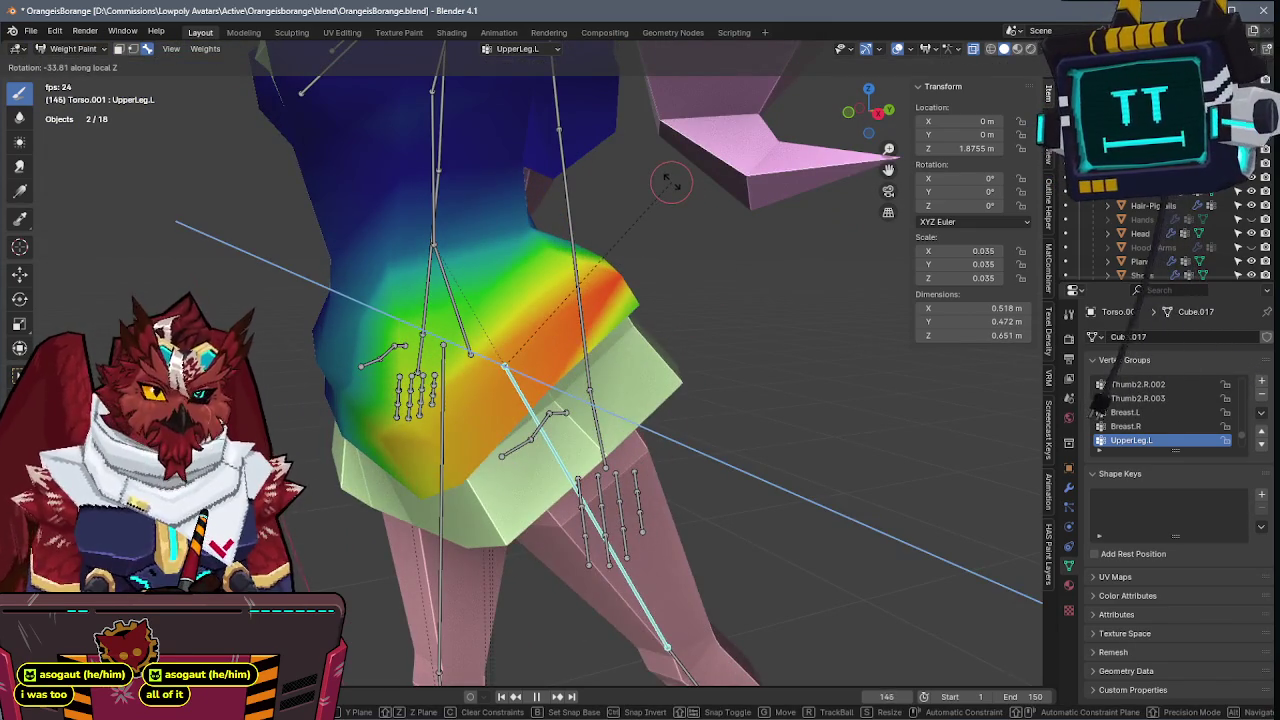
{"action": "mouse_move", "coordinate": [692, 263]}
{"action": "middle_mouse_down"}
{"action": "mouse_move", "coordinate": [608, 377]}
{"action": "mouse_move", "coordinate": [480, 385]}
{"action": "middle_mouse_up"}
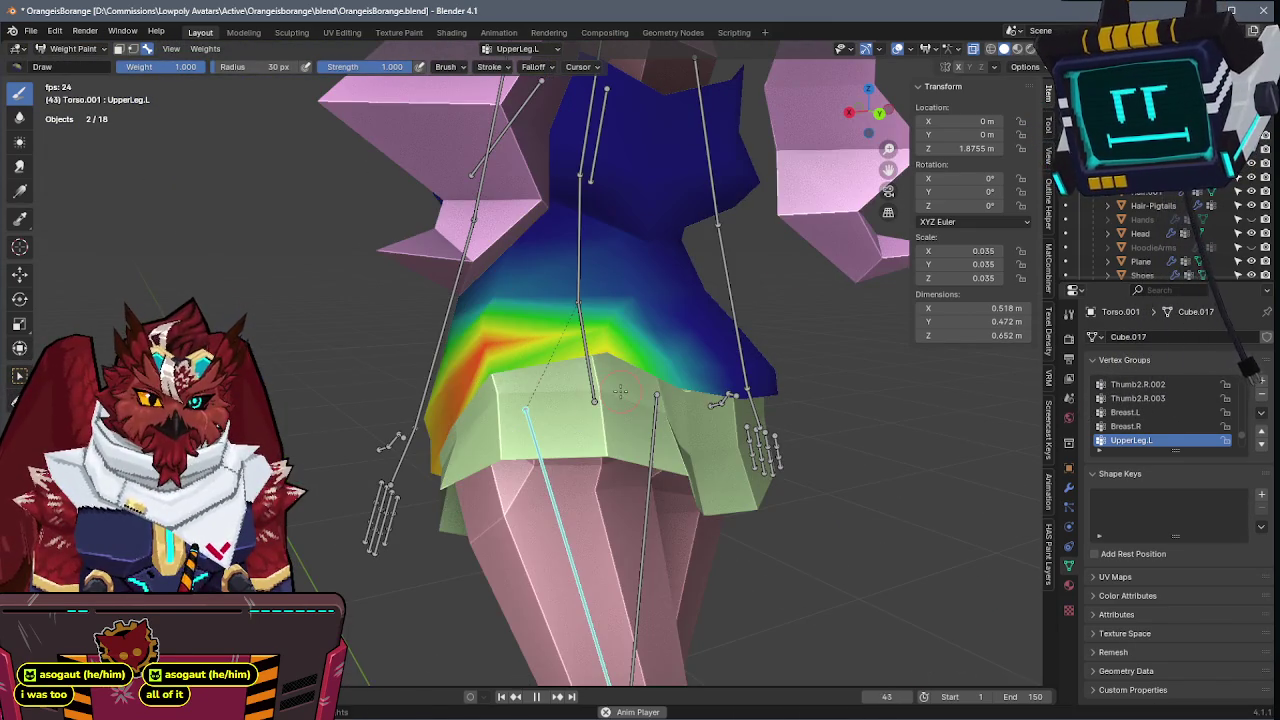
{"action": "middle_click_drag", "start_coordinate": [620, 390], "coordinate": [628, 403]}
{"action": "key", "text": "r"}
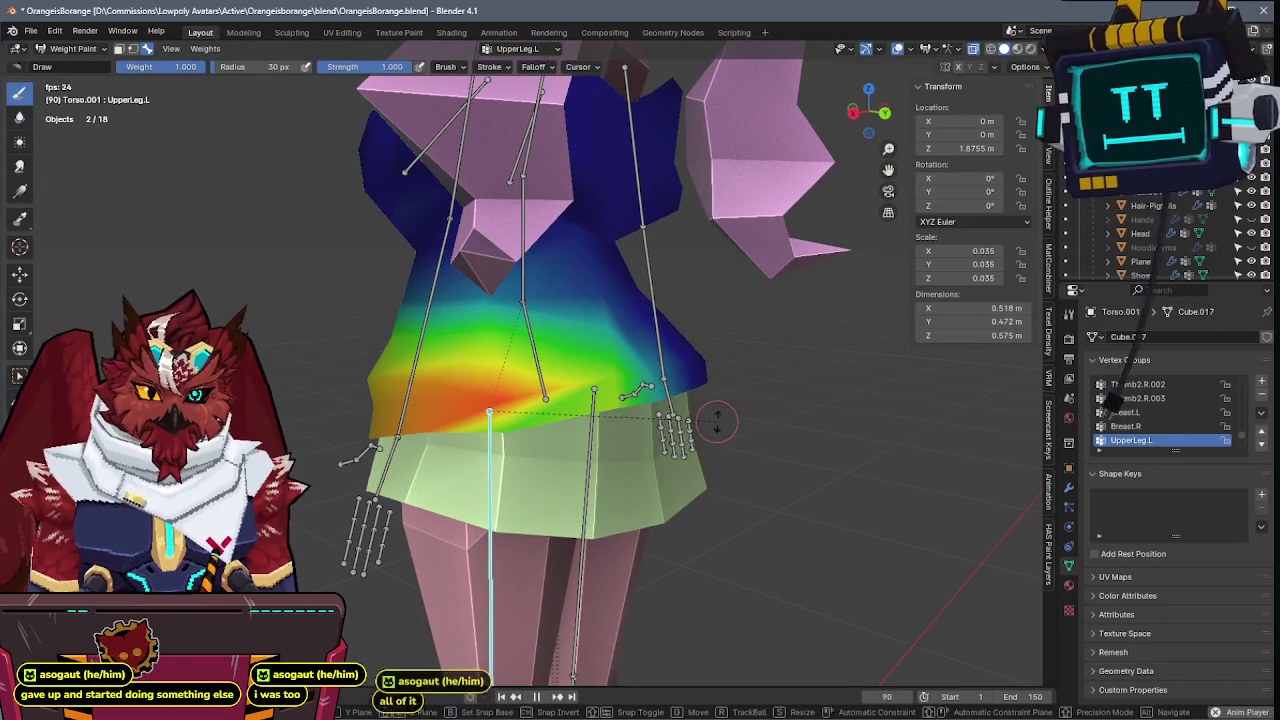
{"action": "key", "text": "z"}
{"action": "key", "text": "z"}
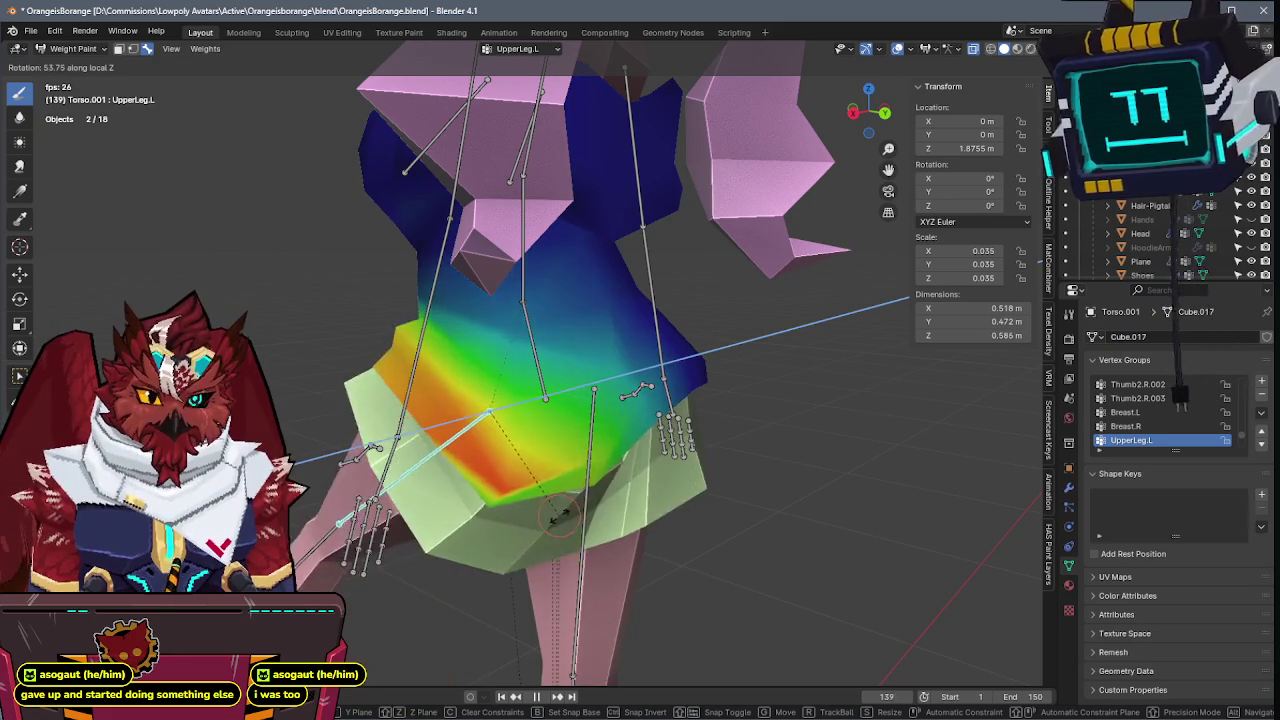
{"action": "left_click", "coordinate": [590, 330]}
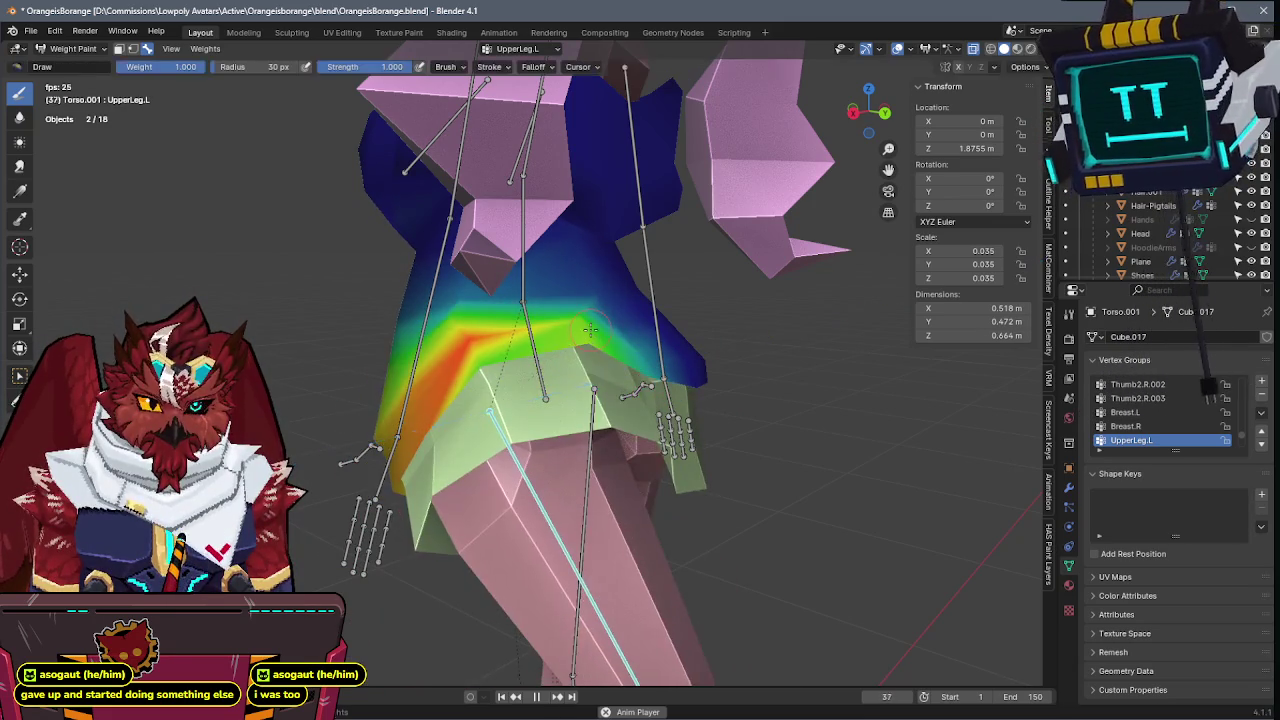
{"action": "key", "text": "r"}
{"action": "key", "text": "x"}
{"action": "key", "text": "x"}
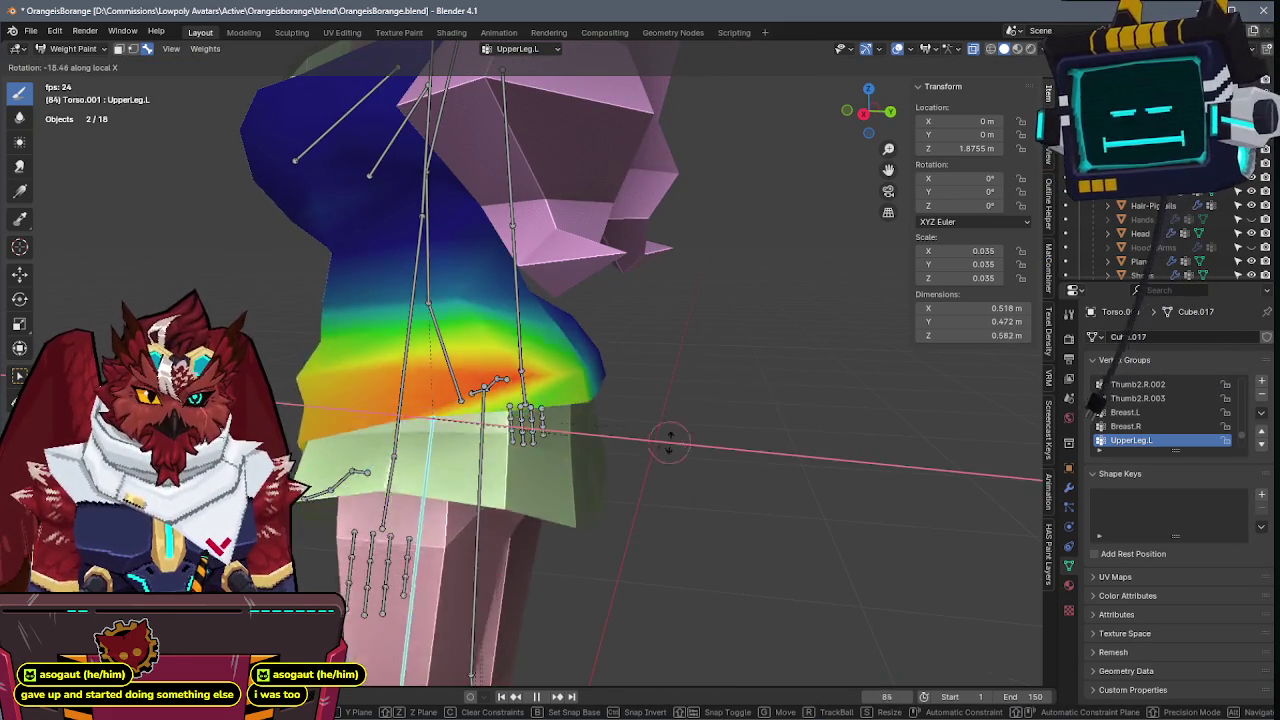
{"action": "left_click", "coordinate": [608, 485]}
{"action": "middle_click_drag", "start_coordinate": [608, 485], "coordinate": [588, 386]}
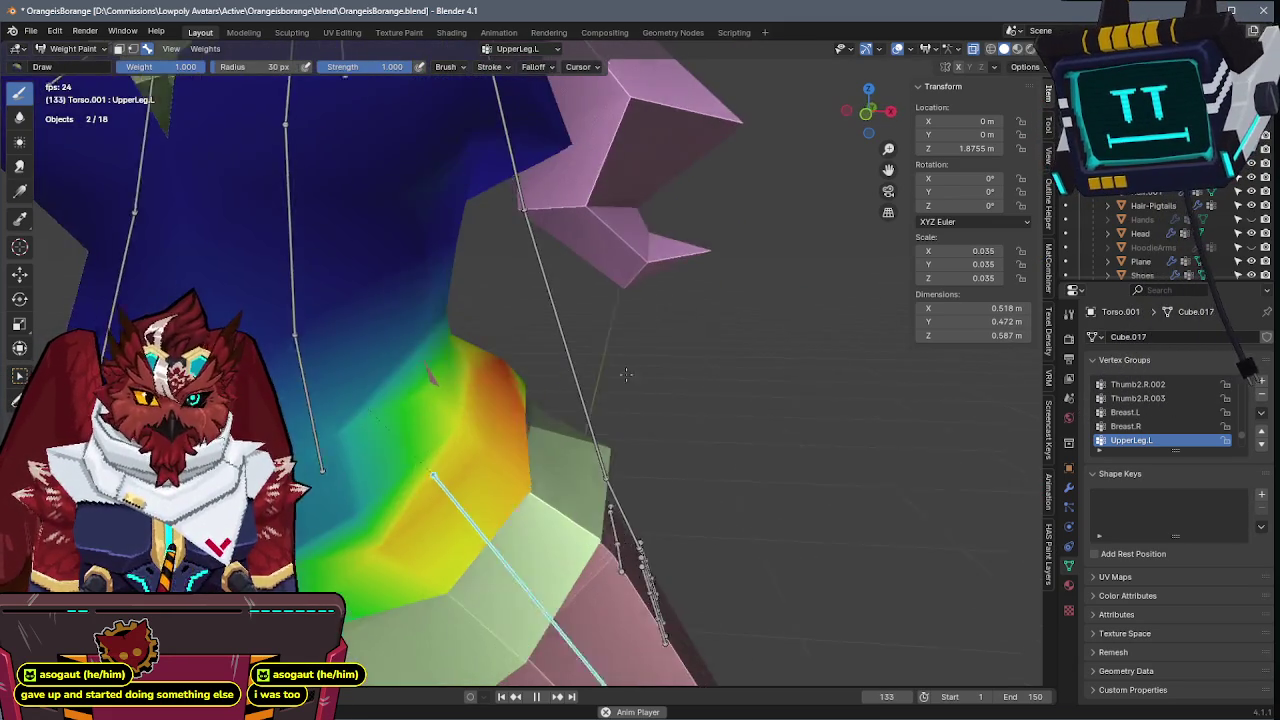
- Reposition a dress hip vertex in Edit Mode
{"action": "left_click", "coordinate": [472, 387]}
{"action": "key", "text": "Tab"}
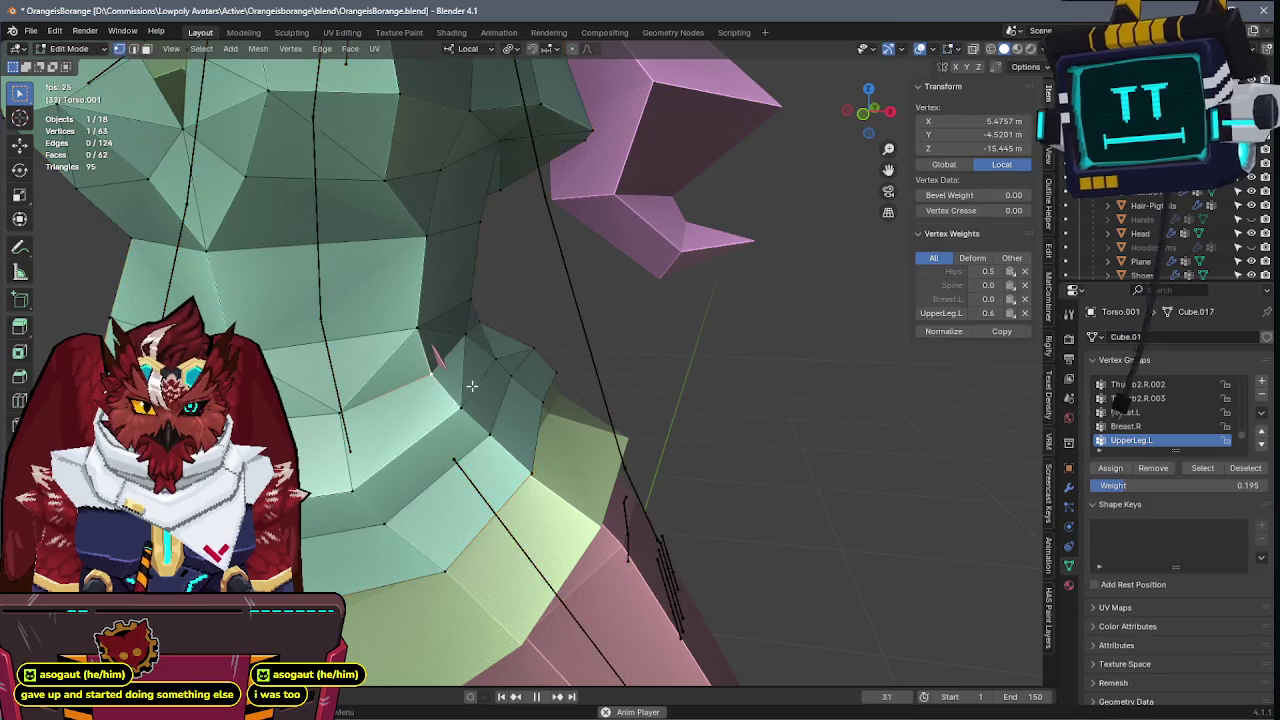
{"action": "middle_click_drag", "start_coordinate": [482, 369], "coordinate": [461, 382]}
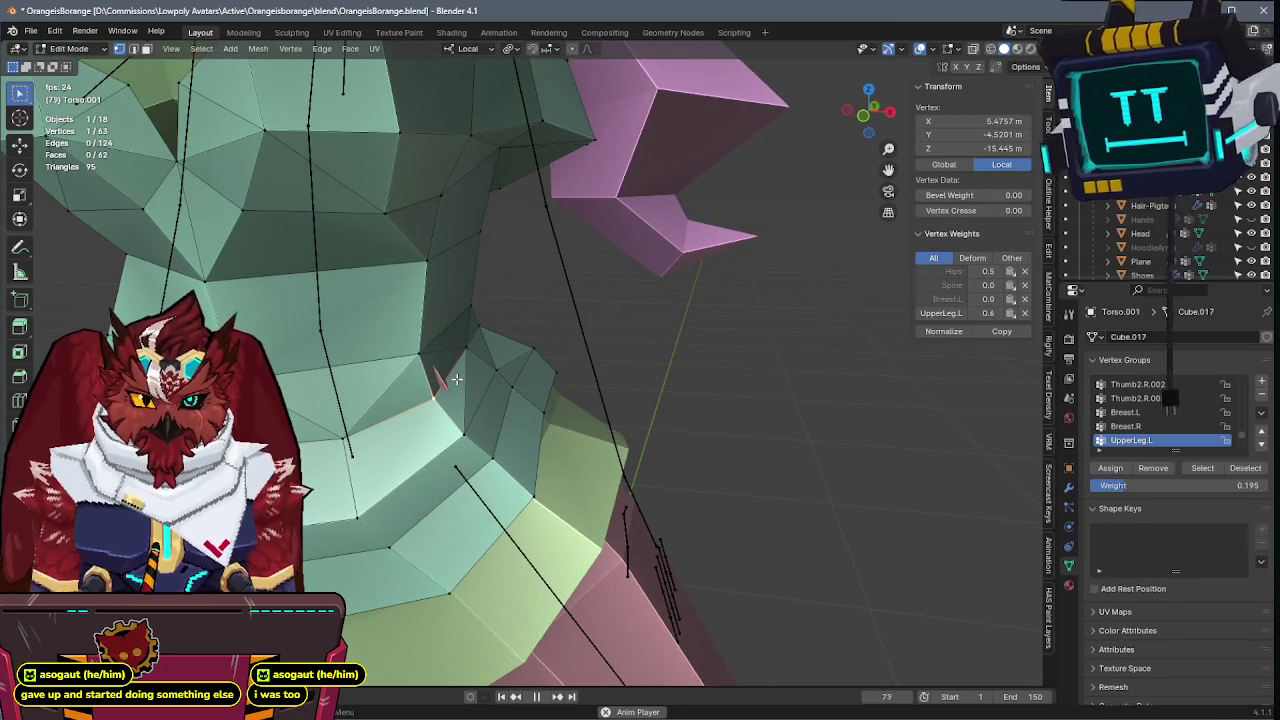
{"action": "key", "text": "g"}
{"action": "left_click", "coordinate": [560, 313]}
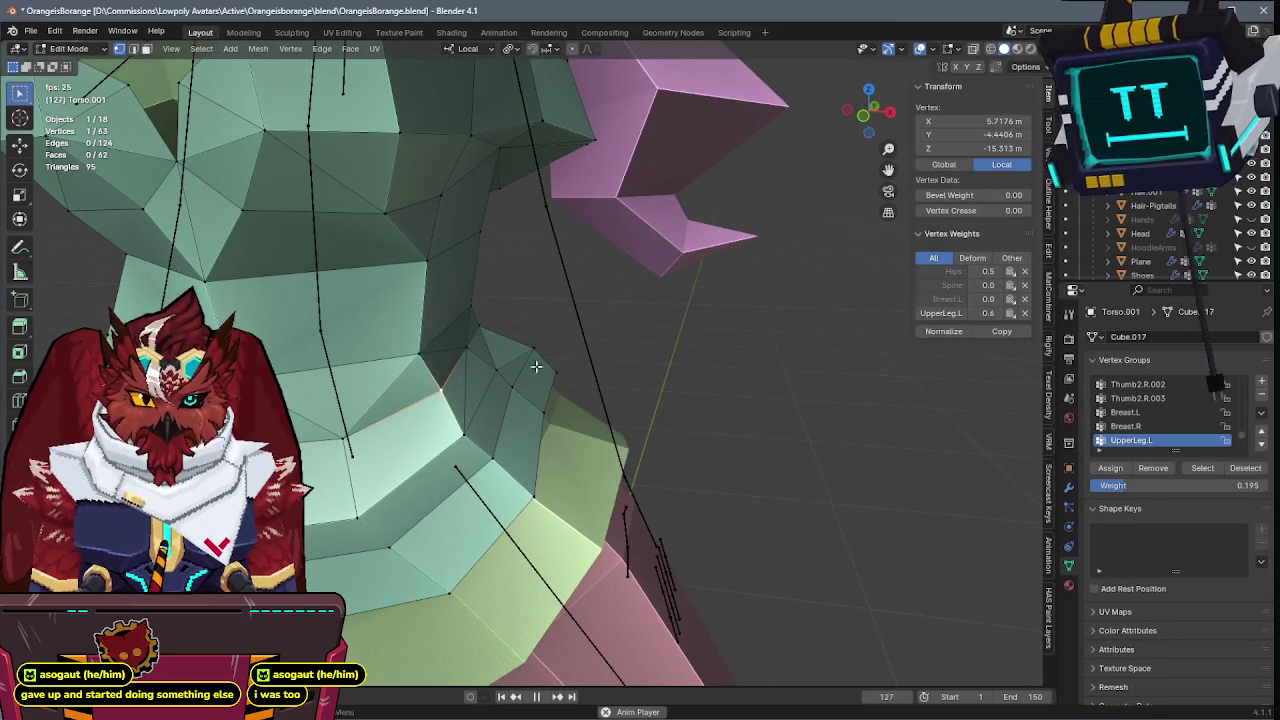
{"action": "middle_click_drag", "start_coordinate": [560, 313], "coordinate": [548, 346]}
{"action": "middle_click_drag", "start_coordinate": [628, 339], "coordinate": [623, 349]}
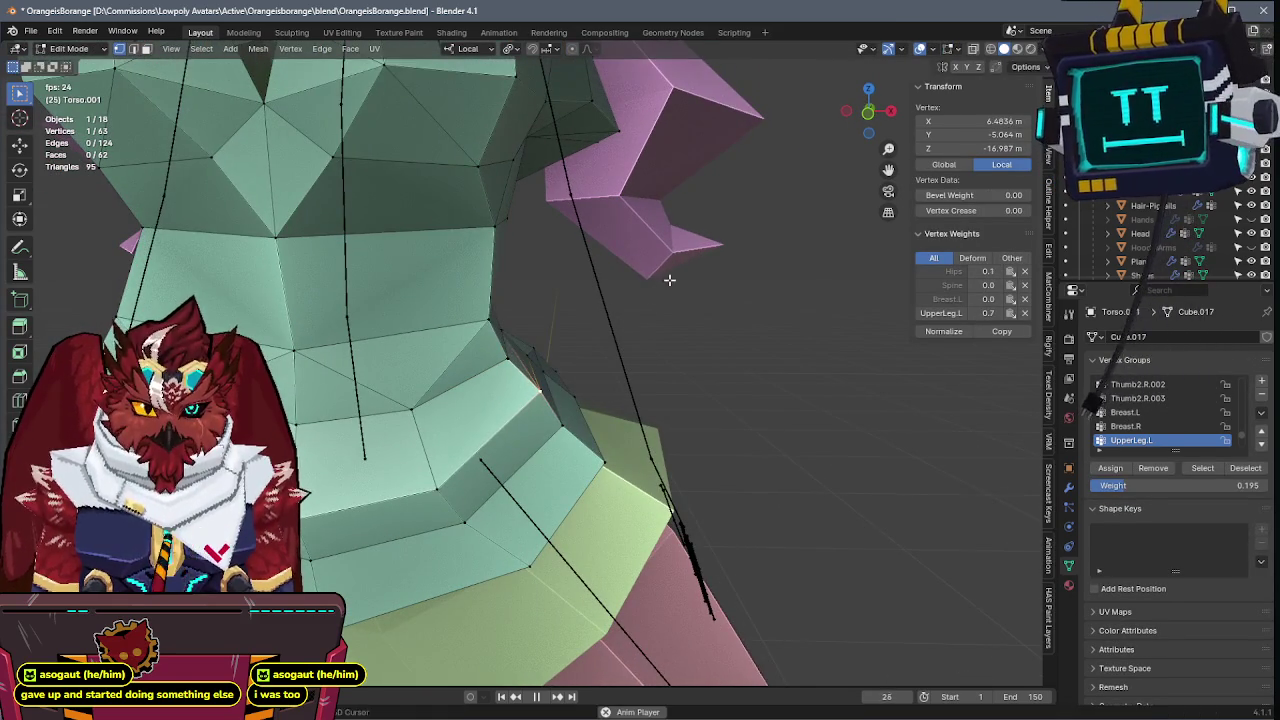
{"action": "scroll", "coordinate": [646, 346], "scroll_direction": "down", "scroll_amount": 2}
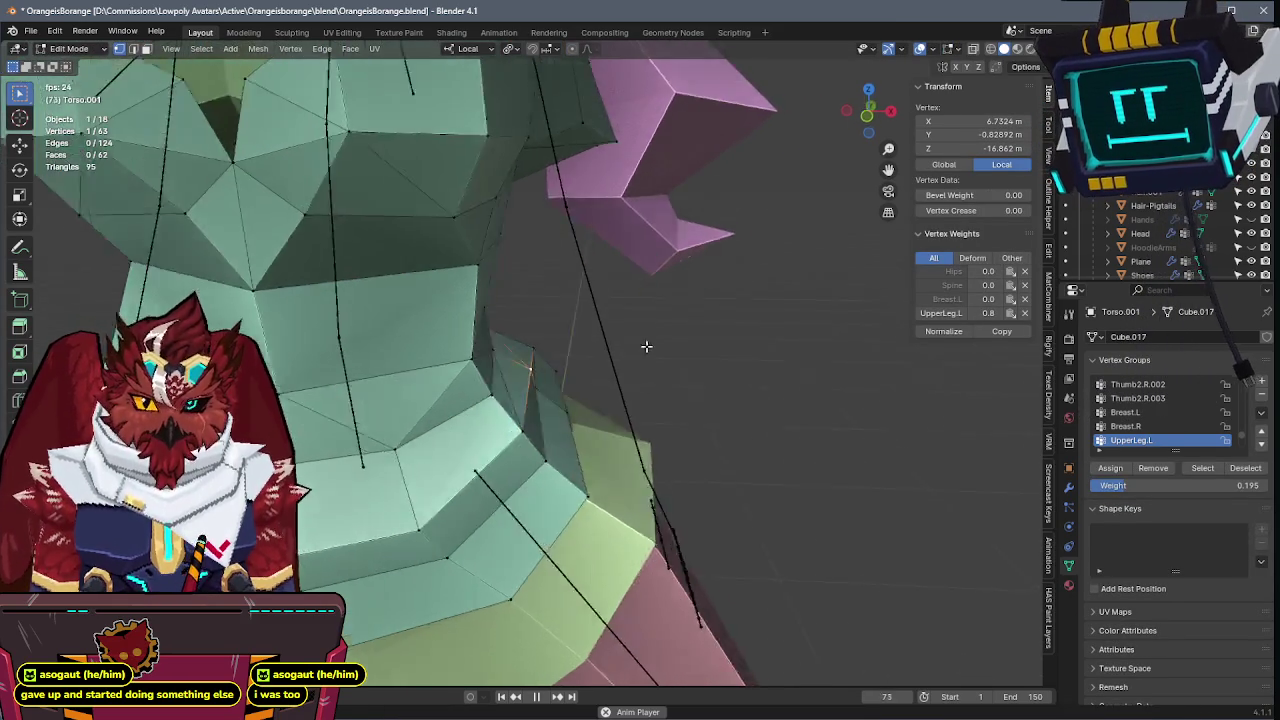
{"action": "scroll", "coordinate": [663, 337], "scroll_direction": "down", "scroll_amount": 3}
{"action": "middle_click_drag", "start_coordinate": [663, 337], "coordinate": [700, 320]}
- In front view with X-ray, slide the dress hip vertices along local X to match the reference
{"action": "key", "text": "KP_1"}
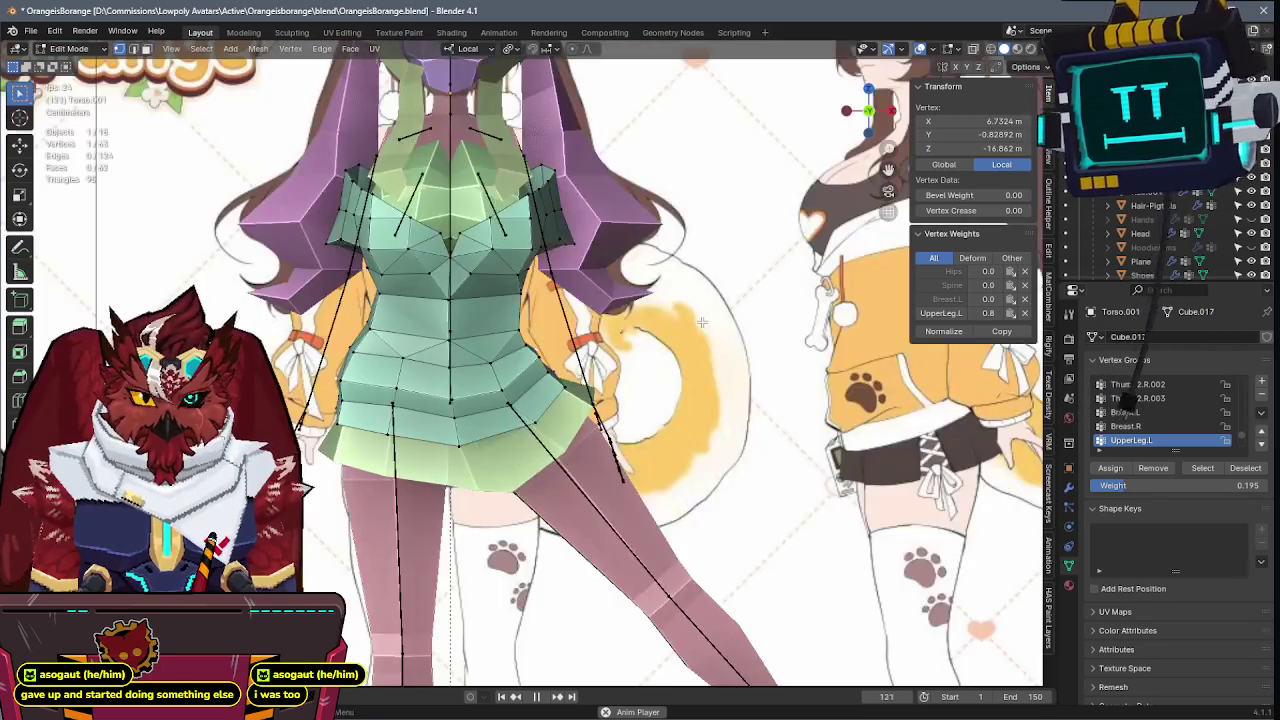
{"action": "key", "text": "alt+z"}
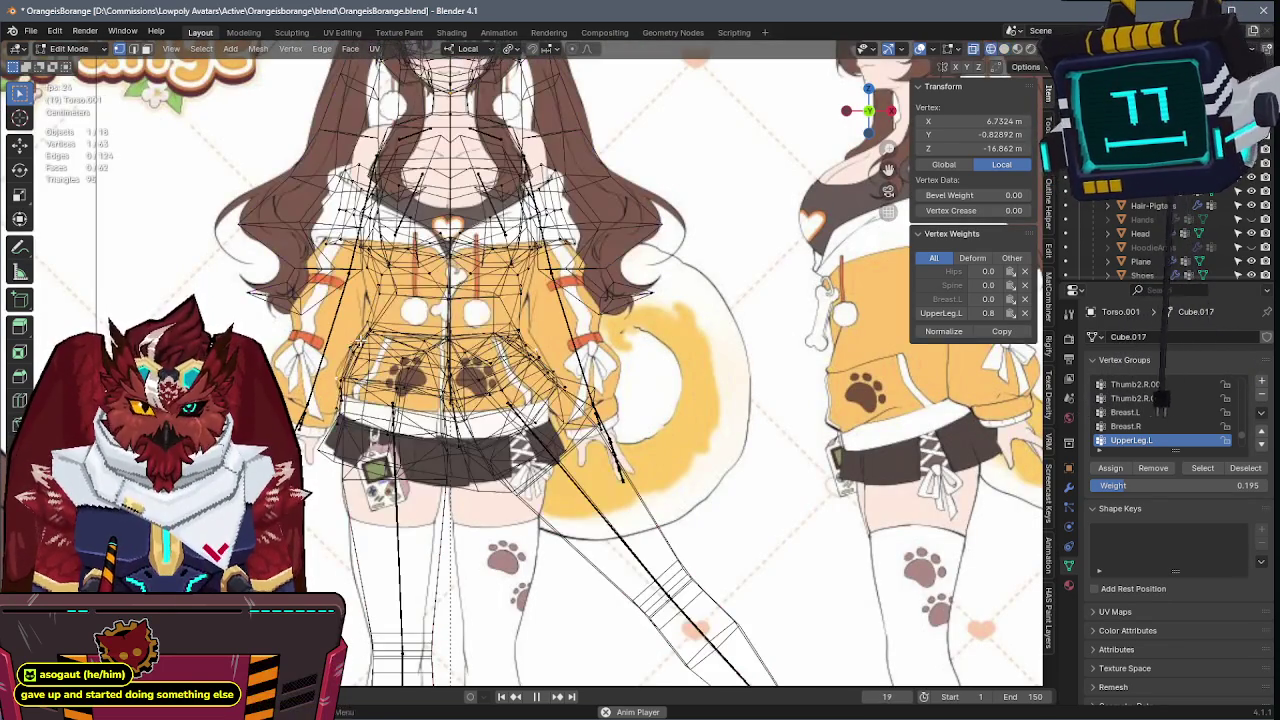
{"action": "key", "text": "g"}
{"action": "key", "text": "x"}
{"action": "key", "text": "x"}
{"action": "key", "text": "x"}
{"action": "key", "text": "x"}
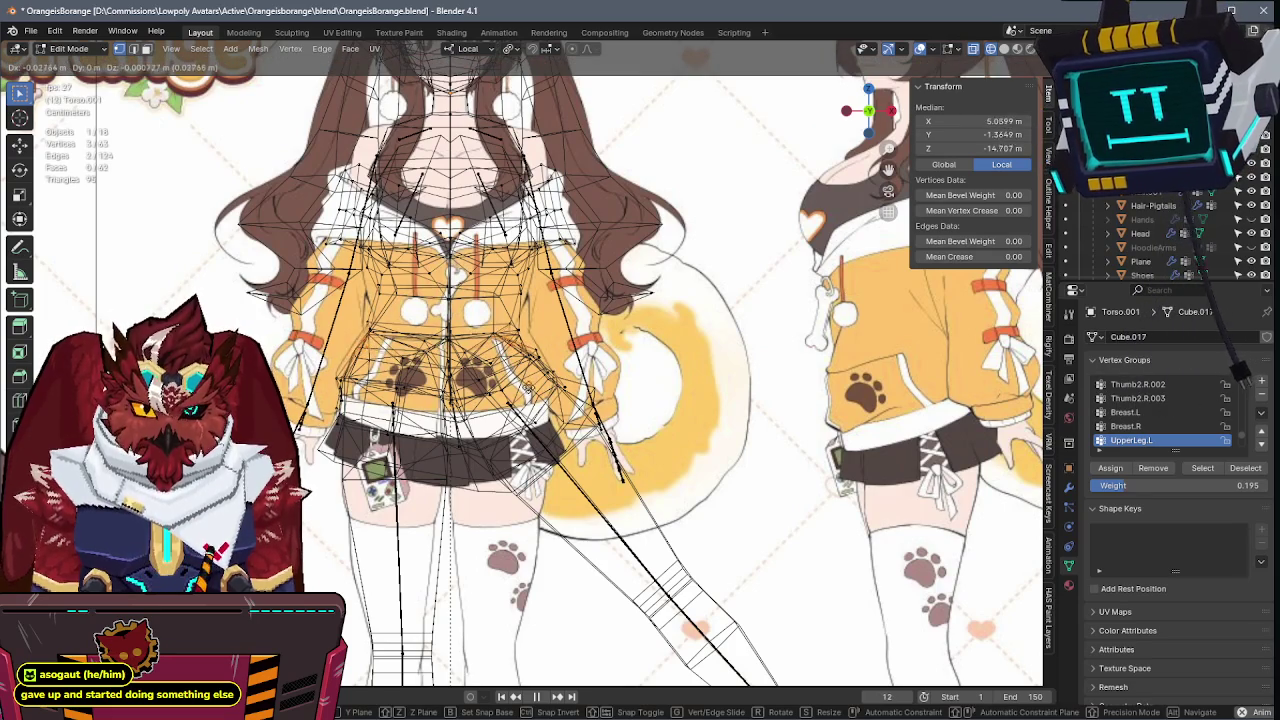
{"action": "key", "text": "Return"}
{"action": "middle_click_drag", "start_coordinate": [560, 400], "coordinate": [623, 412]}
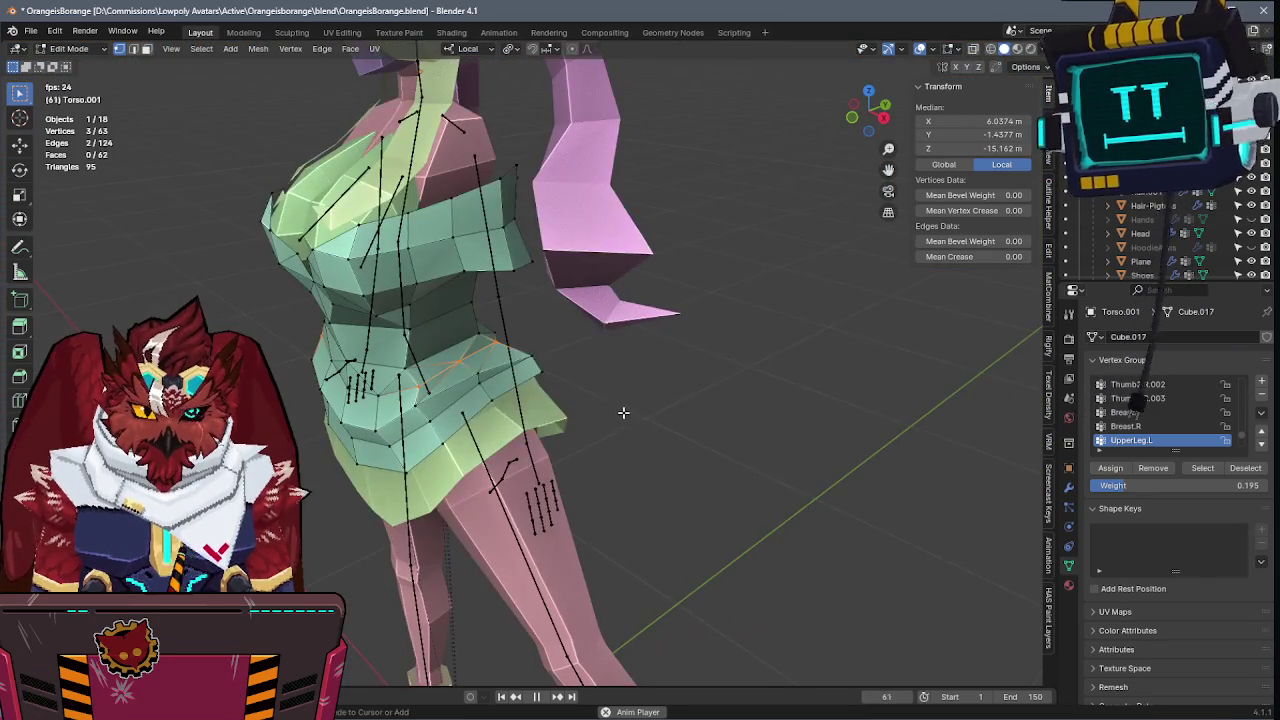
{"action": "key", "text": "Tab"}
- Select the armature, save, and put it back into Pose Mode
{"action": "left_click", "coordinate": [504, 435]}
{"action": "key", "text": "ctrl+s"}
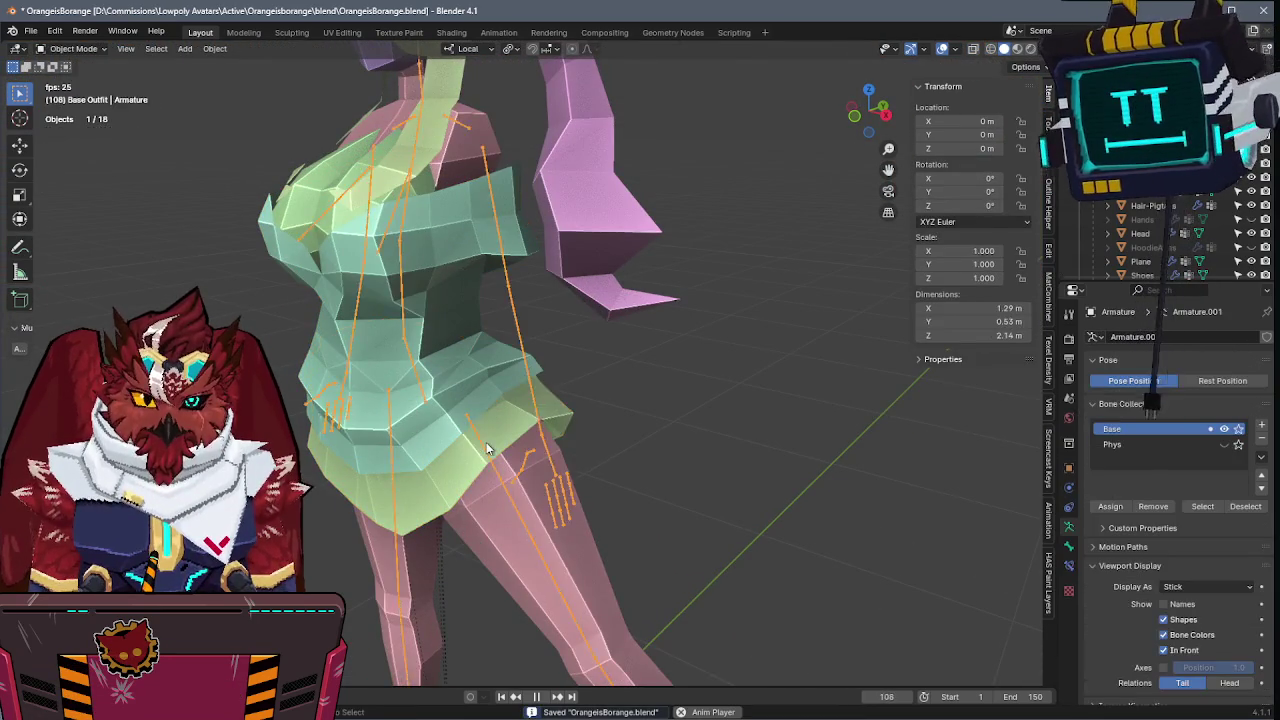
{"action": "key", "text": "ctrl+Tab"}
{"action": "scroll", "coordinate": [755, 400], "scroll_direction": "up", "scroll_amount": 3}
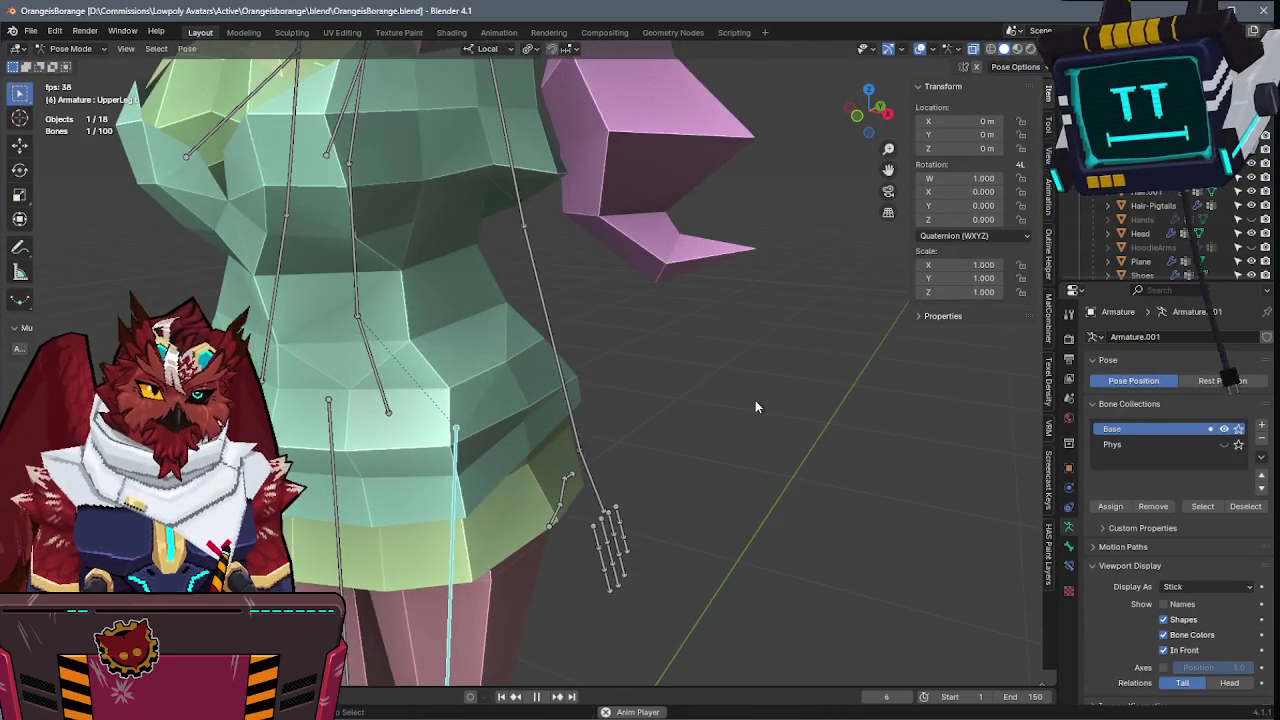
{"action": "key", "text": "ctrl+Tab"}
{"action": "key", "text": "r"}
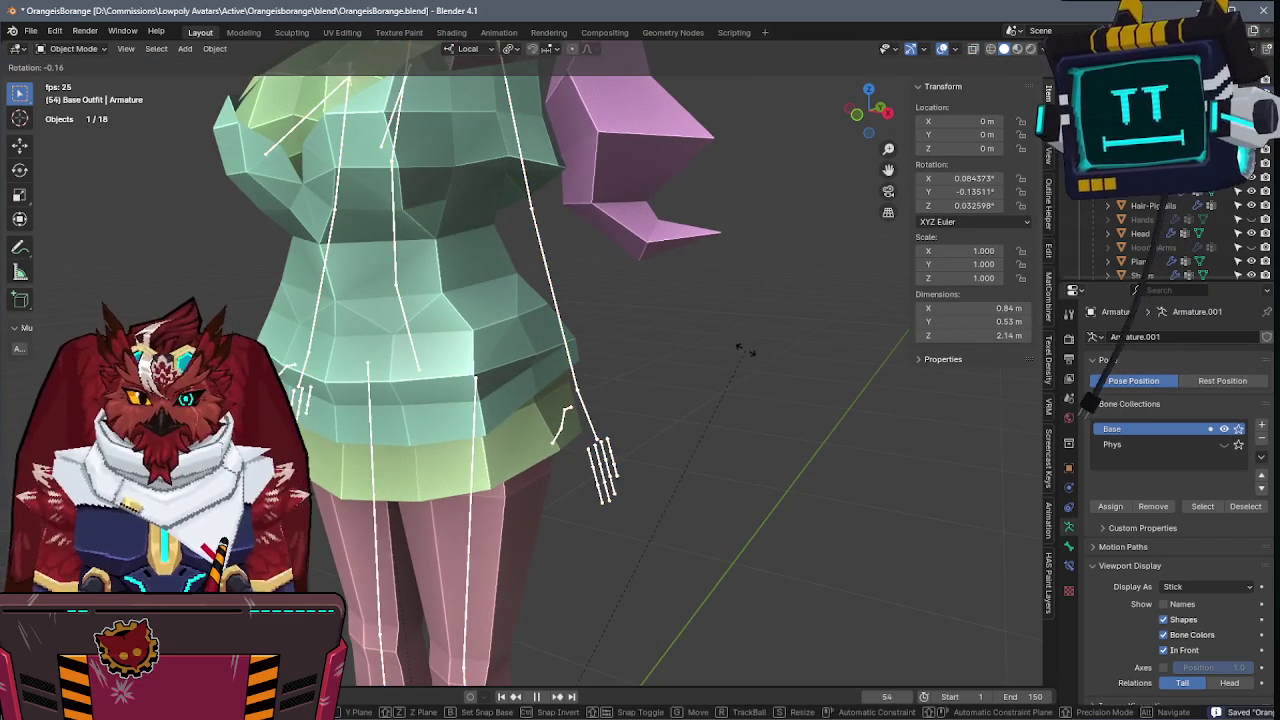
{"action": "key", "text": "Escape"}
{"action": "key", "text": "ctrl+Tab"}
- Pose UpperLeg.L with a local Z rotation, then put the dress into Weight Paint
{"action": "key", "text": "r"}
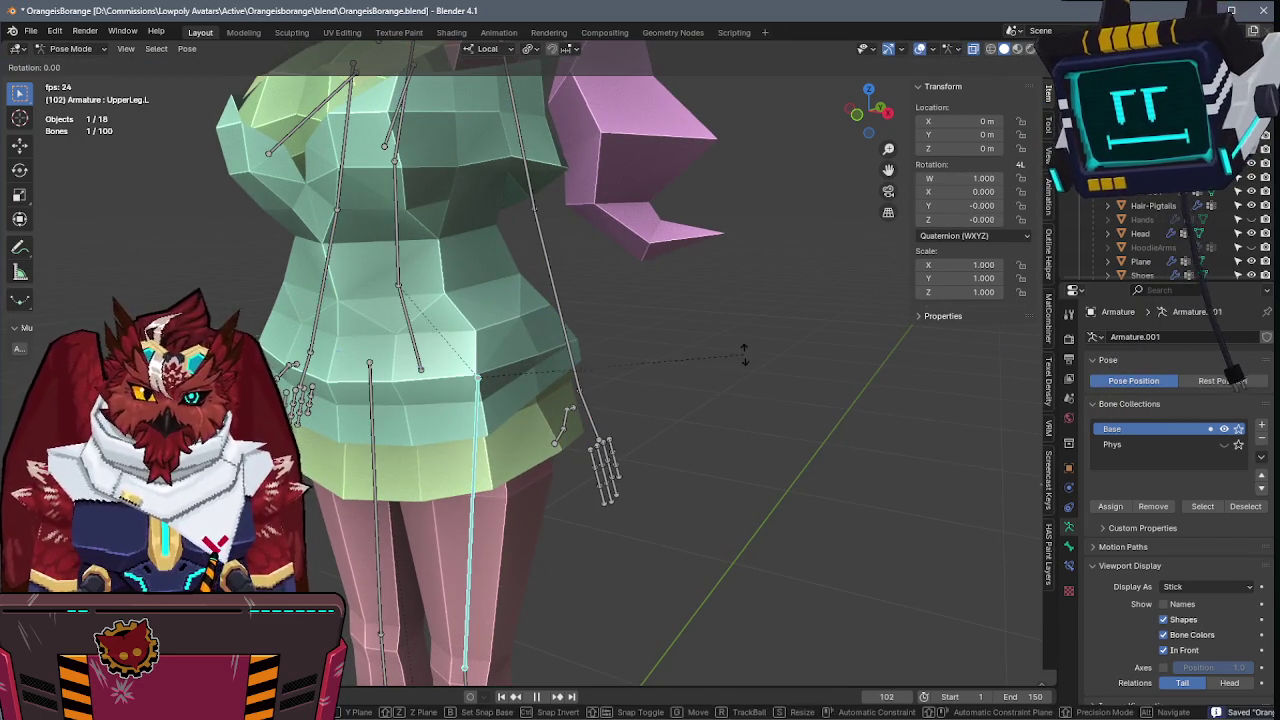
{"action": "key", "text": "z"}
{"action": "key", "text": "z"}
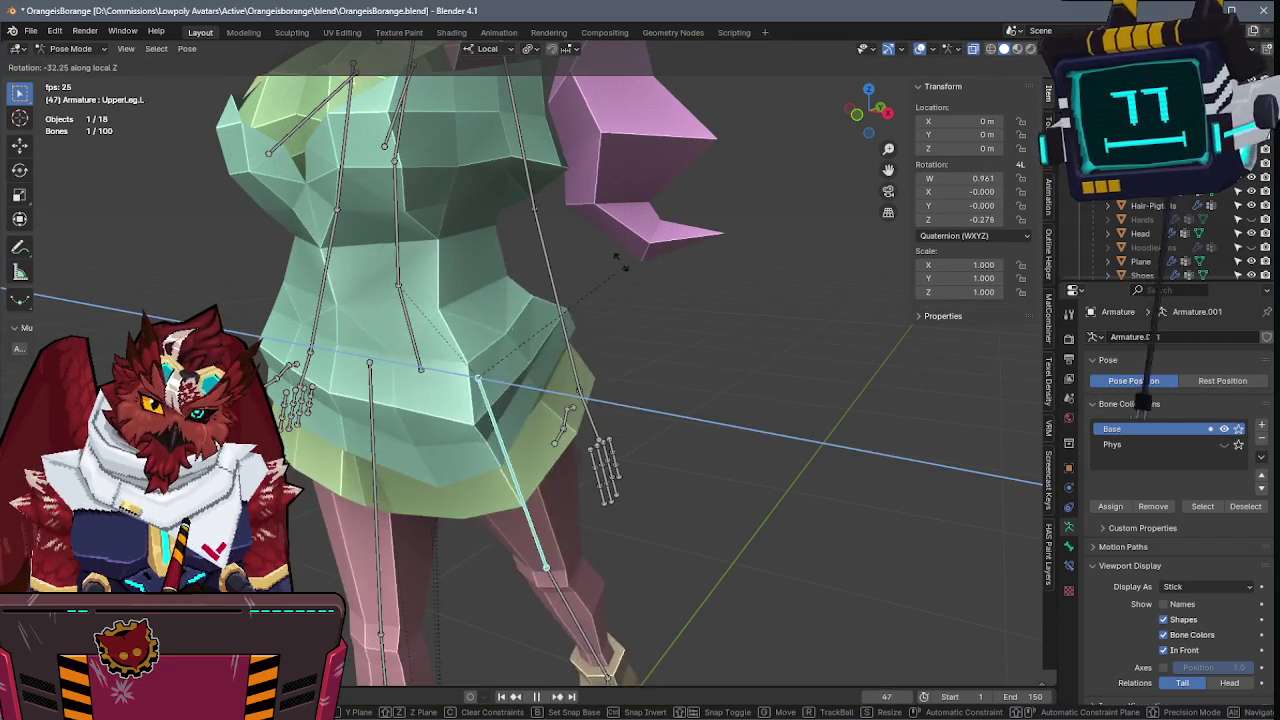
{"action": "left_click", "coordinate": [608, 258]}
{"action": "key", "text": "ctrl+Tab"}
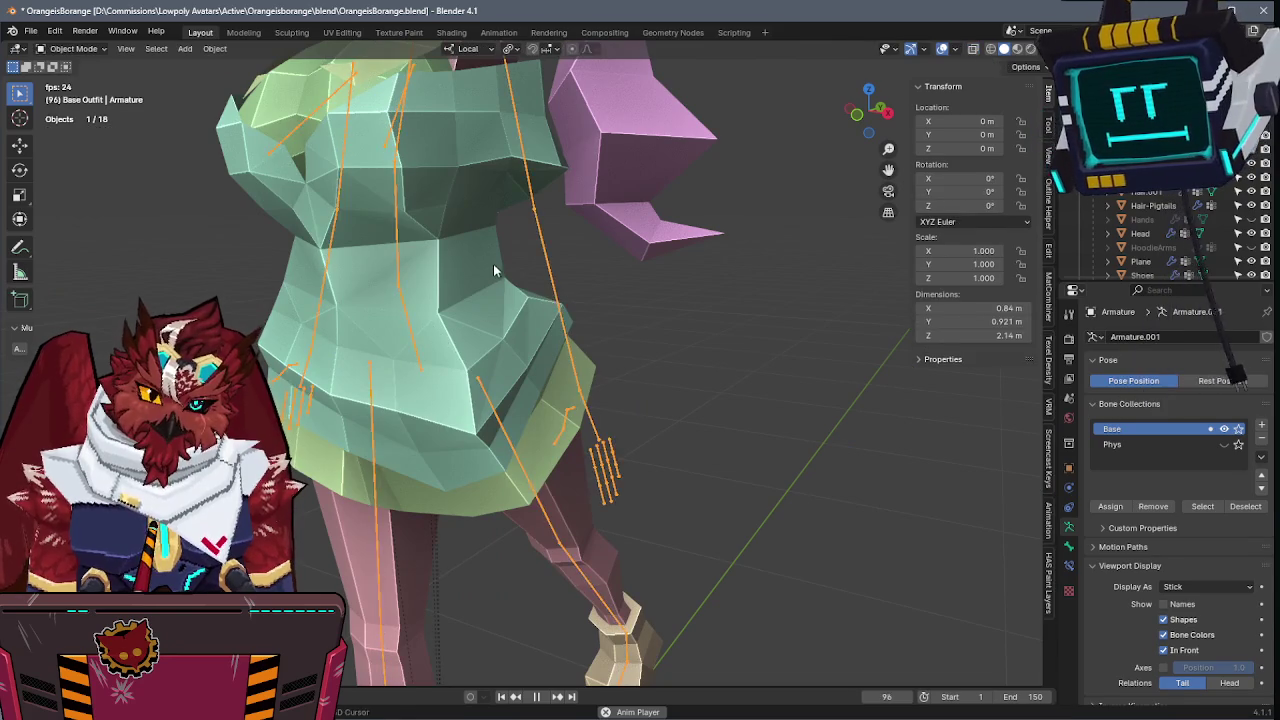
{"action": "left_click", "coordinate": [489, 262], "text": "shift"}
{"action": "key", "text": "ctrl+Tab"}
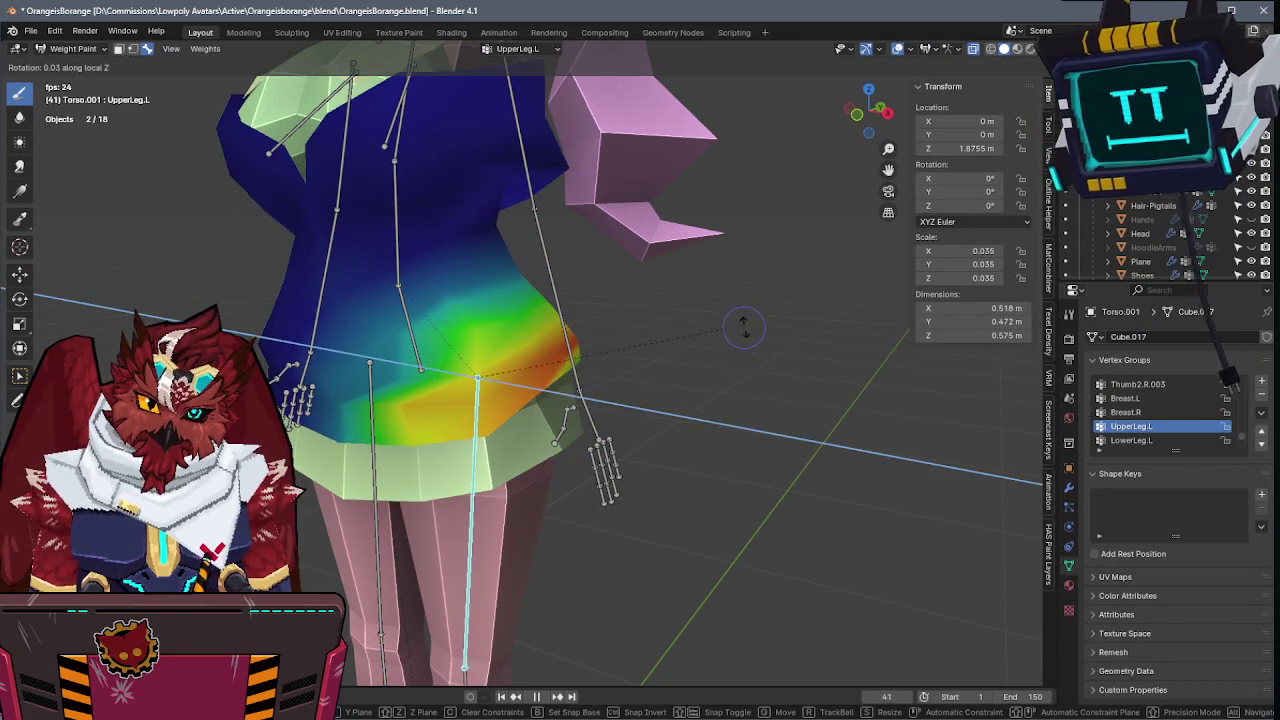
- Box-select the dress's upper chest vertices in see-through wireframe Edit Mode
{"action": "key", "text": "Tab"}
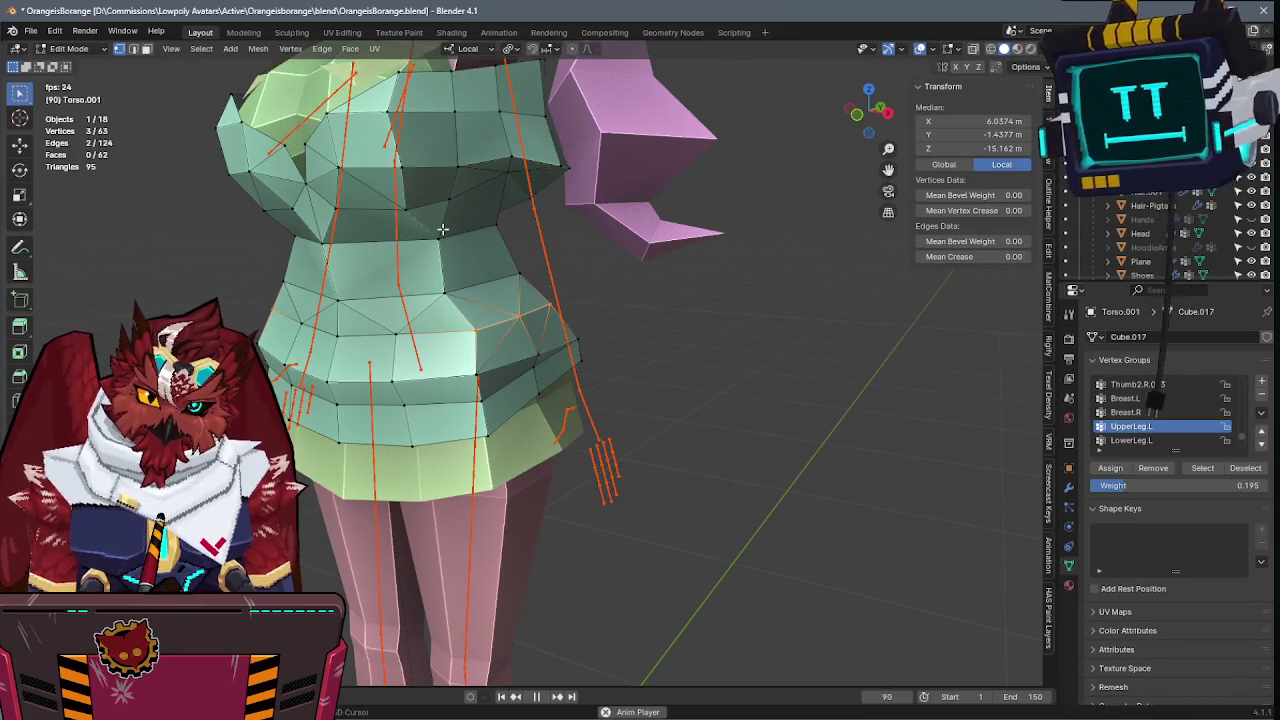
{"action": "key", "text": "shift+z"}
{"action": "left_click_drag", "start_coordinate": [503, 250], "coordinate": [176, 42]}
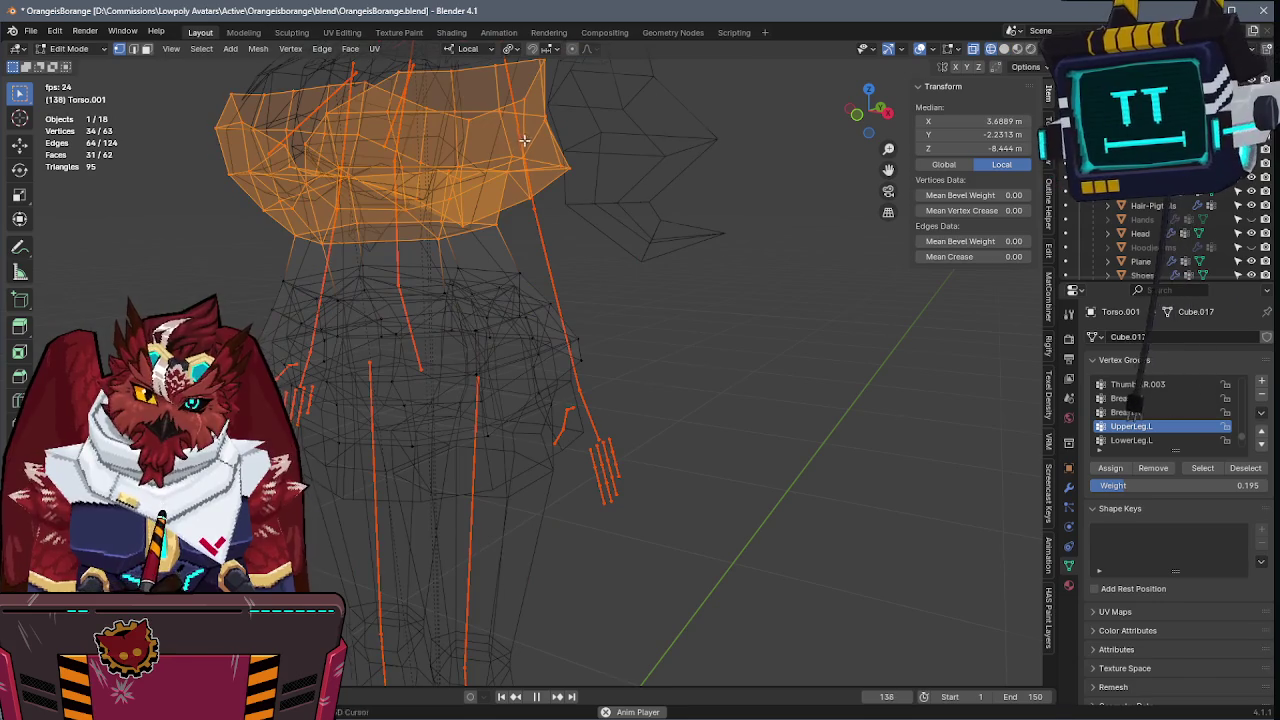
{"action": "left_click_drag", "start_coordinate": [200, 100], "coordinate": [606, 334]}
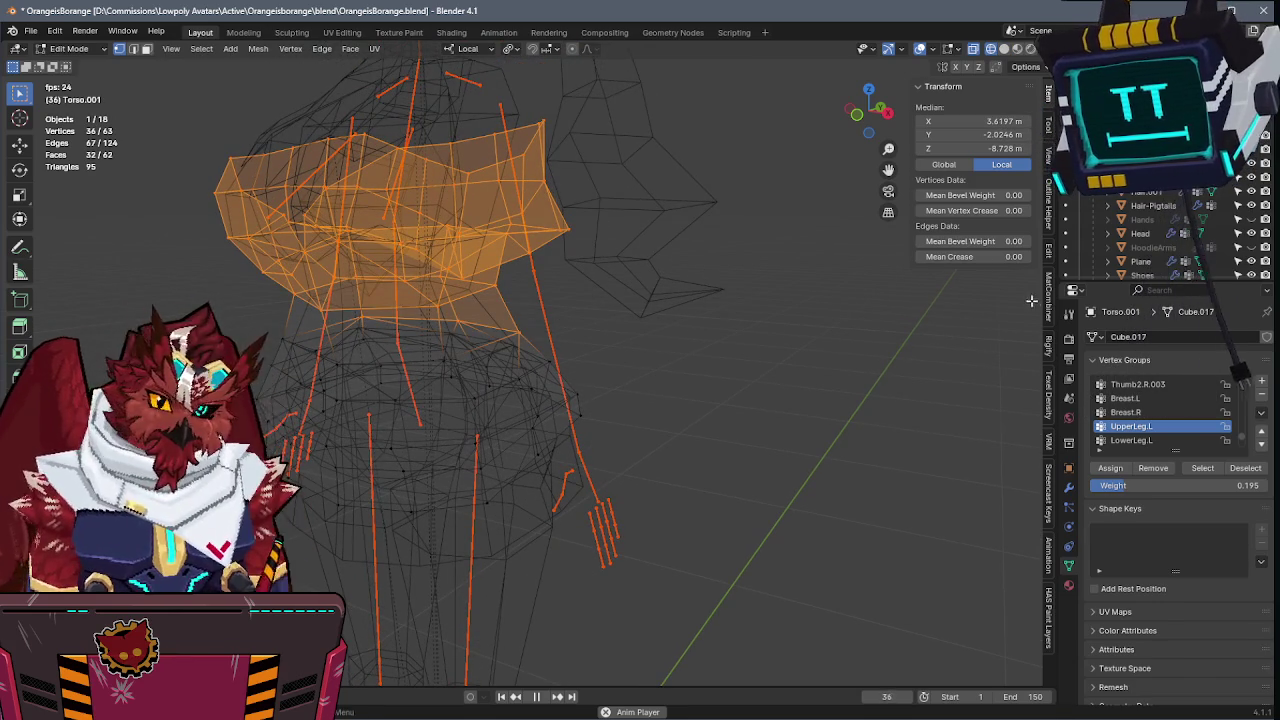
{"action": "middle_click_drag", "start_coordinate": [723, 349], "coordinate": [545, 325]}
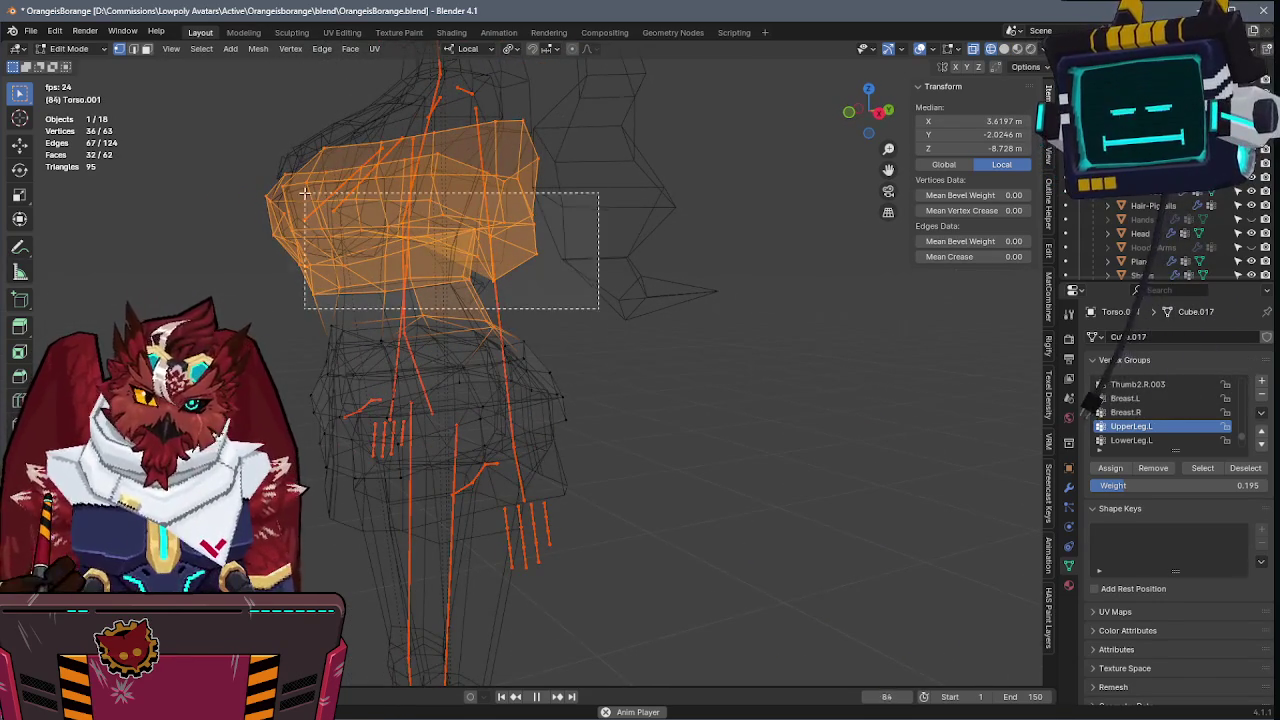
{"action": "left_click_drag", "start_coordinate": [304, 192], "coordinate": [160, 30]}
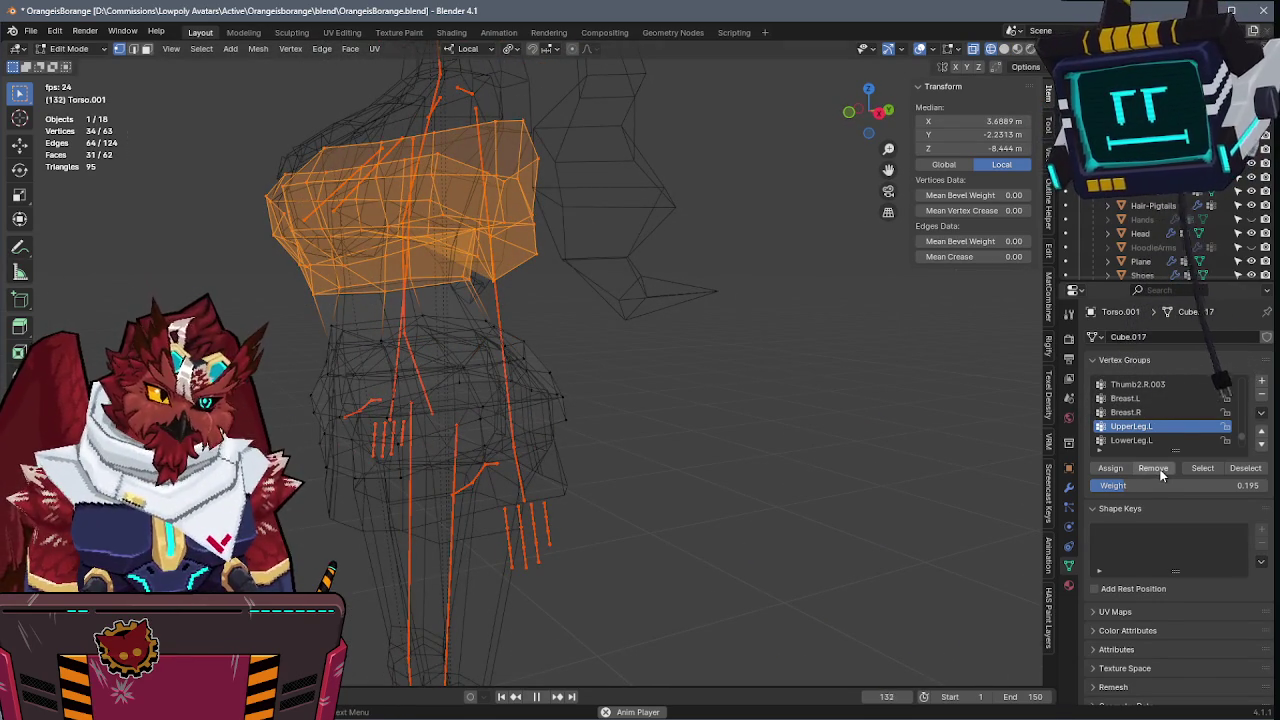
- Test-rotate the leg and review UpperLeg.L, UpperLeg.R and LowerLeg.L weights, then return to Object Mode
{"action": "key", "text": "ctrl+Tab"}
{"action": "key", "text": "r"}
{"action": "key", "text": "x"}
{"action": "key", "text": "x"}
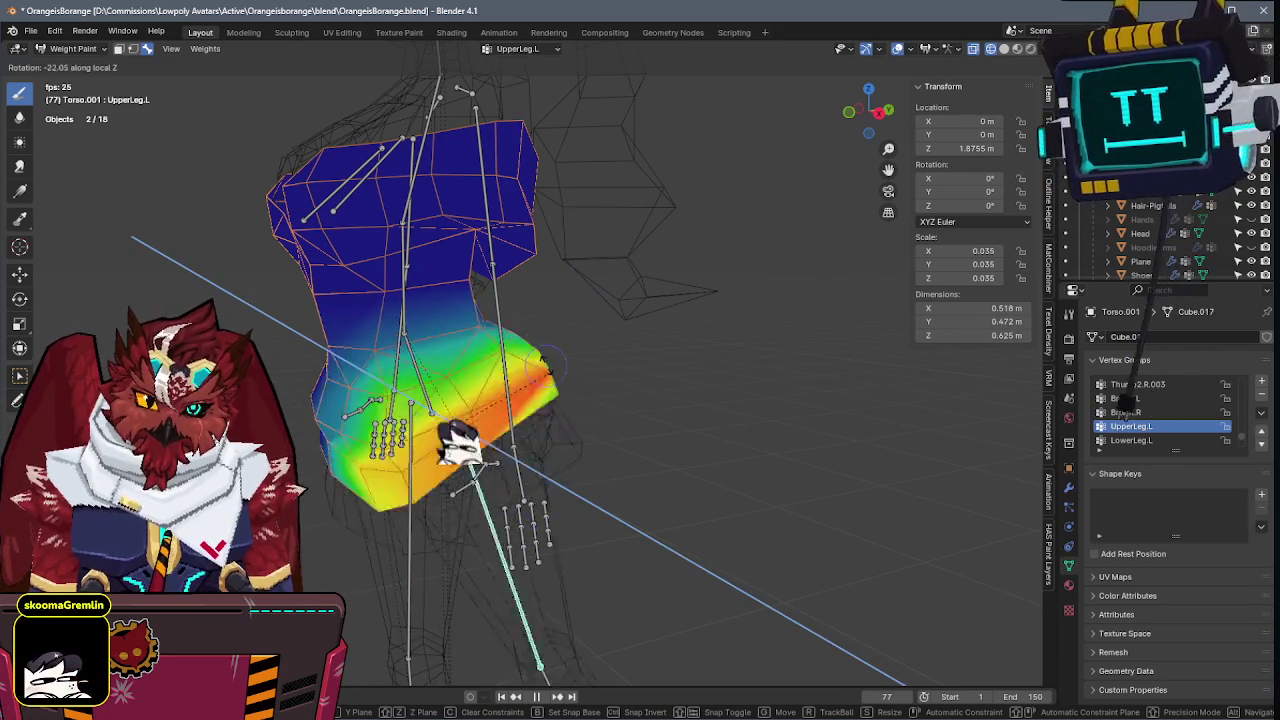
{"action": "left_click", "coordinate": [451, 443]}
{"action": "left_click", "coordinate": [410, 460], "text": "ctrl"}
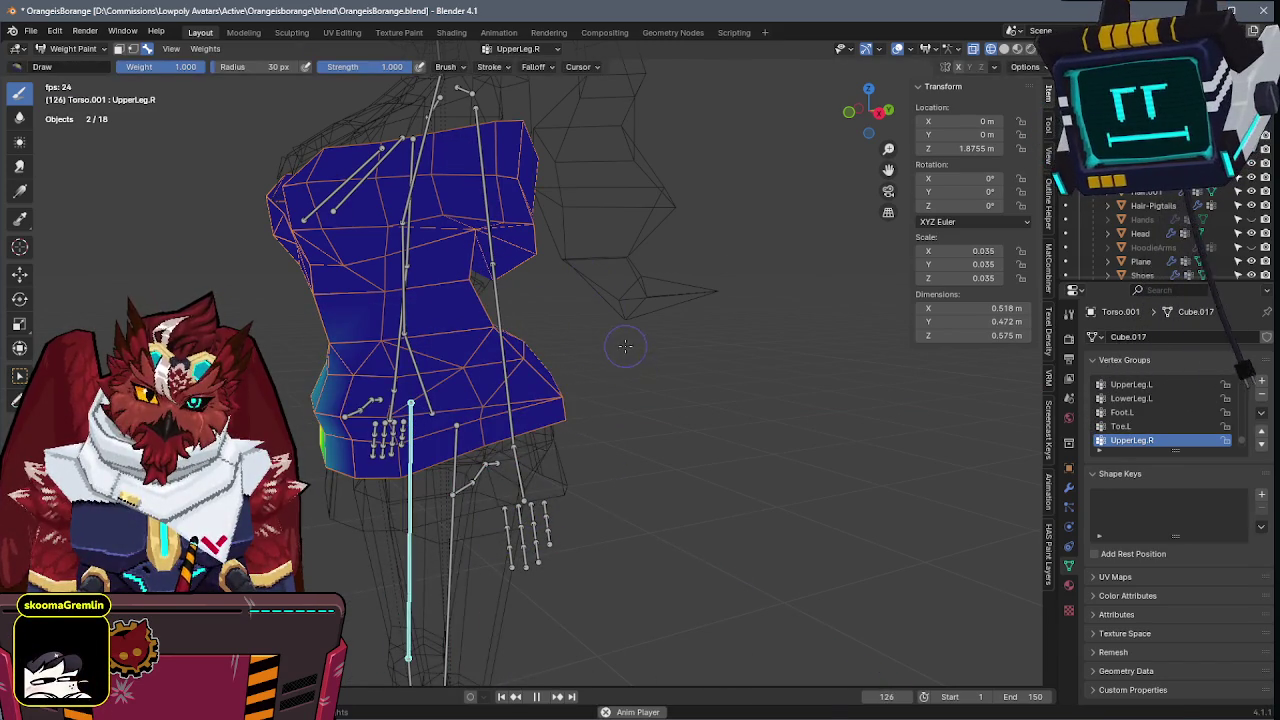
{"action": "left_click", "coordinate": [457, 466], "text": "ctrl"}
{"action": "left_click", "coordinate": [480, 596], "text": "ctrl"}
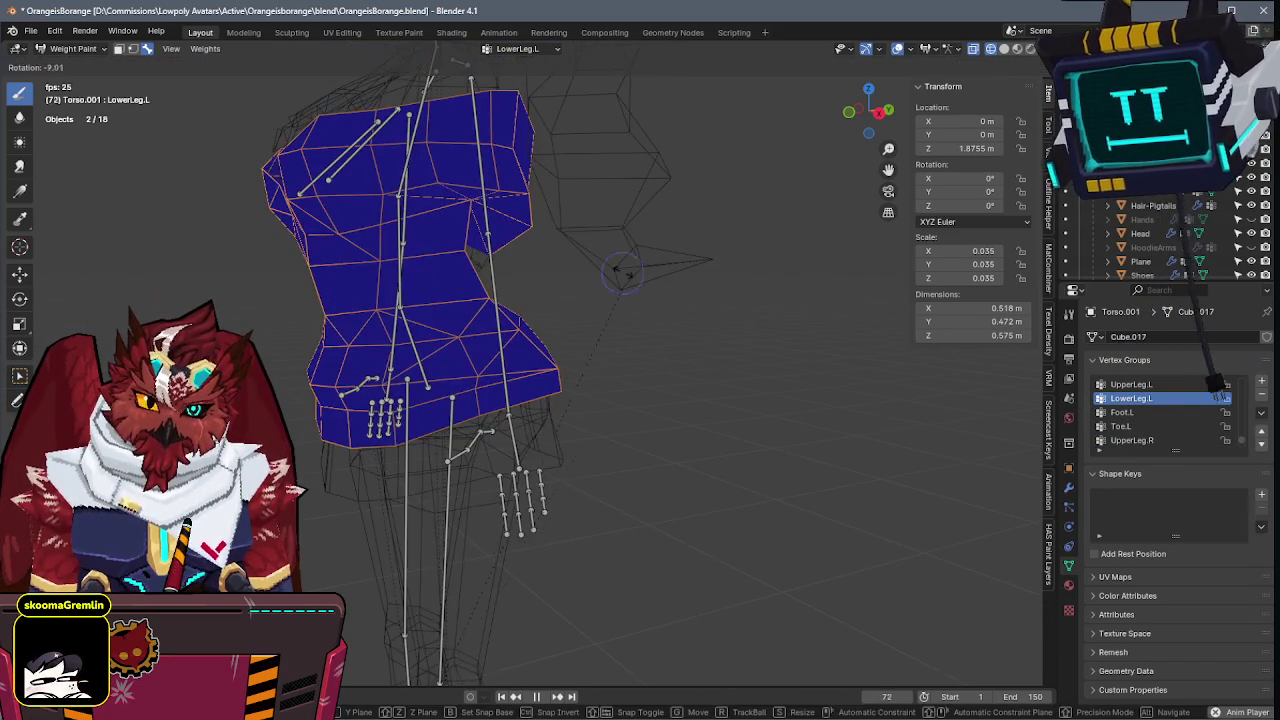
{"action": "key", "text": "ctrl+Tab"}
{"action": "left_click", "coordinate": [583, 366]}
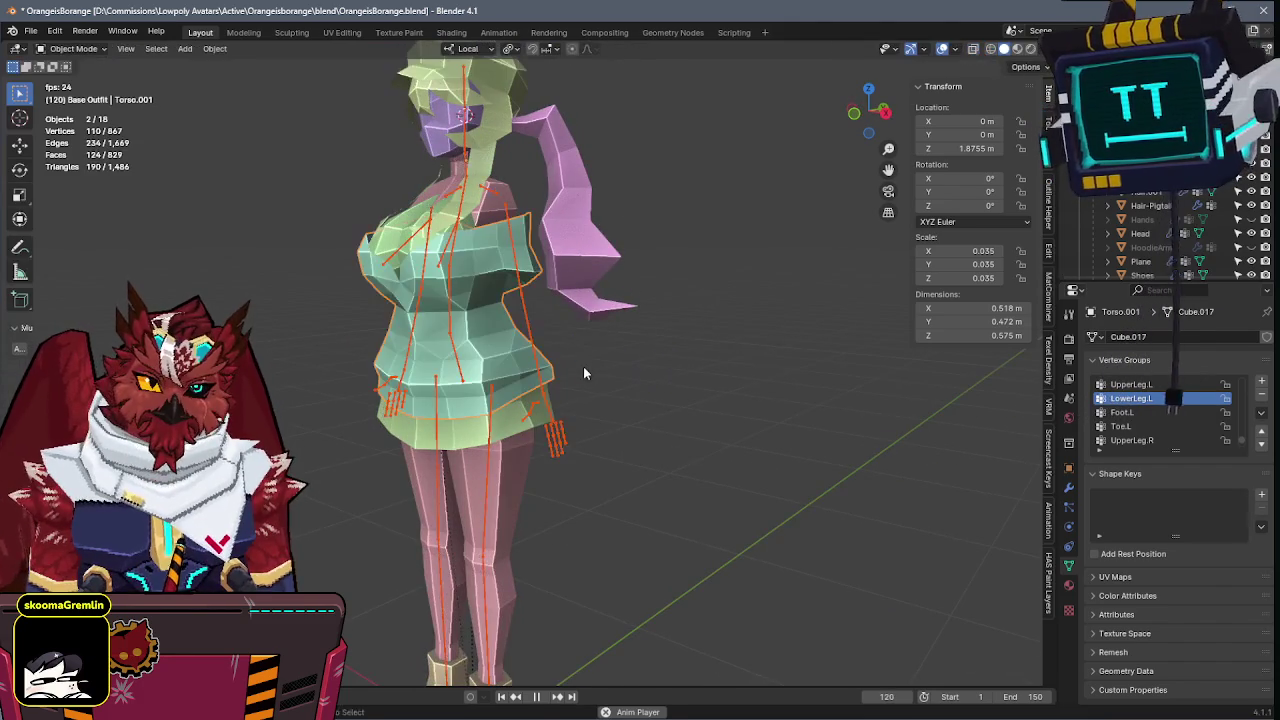
- Inspect the Hat's Mirror modifier and the armature settings, then save the file
{"action": "key", "text": "ctrl+s"}
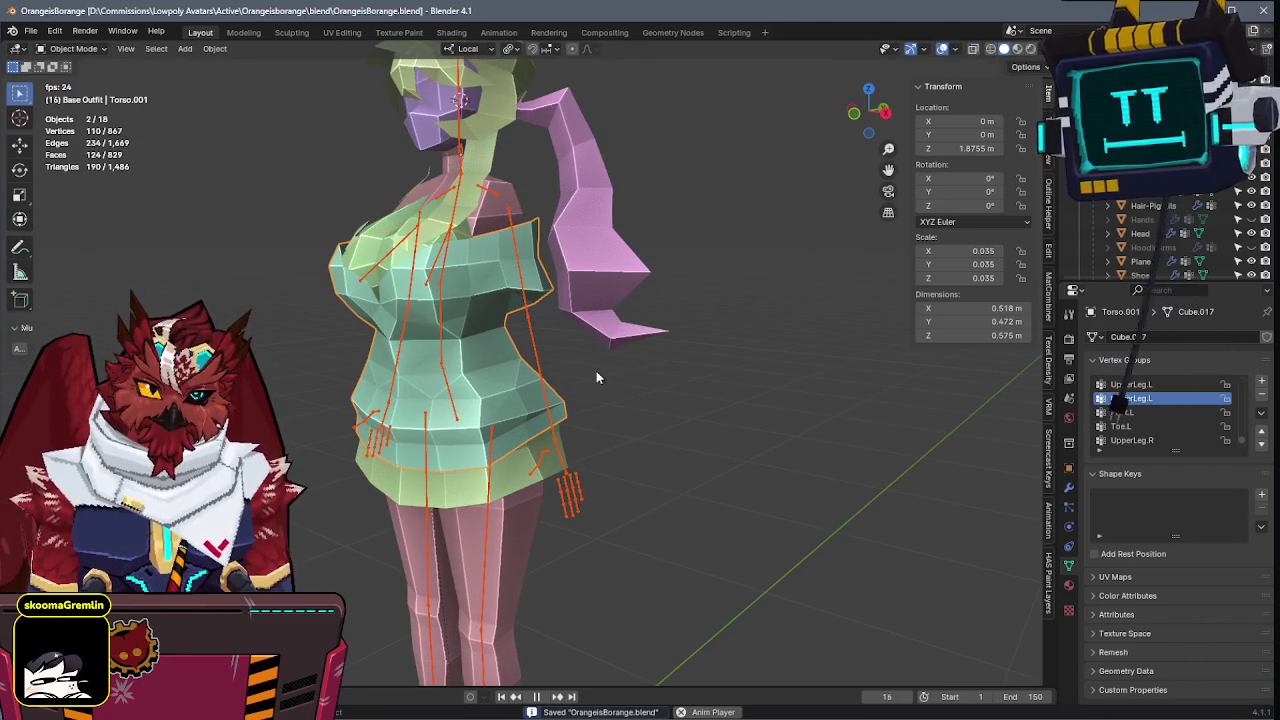
{"action": "middle_click_drag", "start_coordinate": [597, 378], "coordinate": [648, 415]}
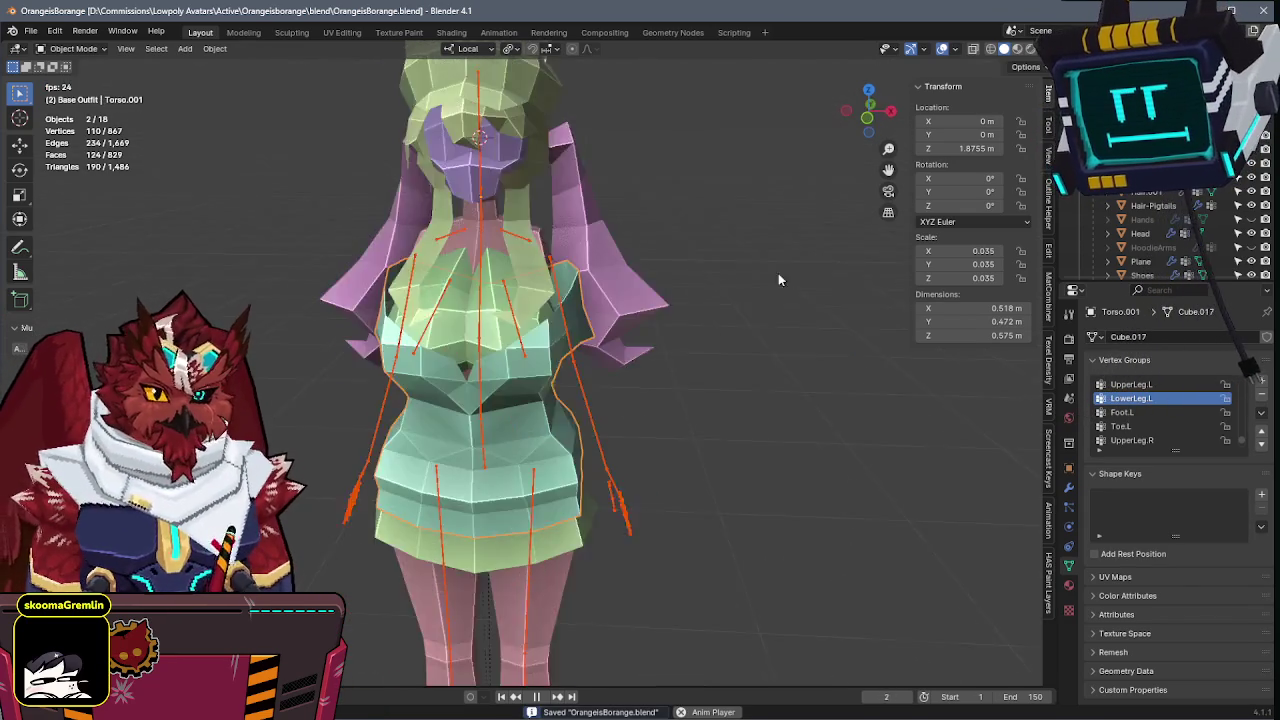
{"action": "scroll", "coordinate": [456, 292], "scroll_direction": "up", "scroll_amount": 3}
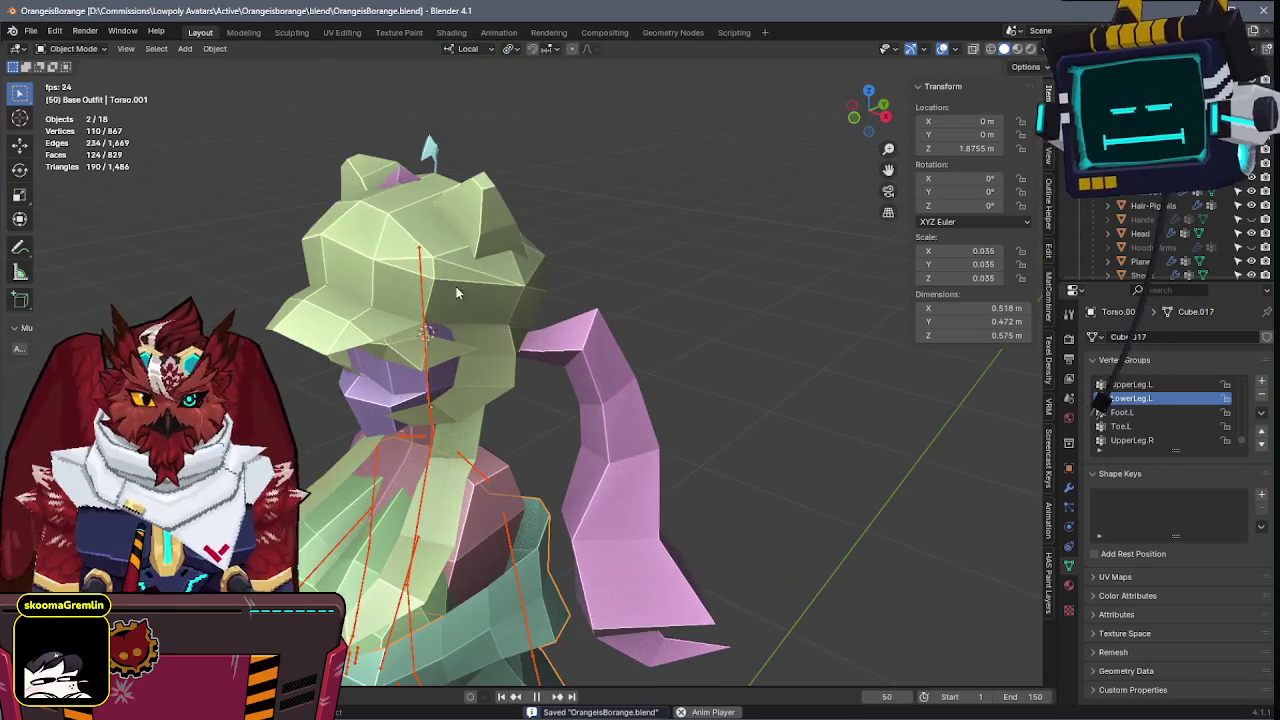
{"action": "left_click", "coordinate": [419, 272]}
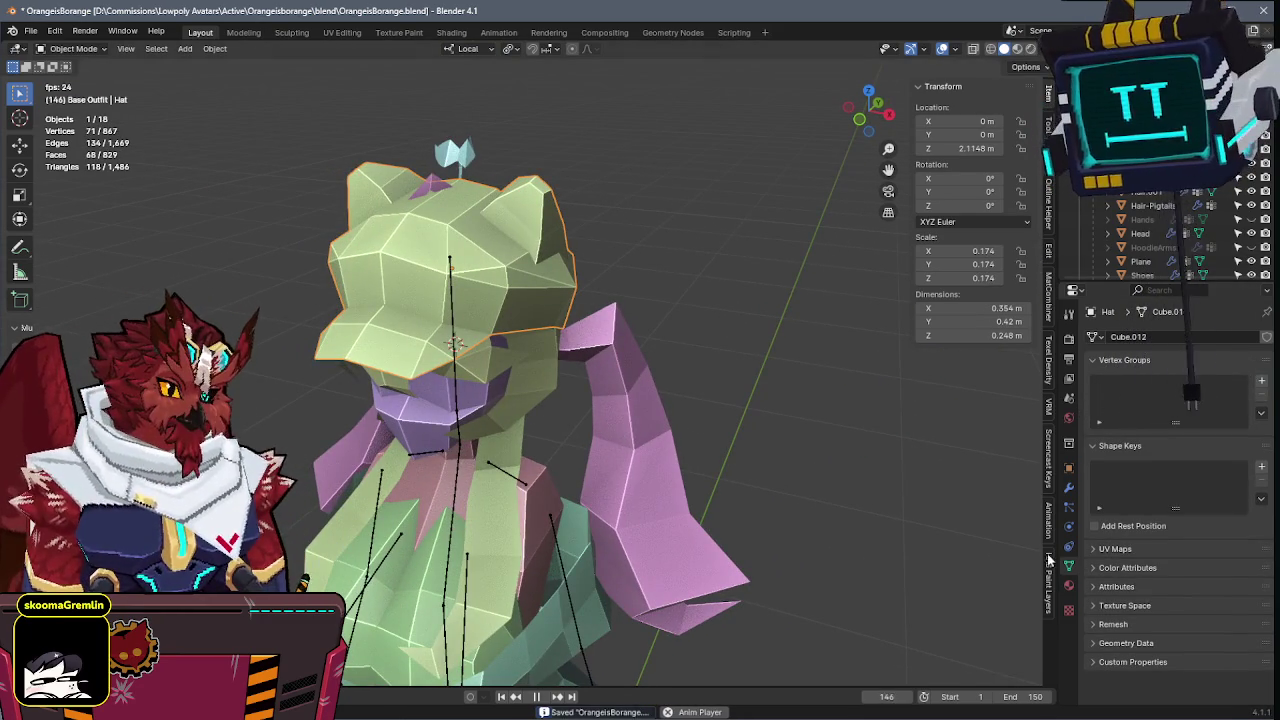
{"action": "left_click", "coordinate": [1069, 489]}
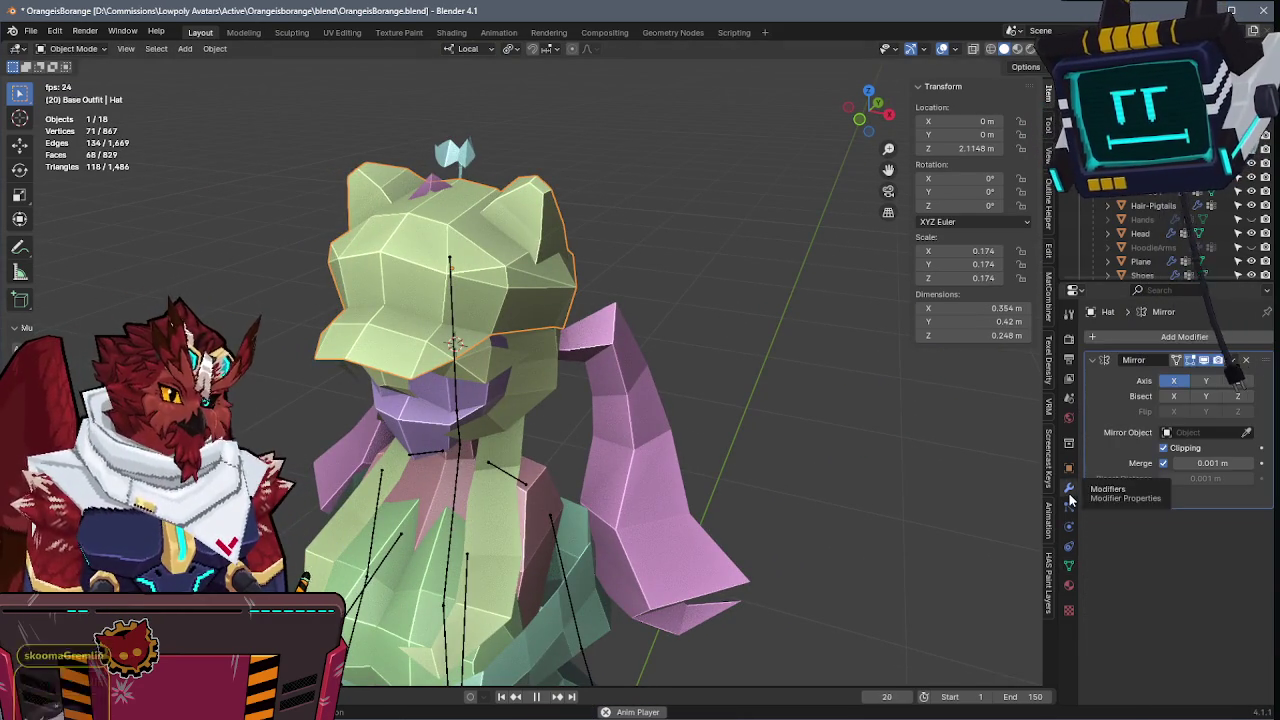
{"action": "left_click", "coordinate": [461, 424]}
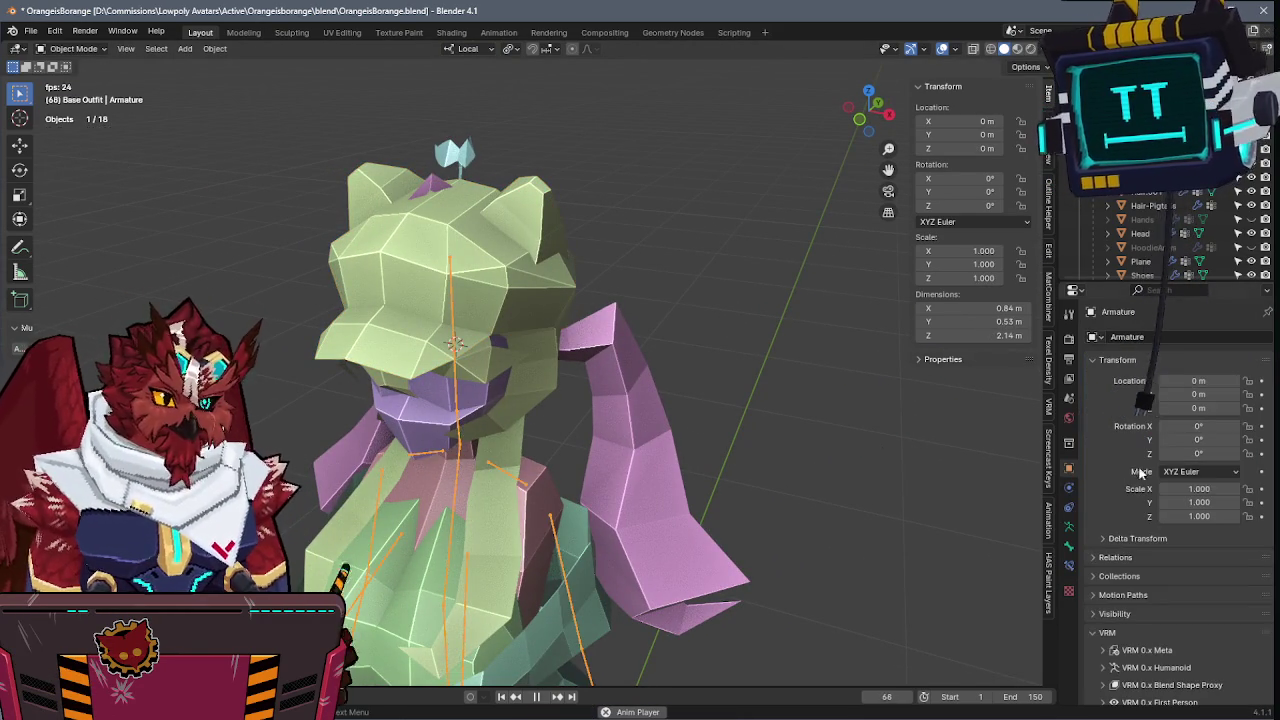
{"action": "left_click", "coordinate": [1069, 528]}
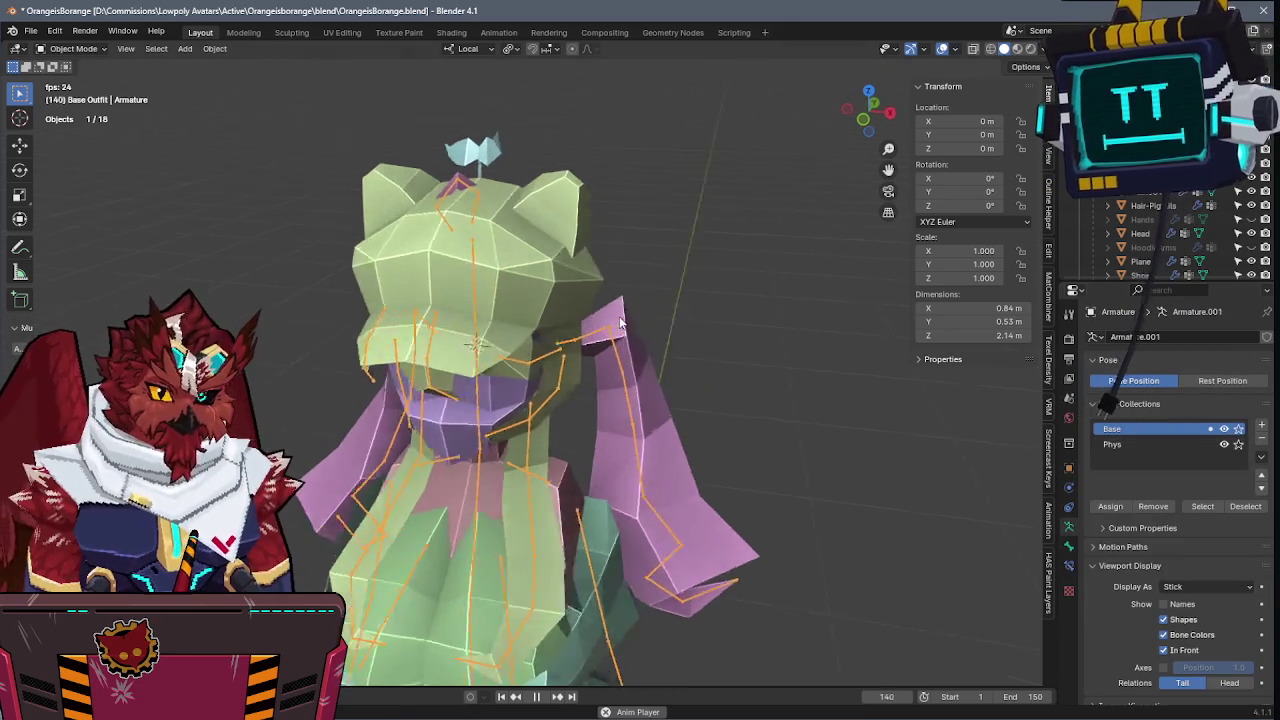
{"action": "key", "text": "ctrl+s"}
- With the armature selected, zoom onto the hat in front view over the reference
{"action": "left_click", "coordinate": [473, 315]}
{"action": "left_click", "coordinate": [476, 310]}
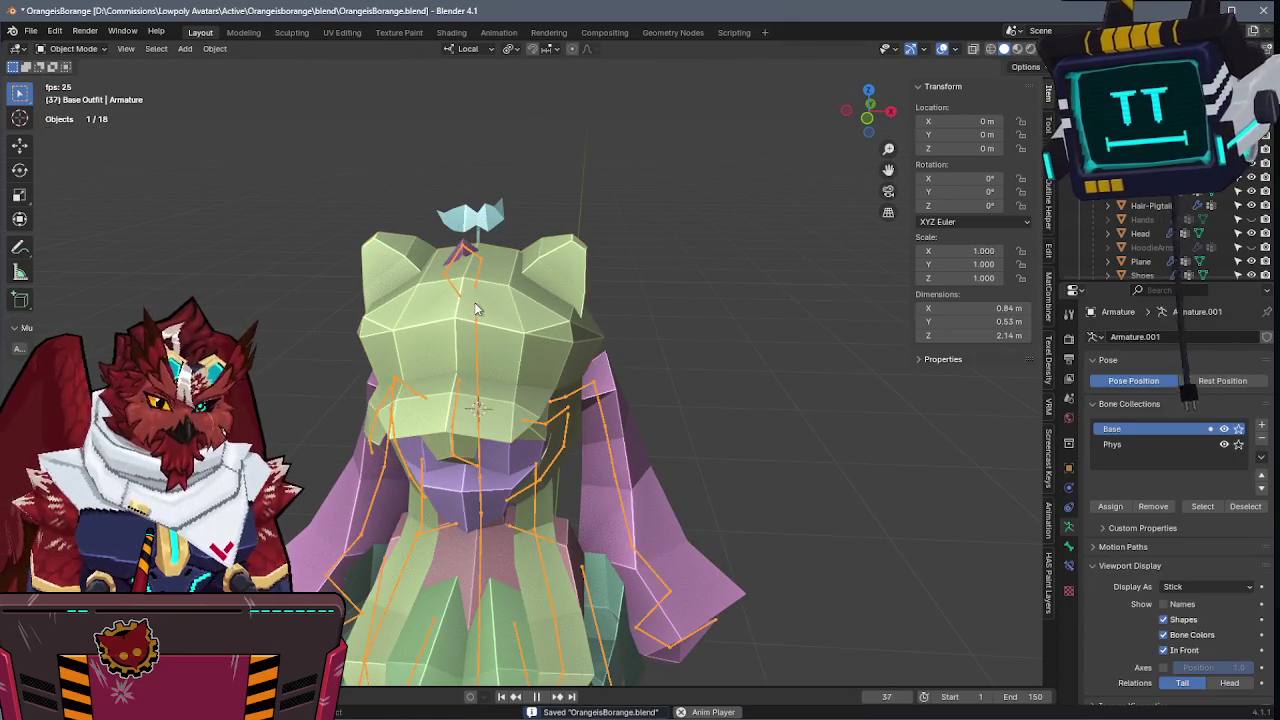
{"action": "key", "text": "KP_1"}
{"action": "scroll", "coordinate": [475, 302], "scroll_direction": "down", "scroll_amount": 2}
{"action": "scroll", "coordinate": [475, 302], "scroll_direction": "down", "scroll_amount": 2}
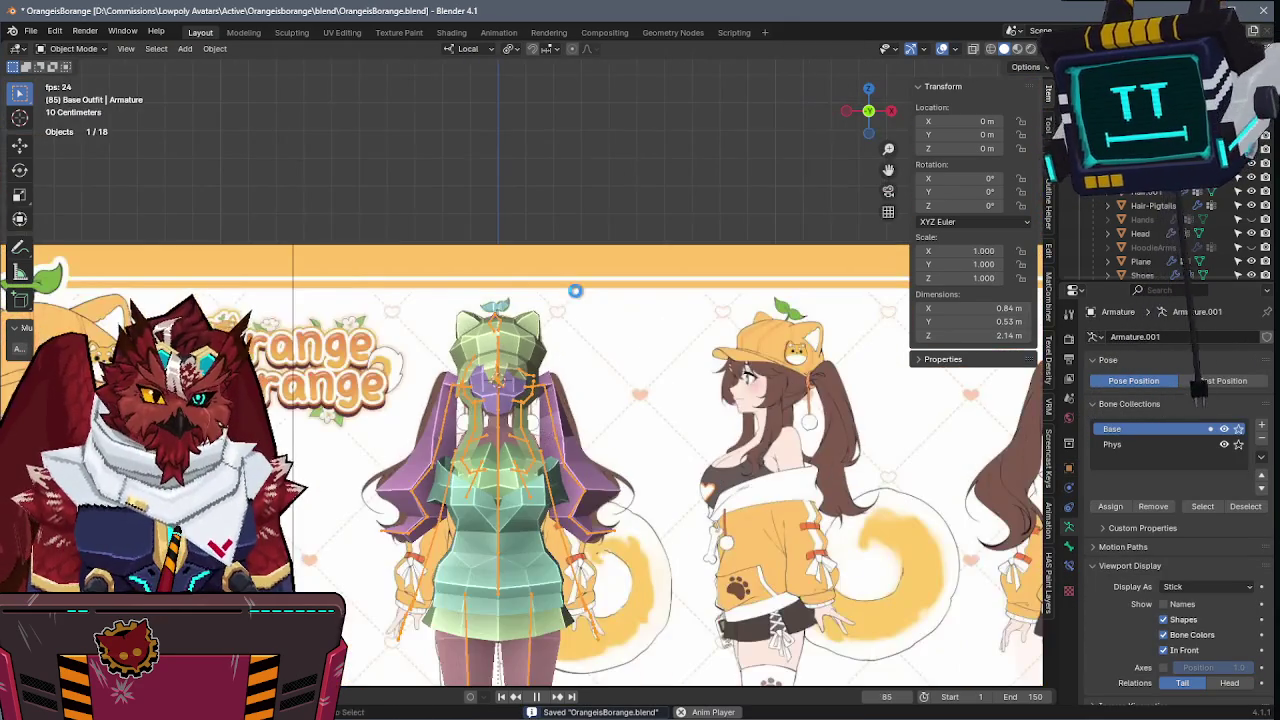
{"action": "scroll", "coordinate": [475, 315], "scroll_direction": "up", "scroll_amount": 3}
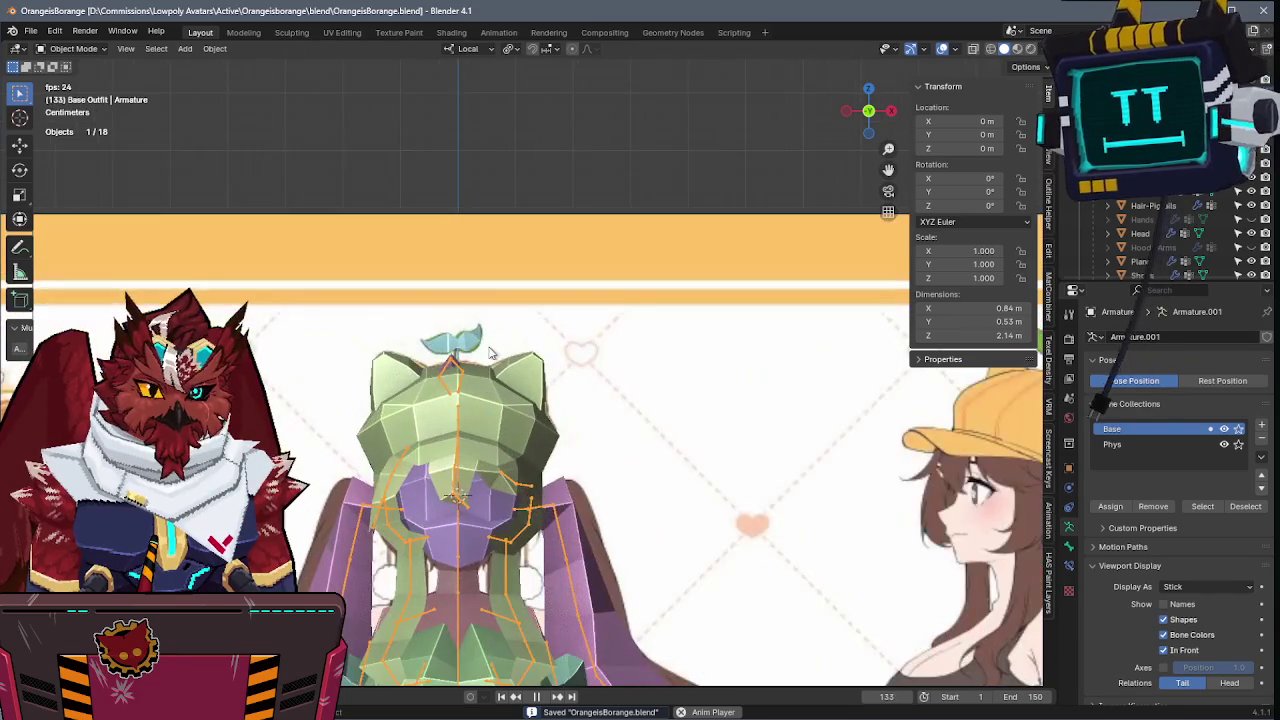
{"action": "scroll", "coordinate": [520, 318], "scroll_direction": "up", "scroll_amount": 1}
{"action": "scroll", "coordinate": [558, 322], "scroll_direction": "up", "scroll_amount": 2}
- Extrude a new bone from Hair.Root, disconnect it and raise it above the hat
{"action": "key", "text": "Tab"}
{"action": "key", "text": "shift+z"}
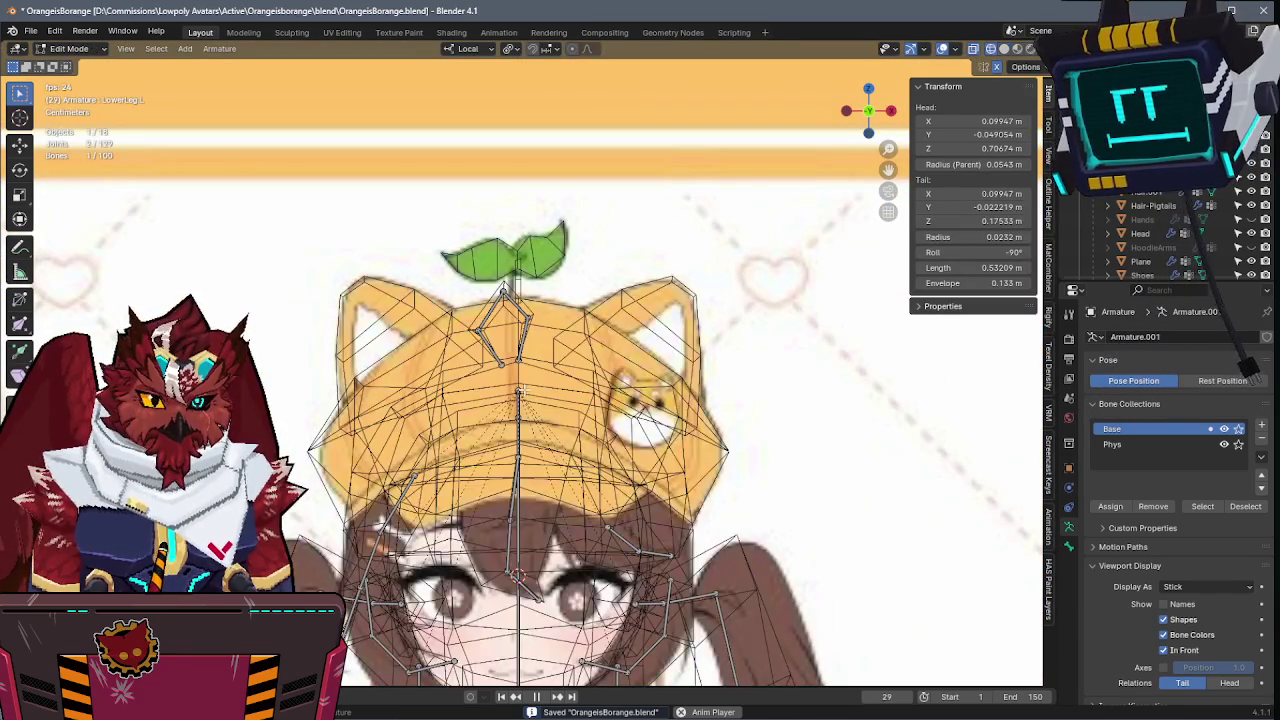
{"action": "key", "text": "shift+z"}
{"action": "key", "text": "e"}
{"action": "left_click", "coordinate": [547, 260]}
{"action": "key", "text": "q"}
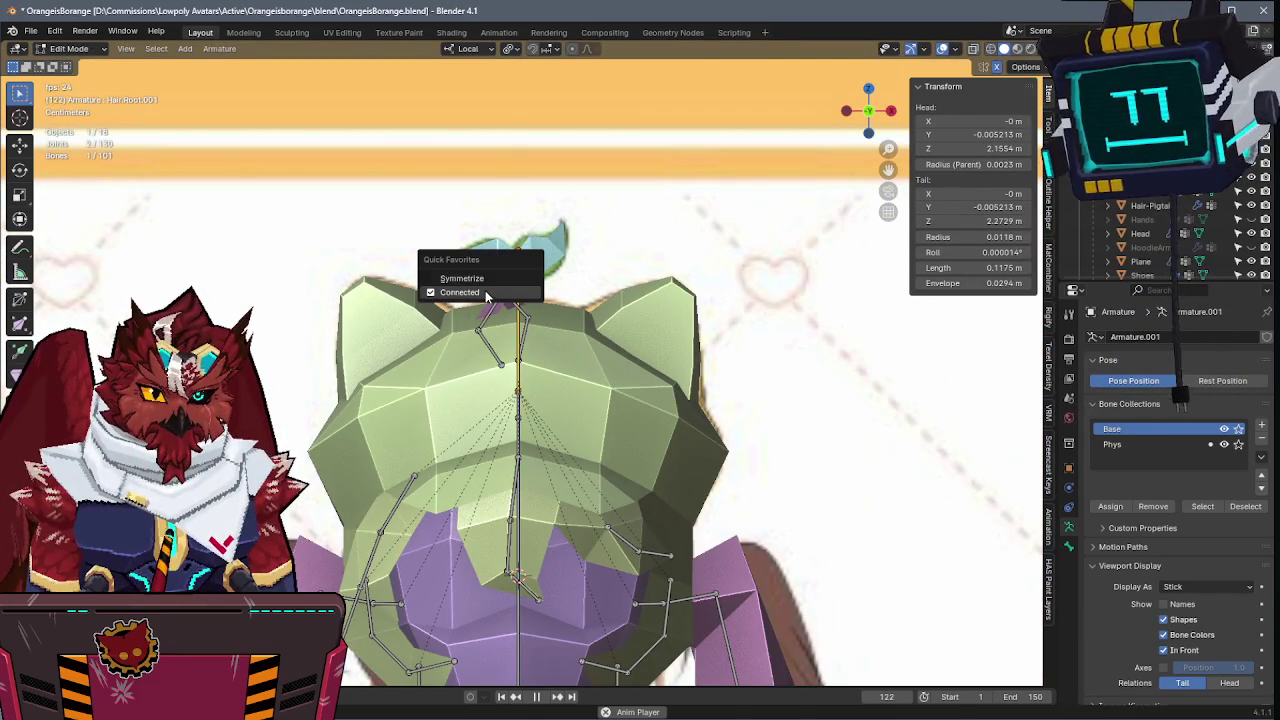
{"action": "left_click", "coordinate": [486, 292]}
{"action": "key", "text": "shift+z"}
{"action": "key", "text": "g"}
{"action": "key", "text": "z"}
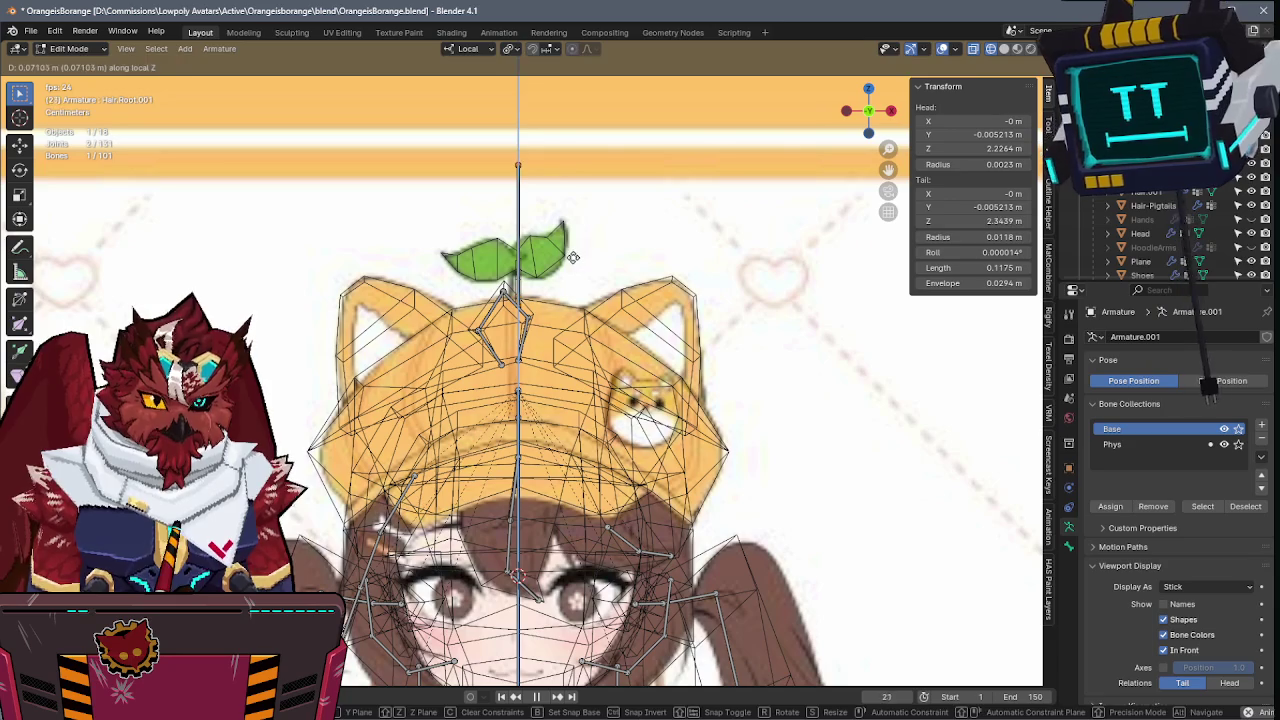
{"action": "left_click", "coordinate": [573, 257]}
- Shorten the bone to fit the sprout's stem and name it Hat-Sprout
{"action": "left_click", "coordinate": [518, 165]}
{"action": "key", "text": "g"}
{"action": "key", "text": "z"}
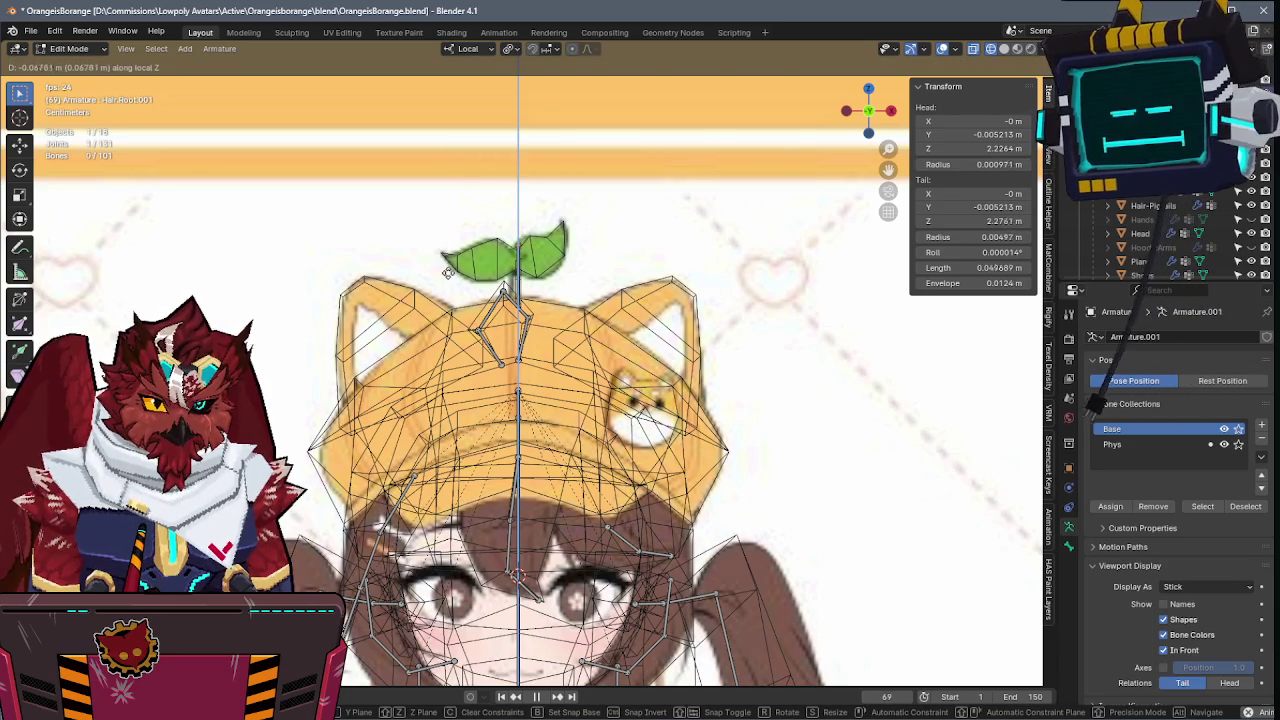
{"action": "left_click", "coordinate": [533, 272]}
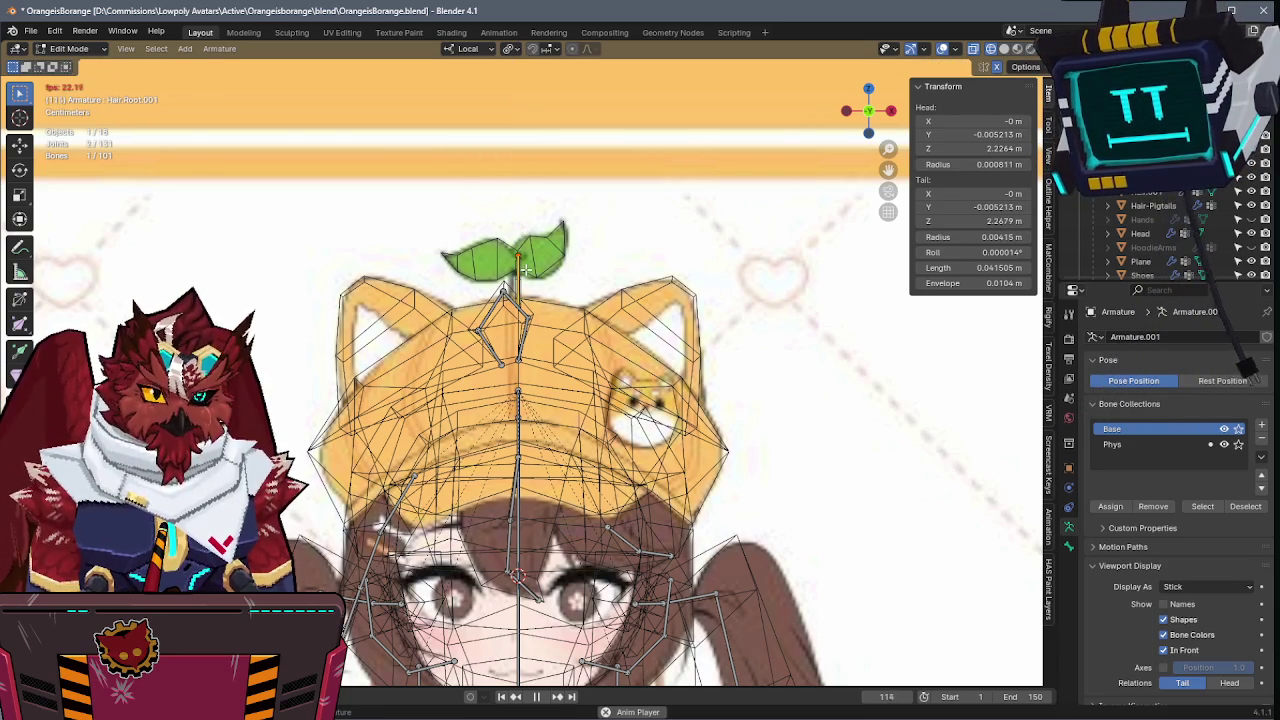
{"action": "key", "text": "F2"}
{"action": "type", "text": "Hat-Sprout"}
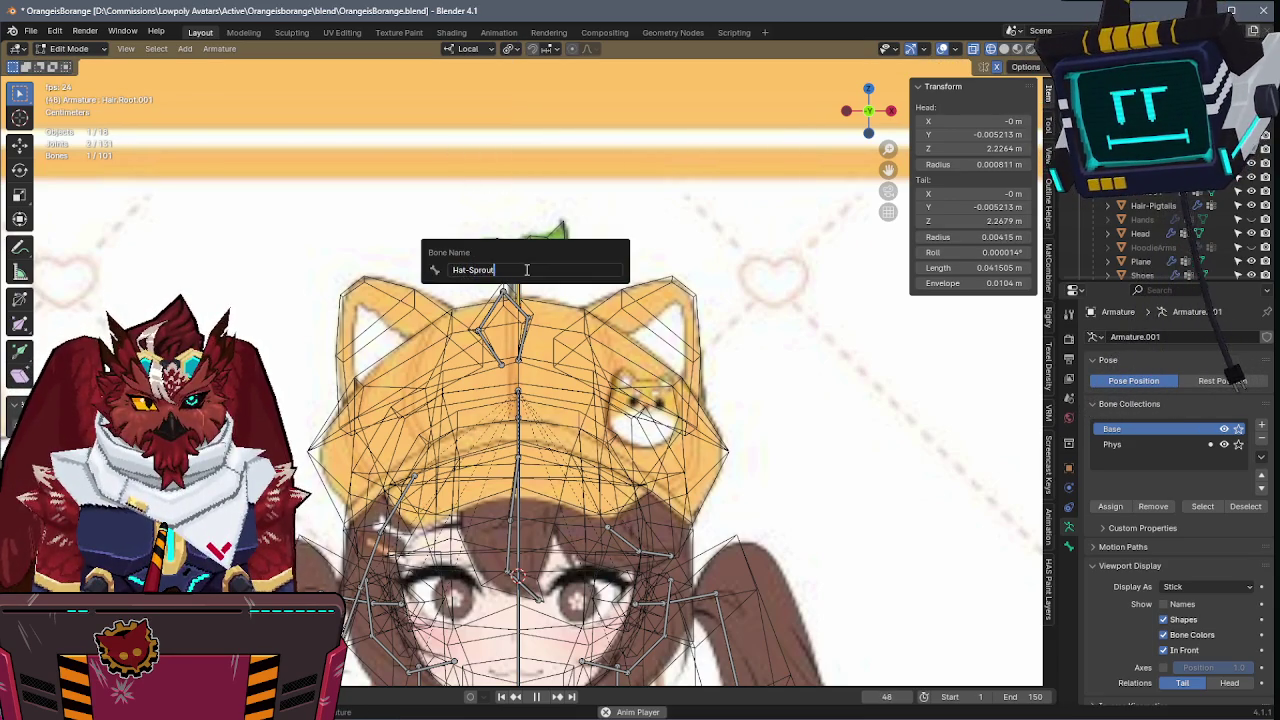
{"action": "key", "text": "Return"}
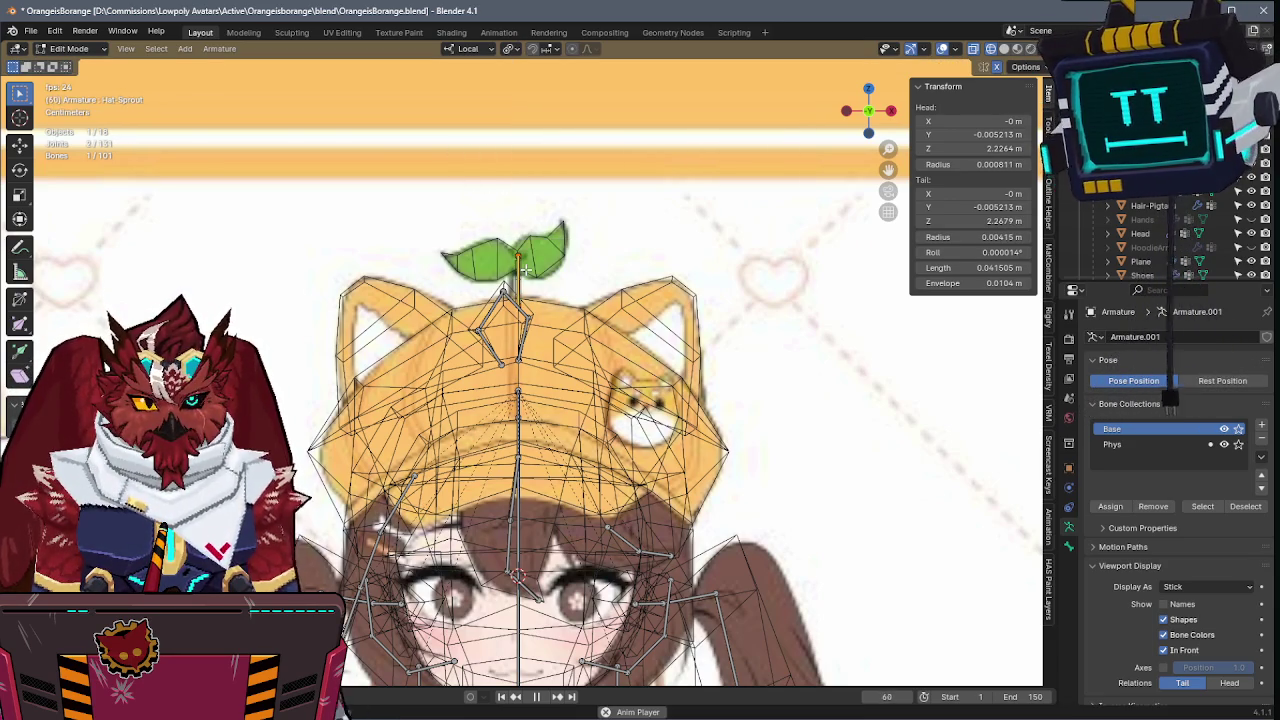
- Reposition the Hat-Sprout bone and swing its tail toward a leaf
{"action": "scroll", "coordinate": [524, 270], "scroll_direction": "up", "scroll_amount": 5}
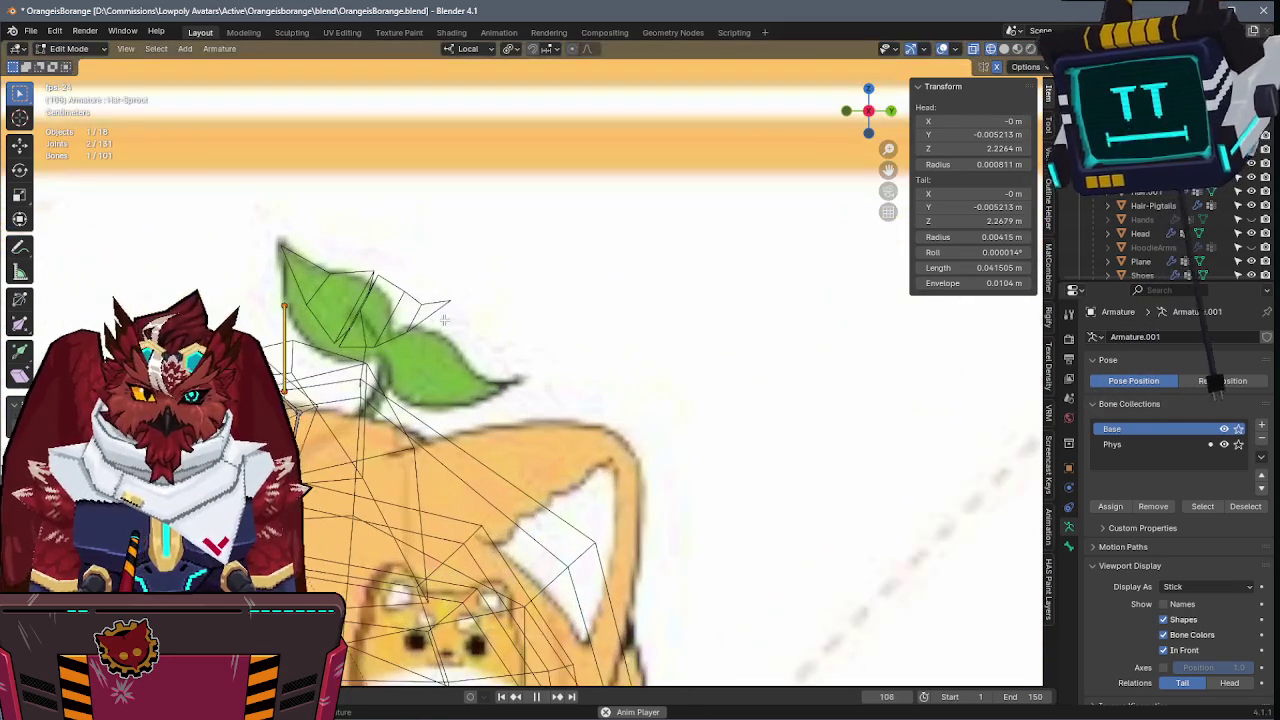
{"action": "key", "text": "g"}
{"action": "left_click", "coordinate": [634, 244]}
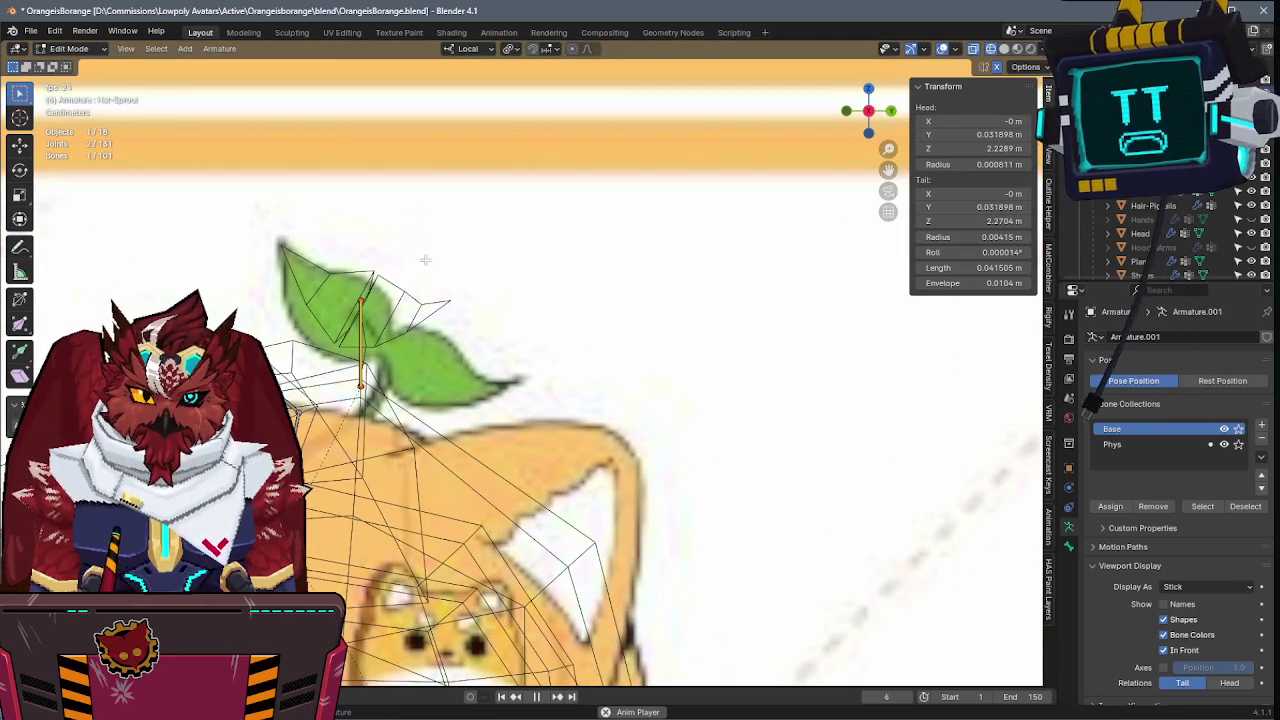
{"action": "key", "text": "g"}
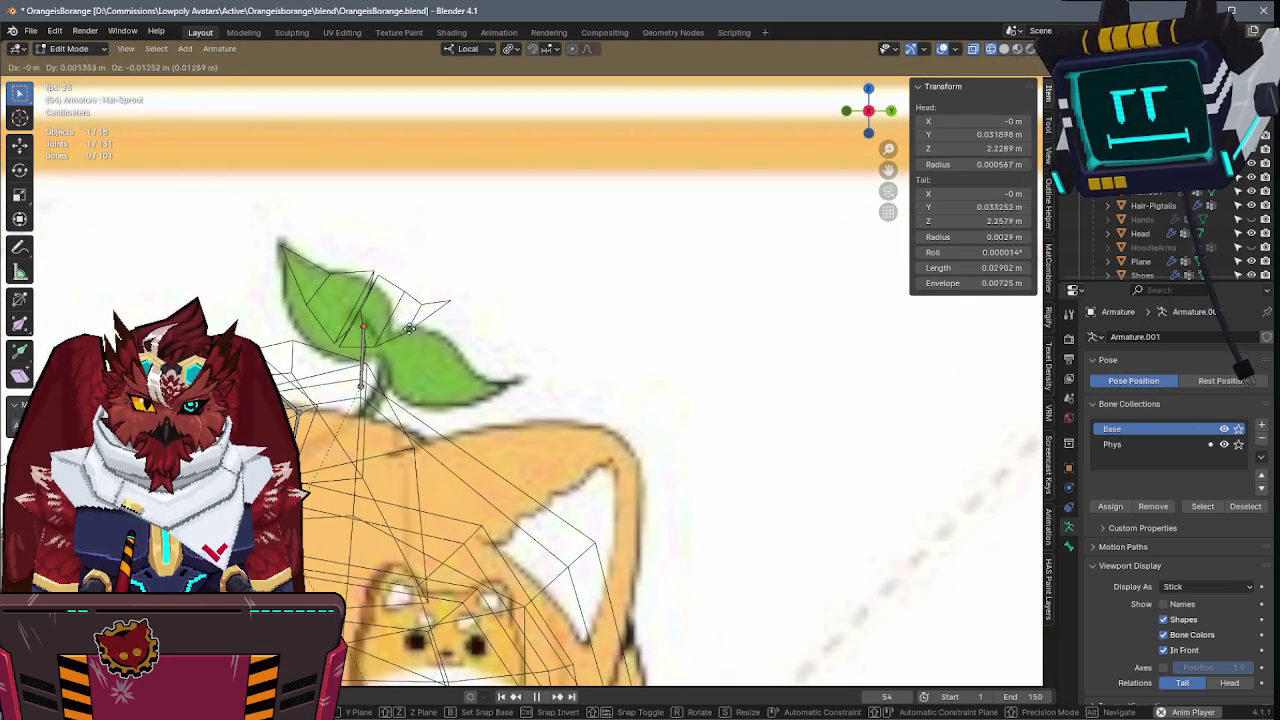
{"action": "left_click", "coordinate": [407, 322]}
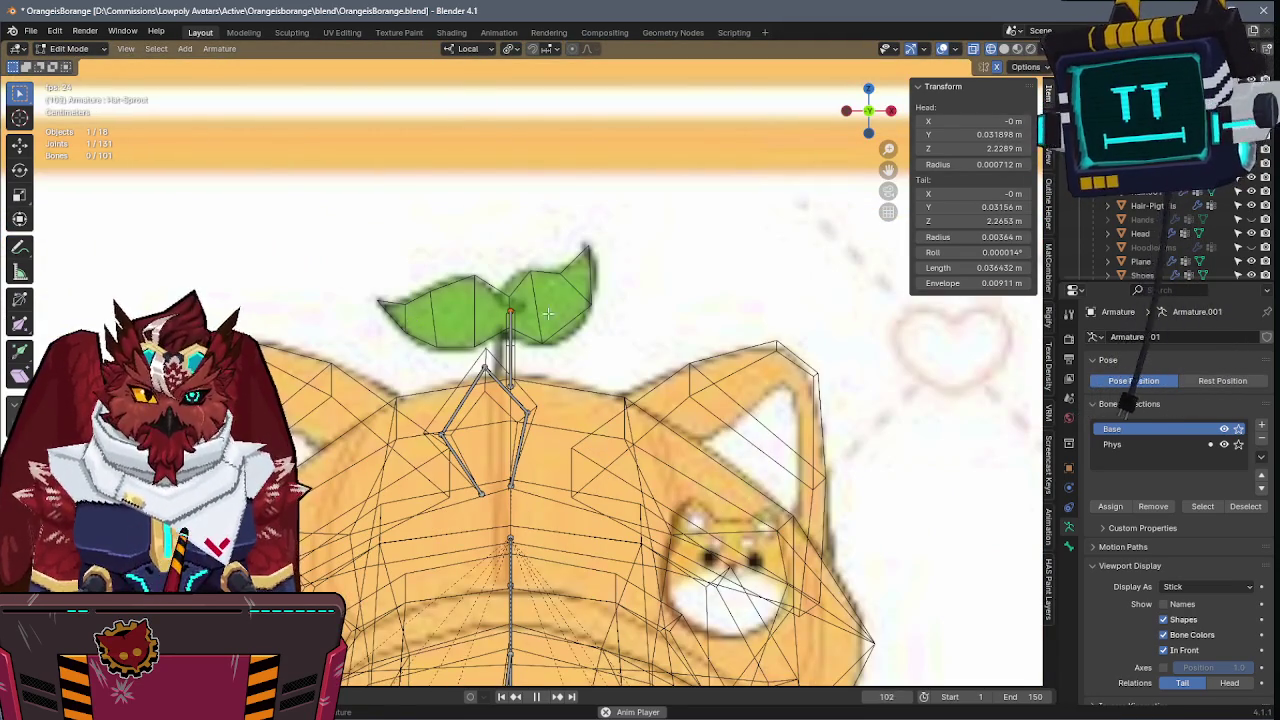
{"action": "key", "text": "g"}
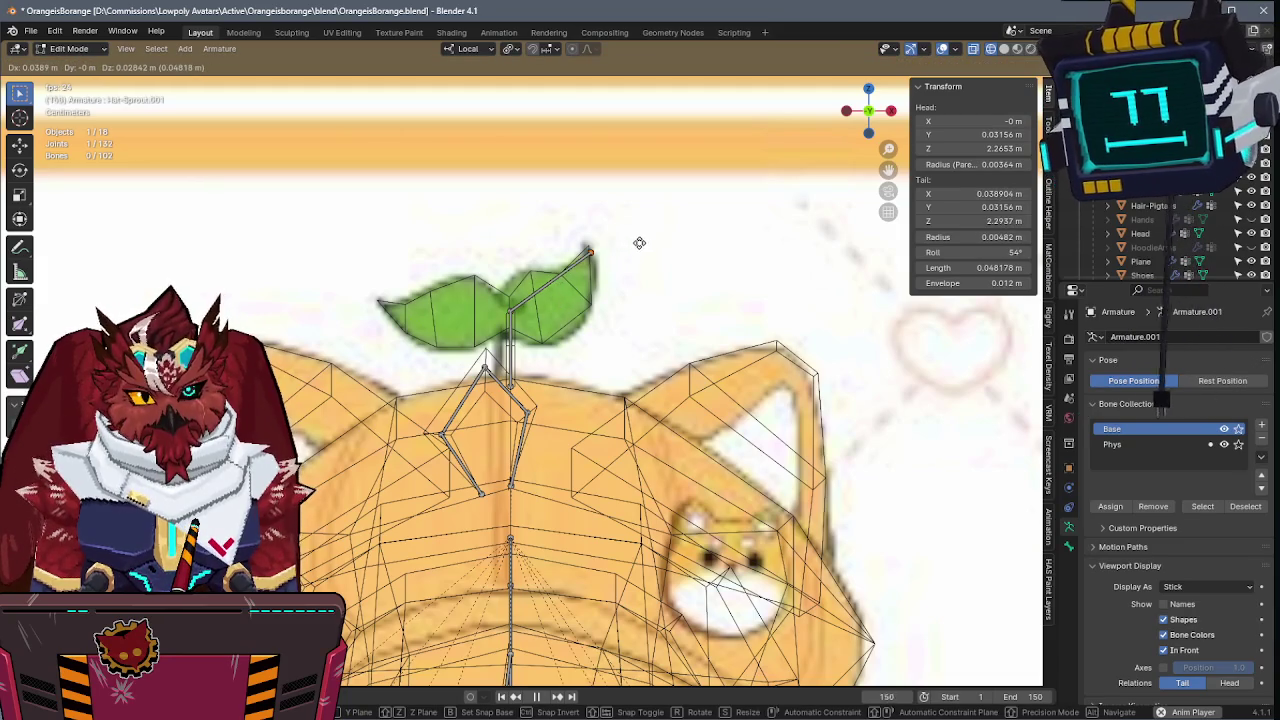
{"action": "left_click", "coordinate": [633, 245]}
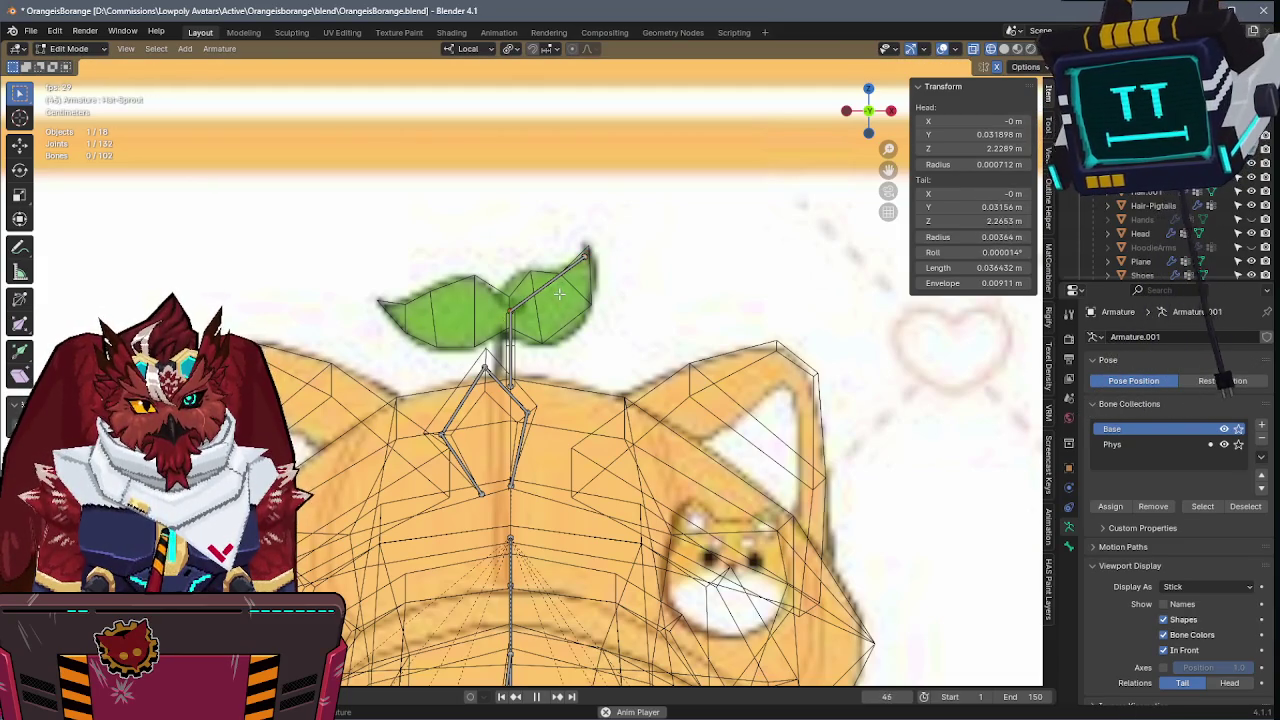
- Extrude a leaf bone and stretch its tail out to the sprout's leaf tip
{"action": "key", "text": "e"}
{"action": "left_click", "coordinate": [397, 305]}
{"action": "middle_click_drag", "start_coordinate": [397, 305], "coordinate": [667, 368]}
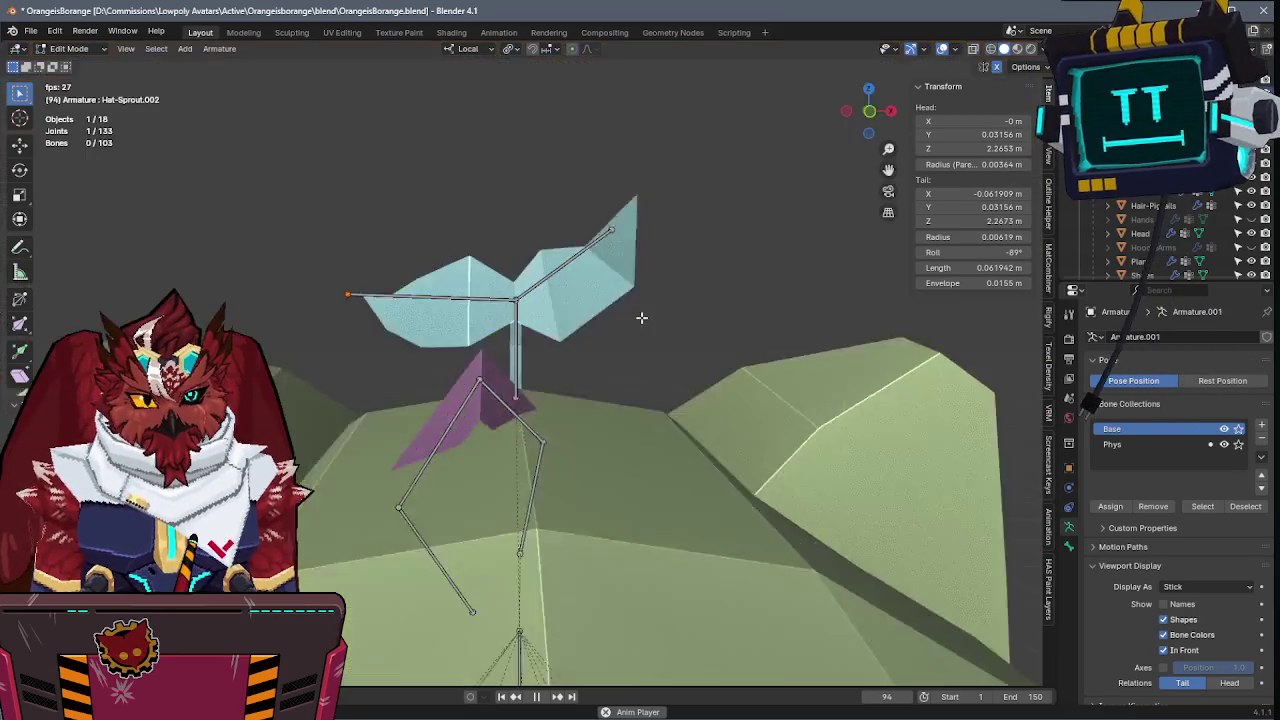
{"action": "key", "text": "g"}
{"action": "key", "text": "y"}
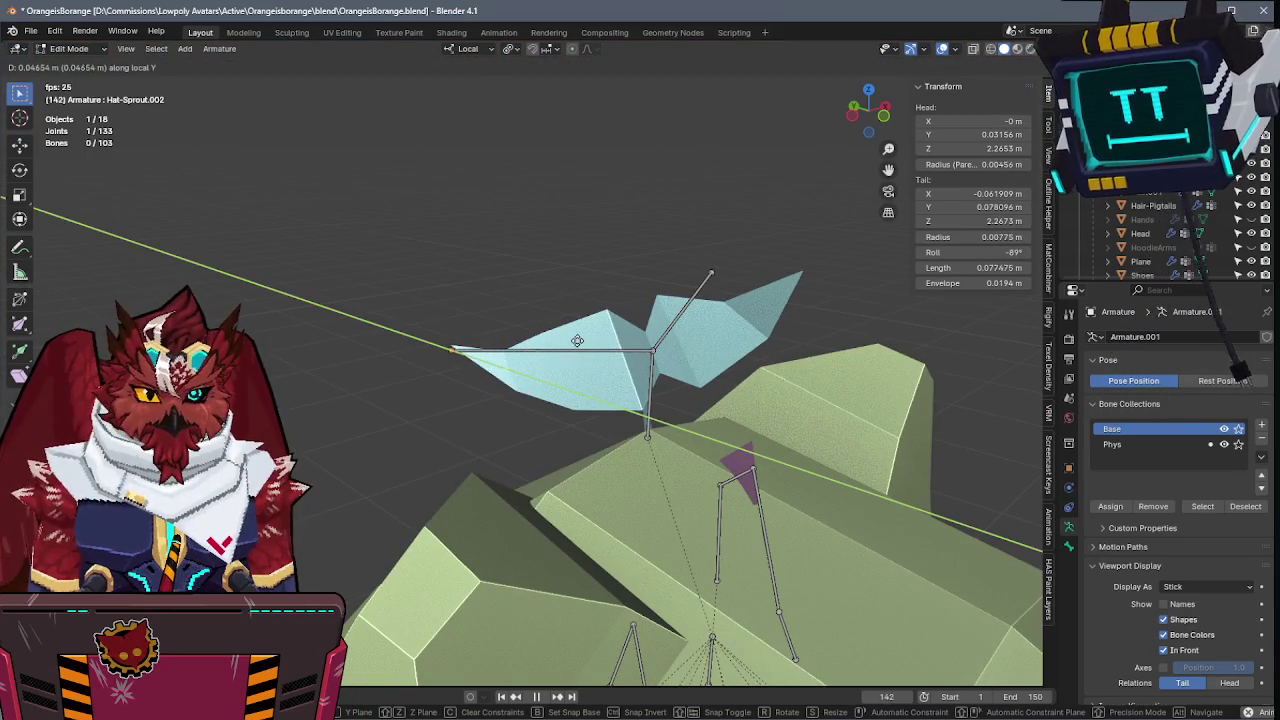
{"action": "left_click", "coordinate": [577, 341]}
{"action": "key", "text": "KP_3"}
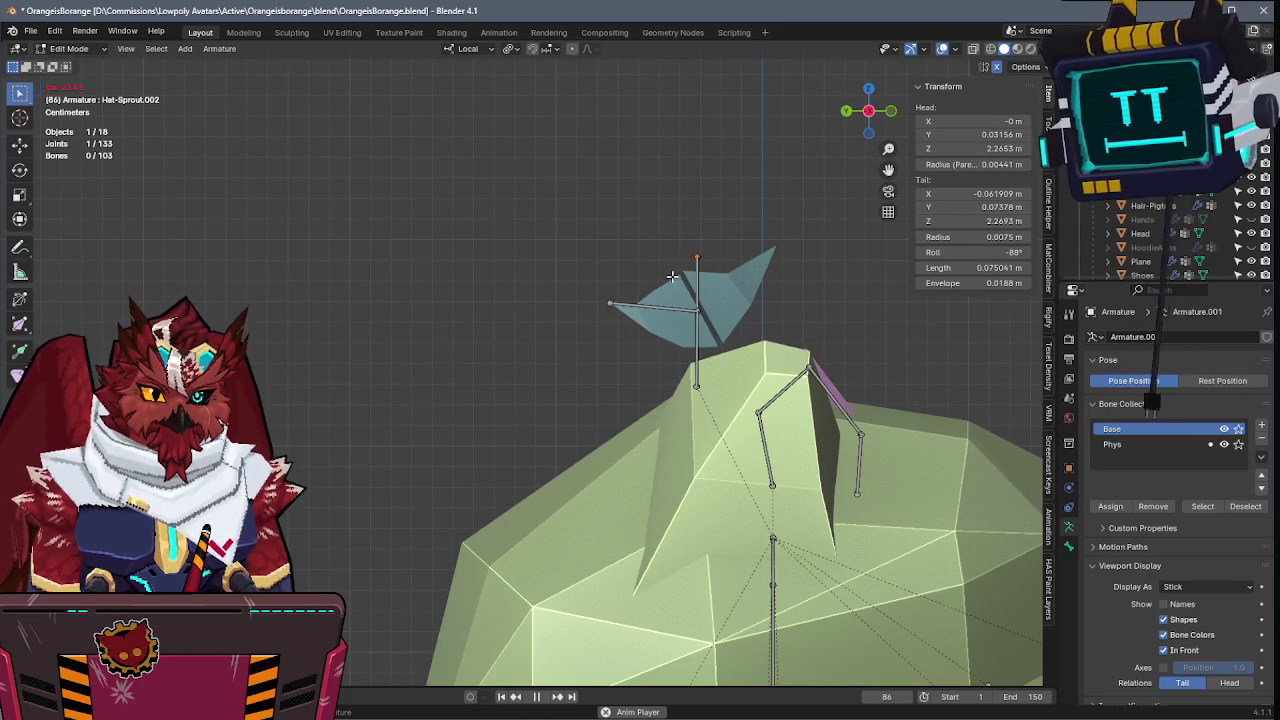
{"action": "key", "text": "g"}
{"action": "left_click", "coordinate": [794, 261]}
- Return to Object Mode, save the file and select the leaf mesh
{"action": "mouse_move", "coordinate": [794, 261]}
{"action": "middle_mouse_down"}
{"action": "mouse_move", "coordinate": [721, 388]}
{"action": "mouse_move", "coordinate": [646, 346]}
{"action": "middle_mouse_up"}
{"action": "key", "text": "ctrl+Tab"}
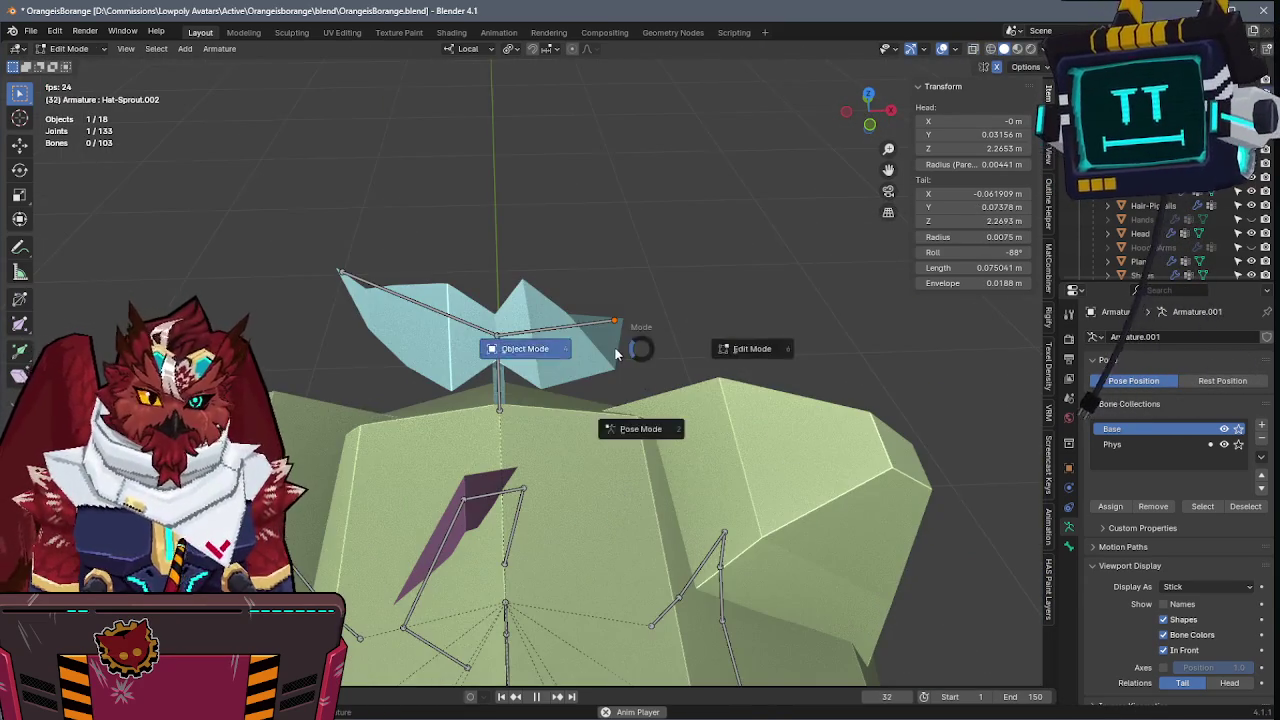
{"action": "left_click", "coordinate": [540, 349]}
{"action": "key", "text": "ctrl+s"}
{"action": "left_click", "coordinate": [600, 338]}
{"action": "key", "text": "ctrl+Tab"}
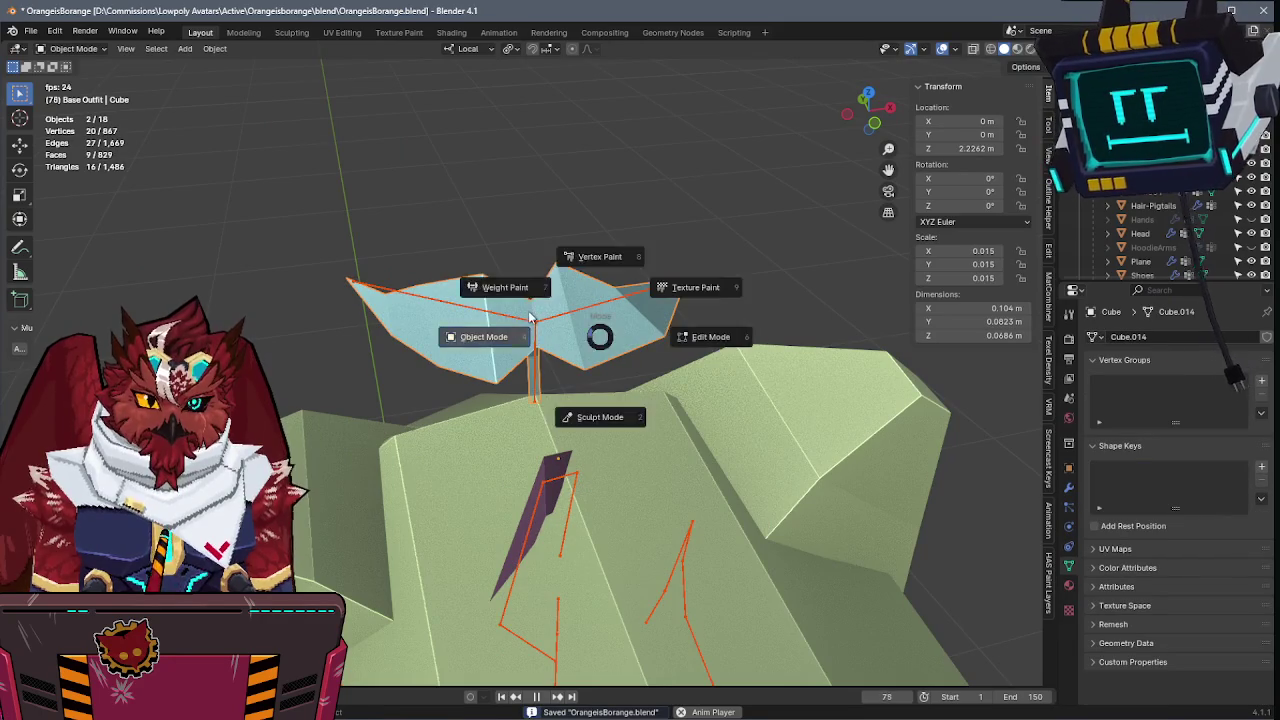
- Parent the leaf mesh and the hat to the armature, saving the file
{"action": "key", "text": "ctrl+Tab"}
{"action": "left_click", "coordinate": [513, 333]}
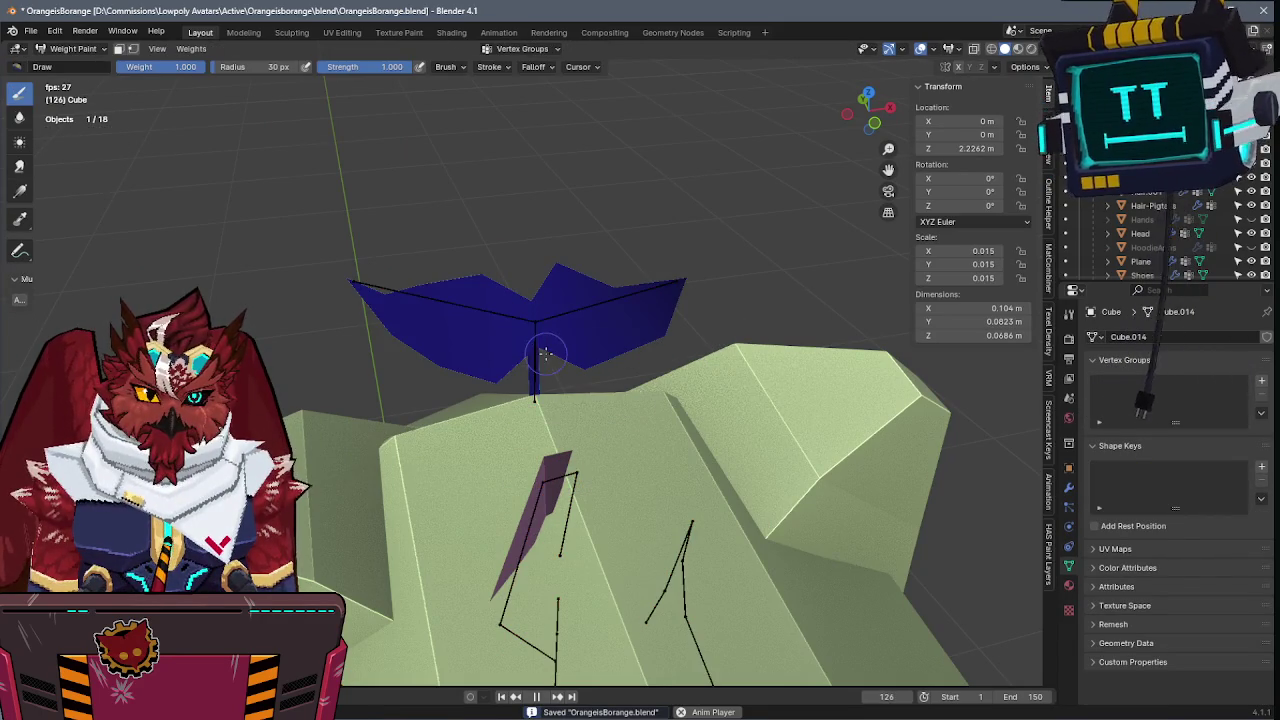
{"action": "key", "text": "ctrl+Tab"}
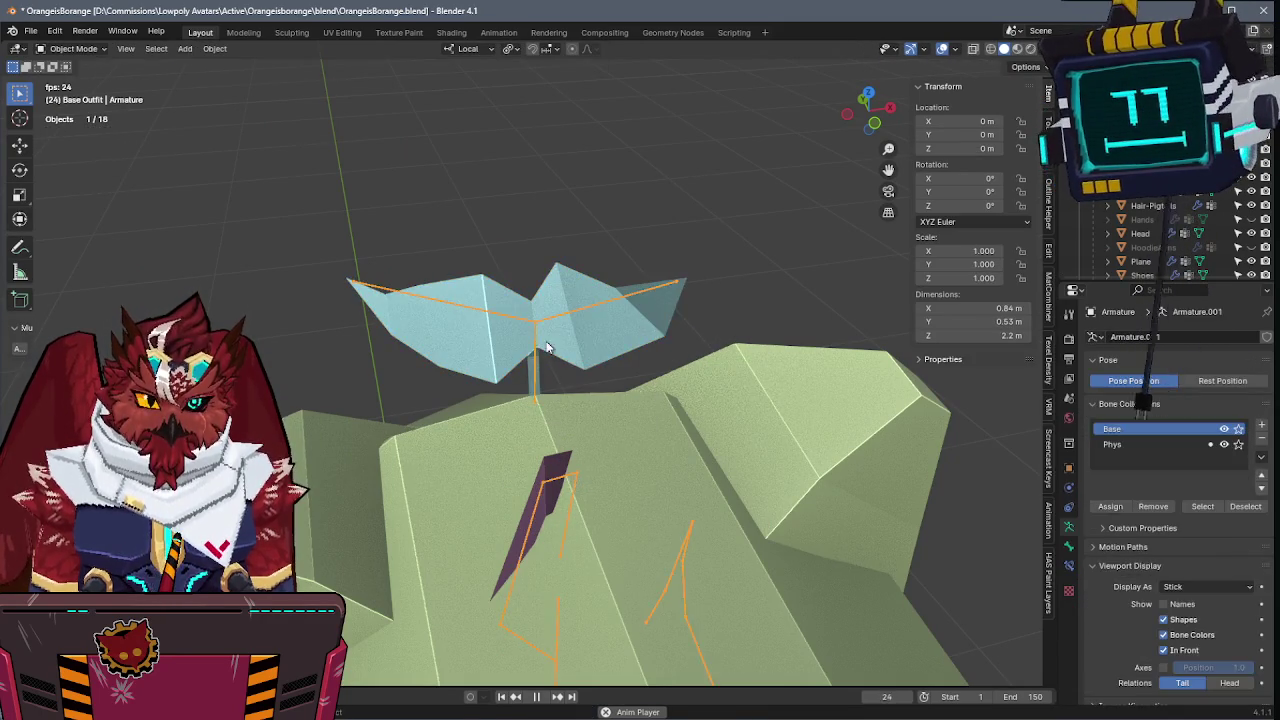
{"action": "left_click", "coordinate": [575, 308], "text": "shift"}
{"action": "key", "text": "ctrl+p"}
{"action": "left_click", "coordinate": [576, 309]}
{"action": "key", "text": "ctrl+s"}
{"action": "left_click", "coordinate": [589, 423]}
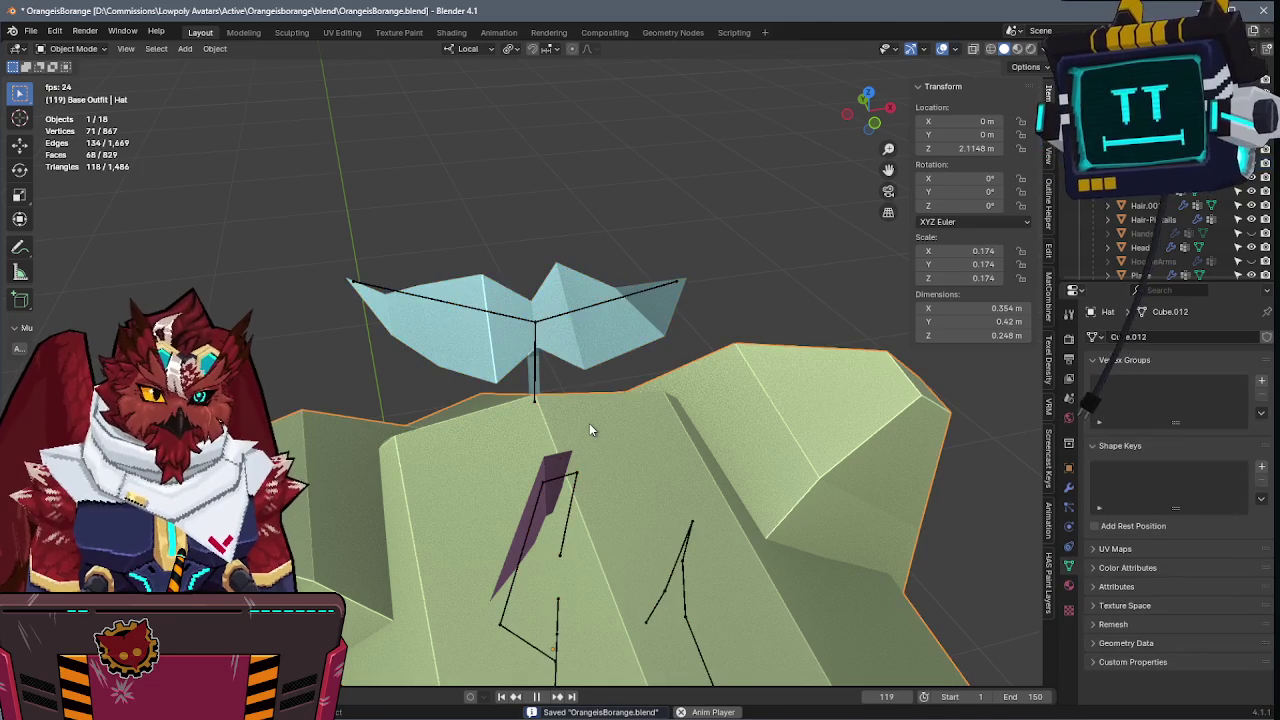
{"action": "left_click", "coordinate": [532, 366], "text": "shift"}
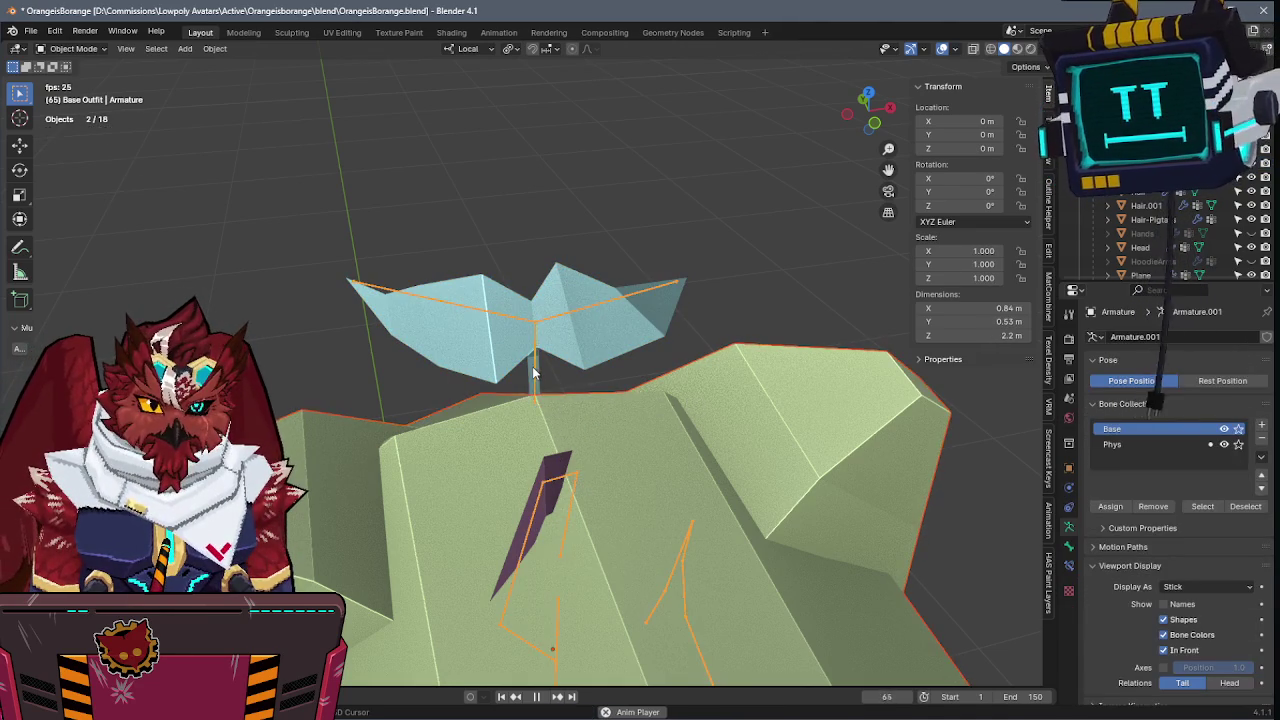
{"action": "key", "text": "ctrl+p"}
{"action": "left_click", "coordinate": [532, 366]}
- Select the sprout mesh with the armature and weight paint it on the Hat-Sprout bone
{"action": "left_click", "coordinate": [544, 463]}
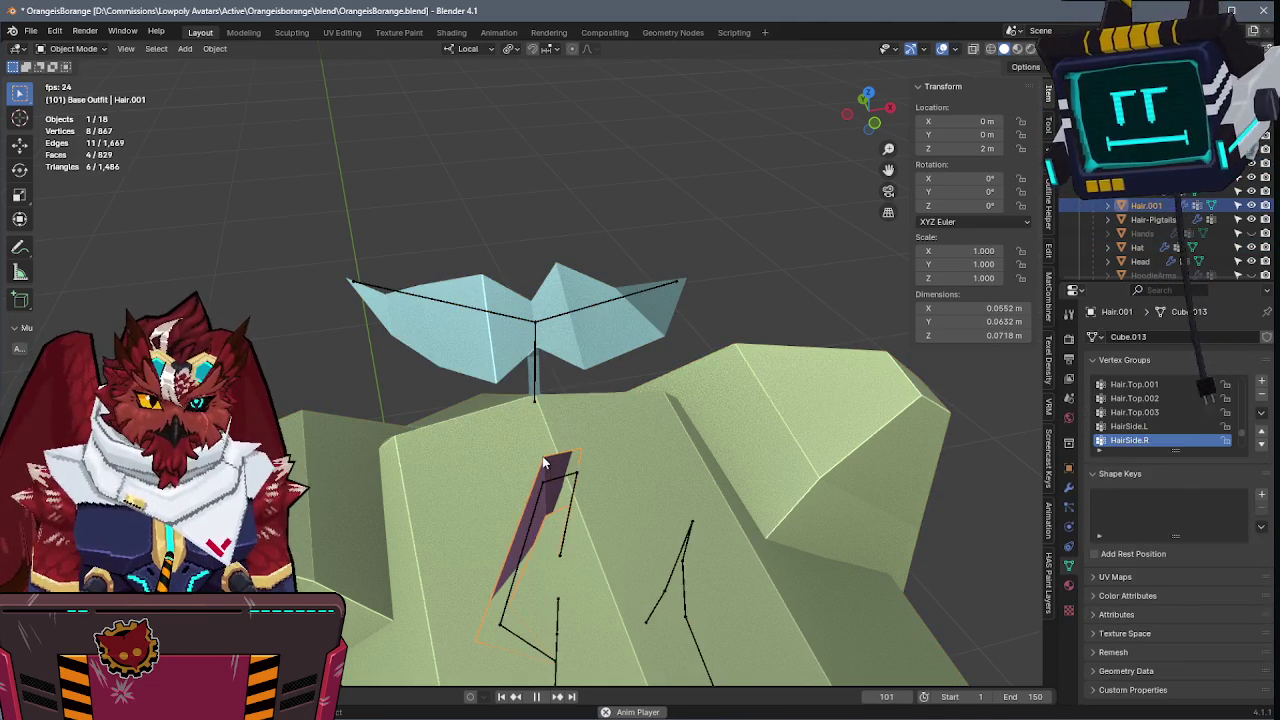
{"action": "left_click", "coordinate": [538, 364]}
{"action": "left_click", "coordinate": [536, 372], "text": "shift"}
{"action": "left_click", "coordinate": [546, 336], "text": "shift"}
{"action": "key", "text": "ctrl+Tab"}
{"action": "left_click", "coordinate": [517, 298]}
- Assign the sprout's central stem vertices to the Hat-Sprout vertex group
{"action": "key", "text": "Tab"}
{"action": "key", "text": "alt+z"}
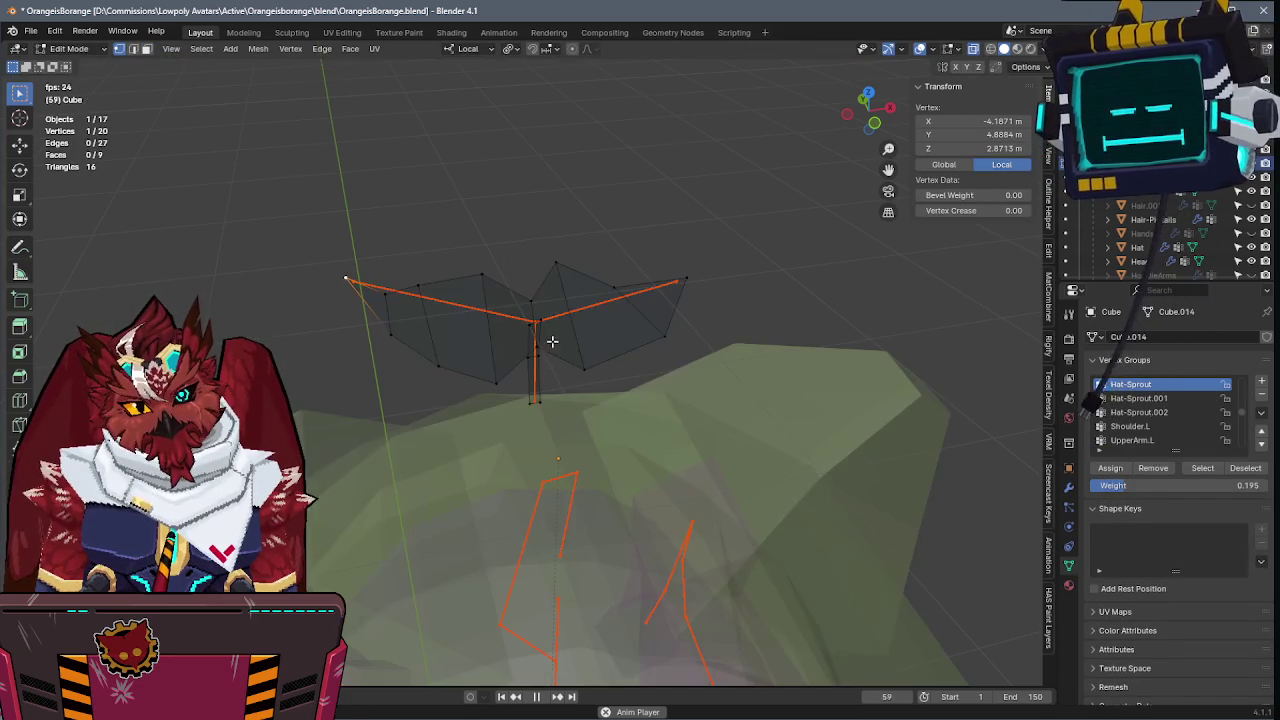
{"action": "left_click_drag", "start_coordinate": [550, 305], "coordinate": [520, 410]}
{"action": "key", "text": "q"}
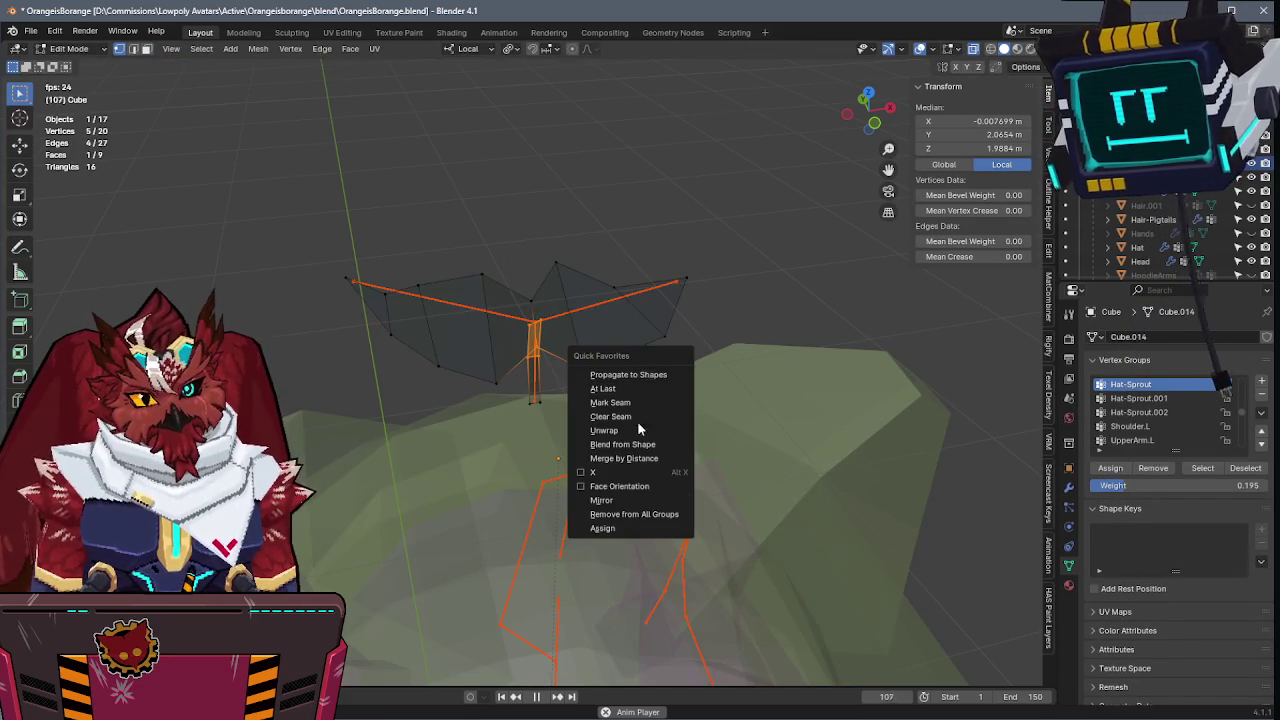
{"action": "left_click", "coordinate": [624, 533]}
{"action": "key", "text": "Tab"}
{"action": "key", "text": "Tab"}
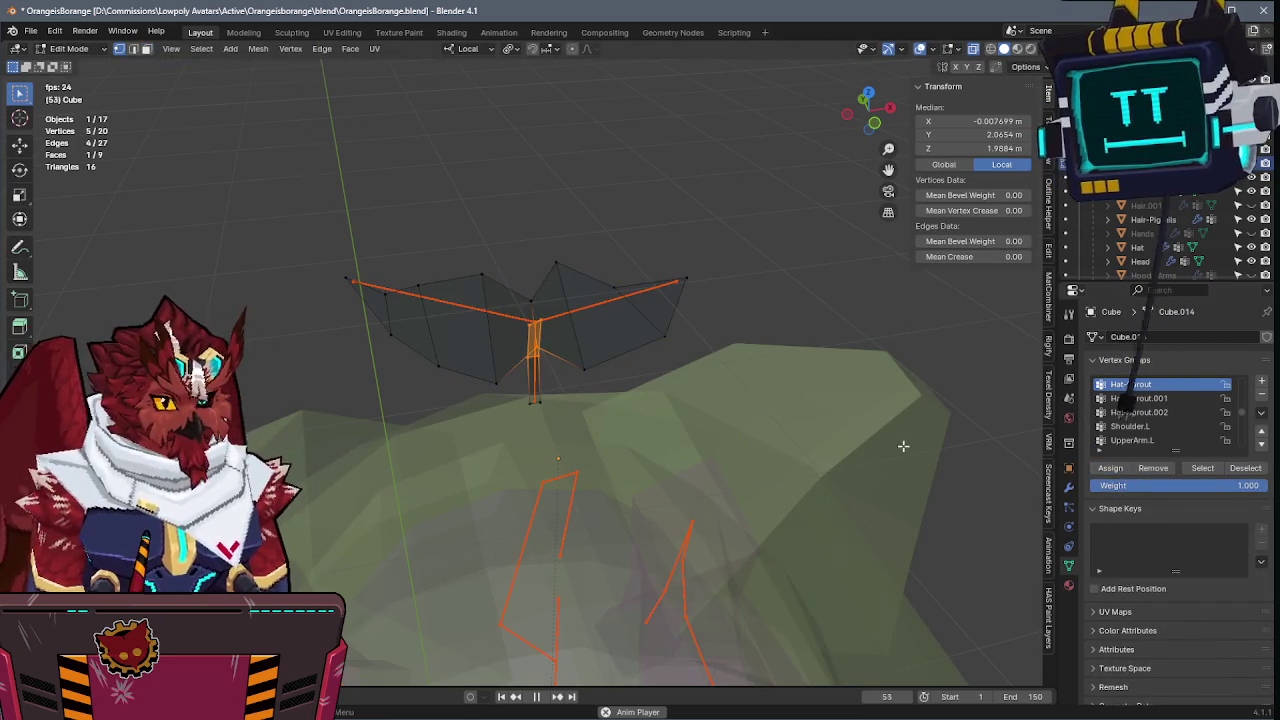
{"action": "key", "text": "Tab"}
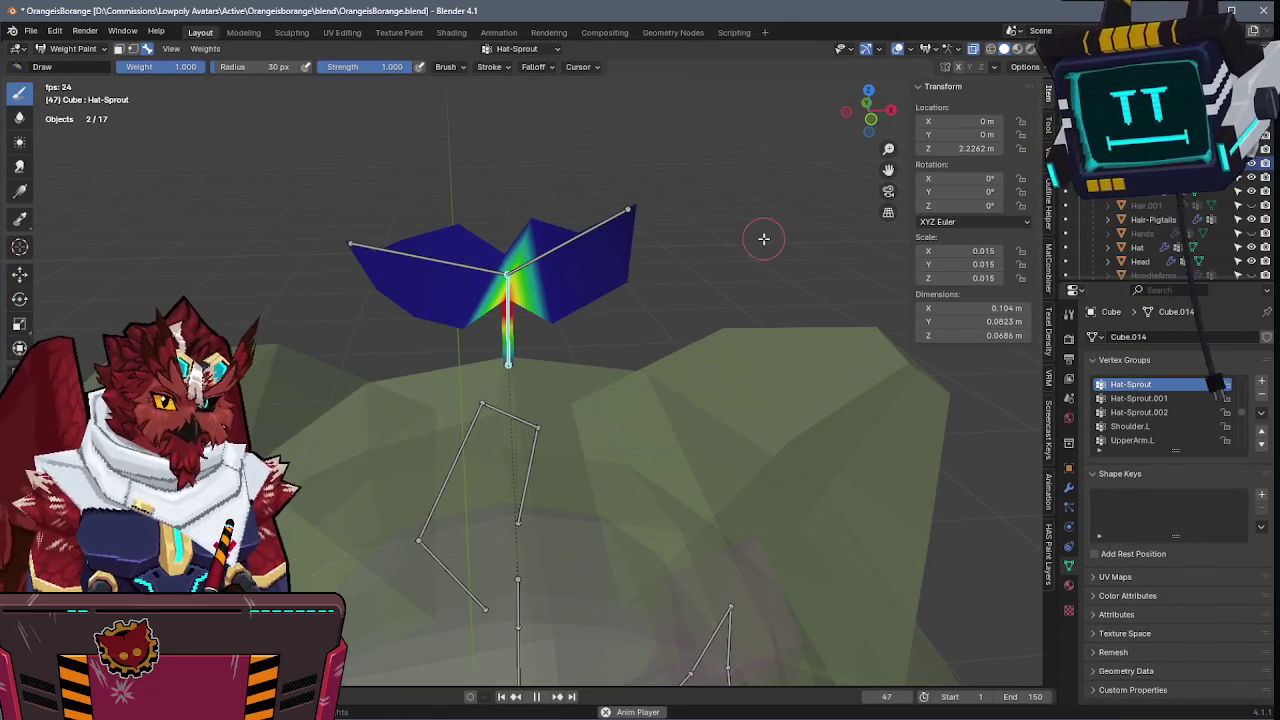
{"action": "key", "text": "Tab"}
{"action": "key", "text": "Tab"}
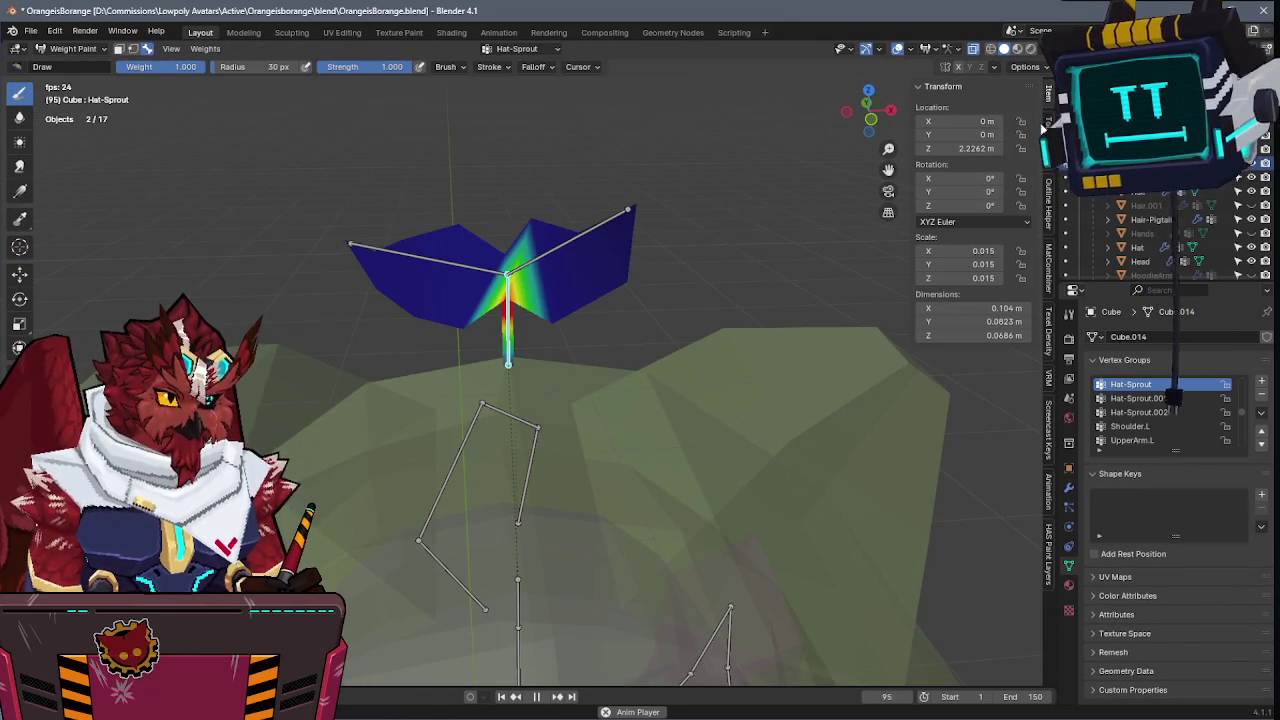
- Paint Hat-Sprout weight on the stem and the right leaf bone's weight across the right leaf, then blur
{"action": "left_click", "coordinate": [1048, 124]}
{"action": "left_click_drag", "start_coordinate": [501, 241], "coordinate": [505, 262]}
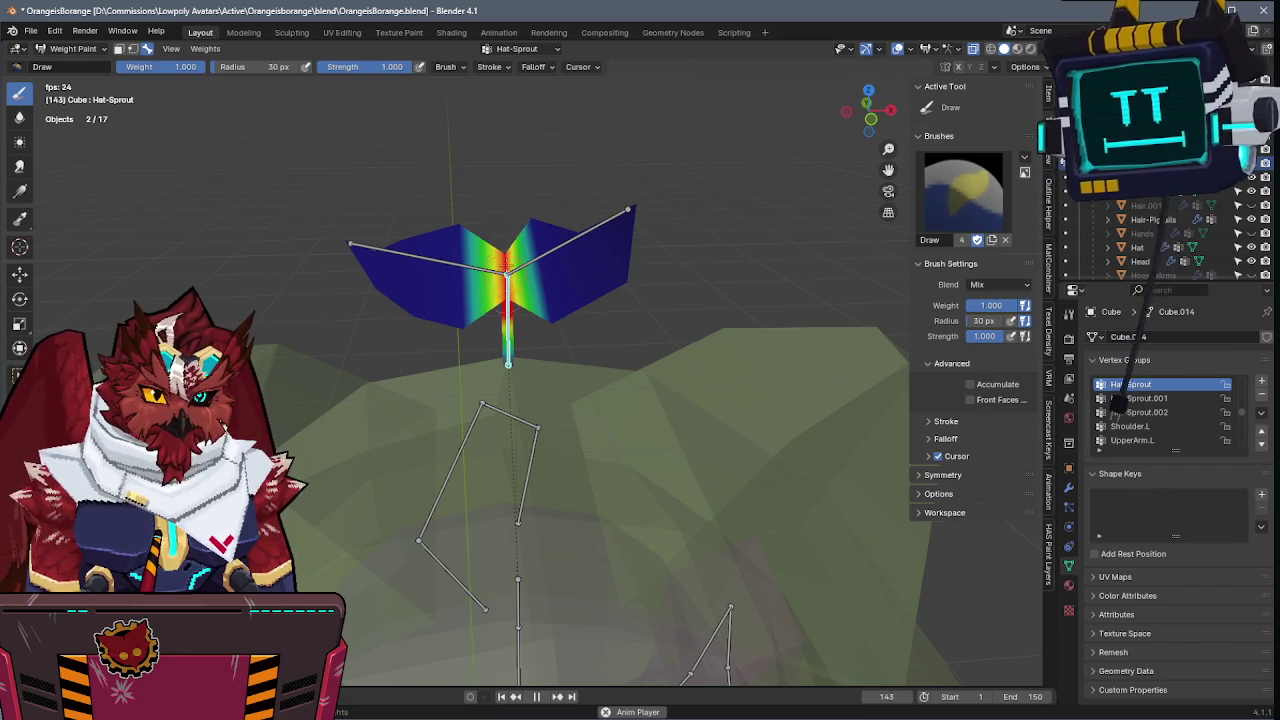
{"action": "left_click", "coordinate": [527, 262], "text": "ctrl"}
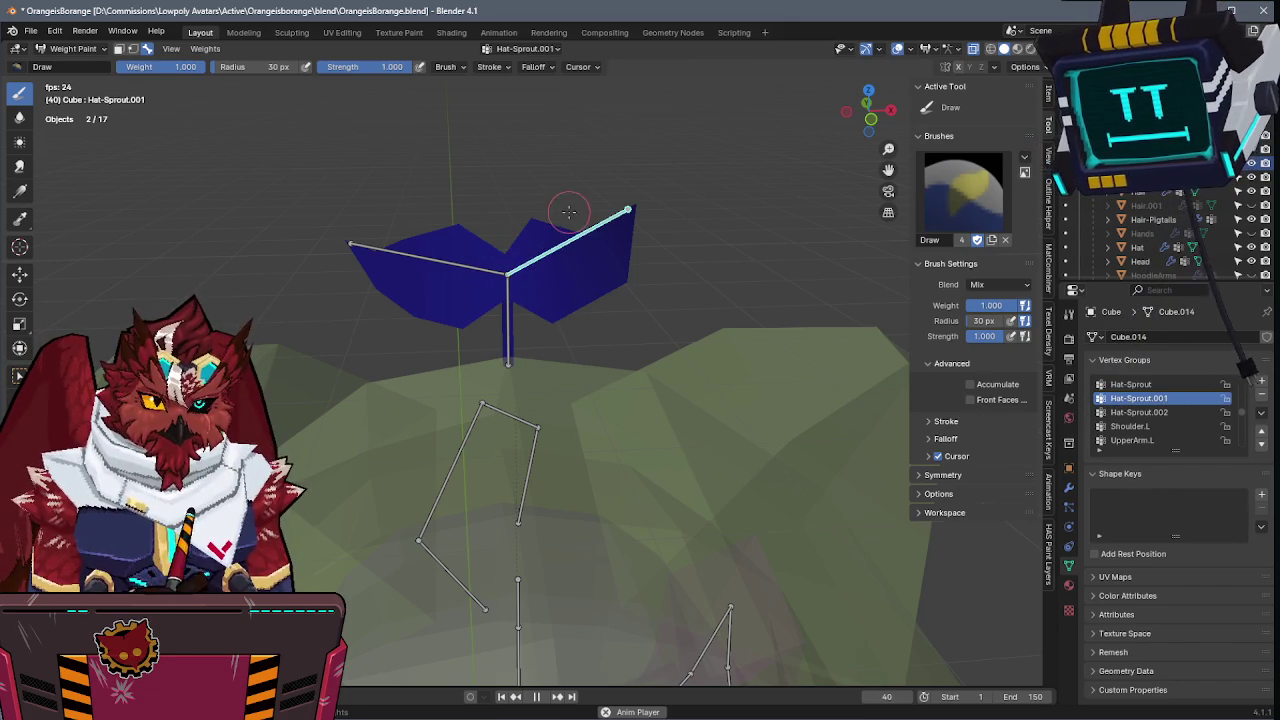
{"action": "left_click_drag", "start_coordinate": [651, 256], "coordinate": [635, 241]}
{"action": "left_click_drag", "start_coordinate": [573, 182], "coordinate": [604, 230]}
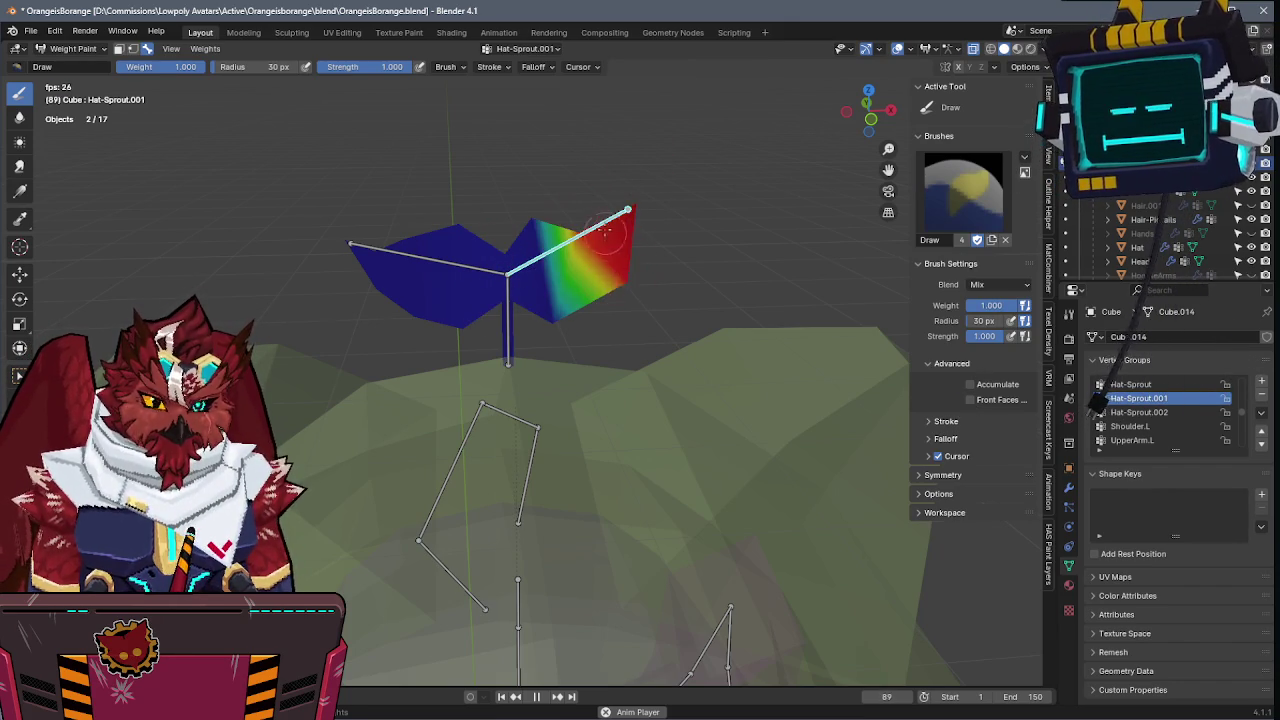
{"action": "key", "text": "shift+space"}
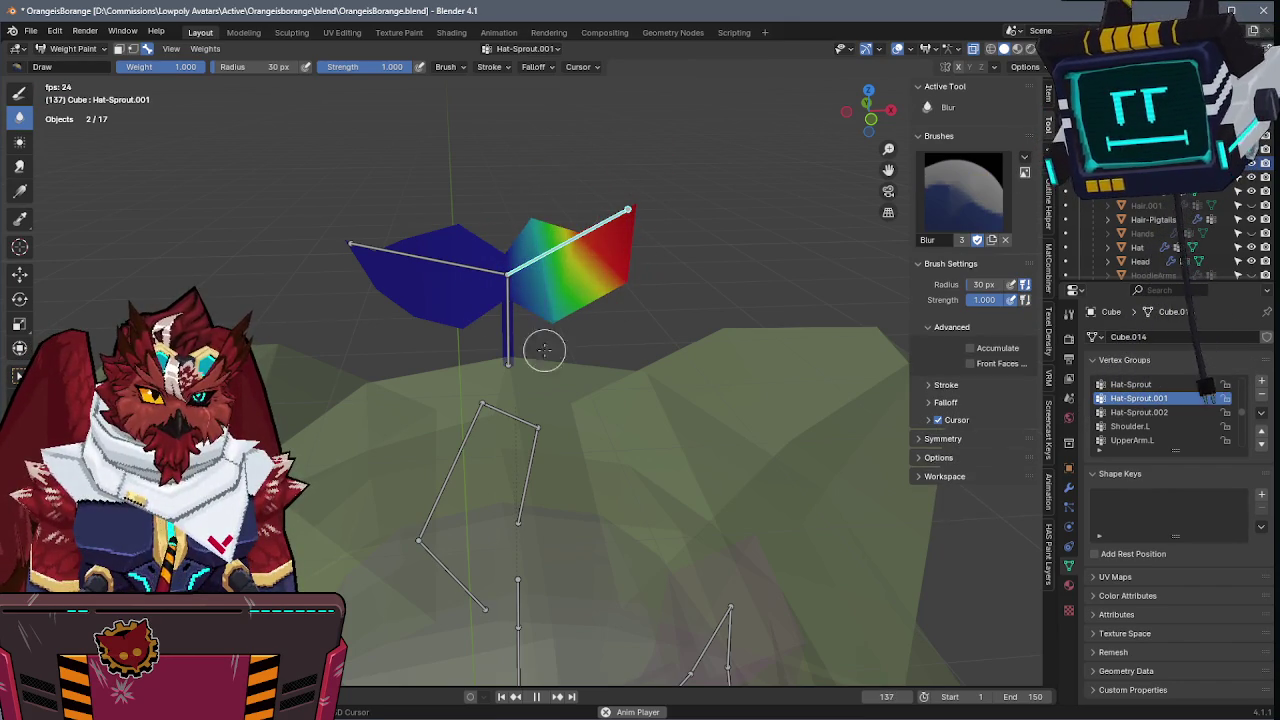
{"action": "left_click", "coordinate": [510, 325], "text": "ctrl"}
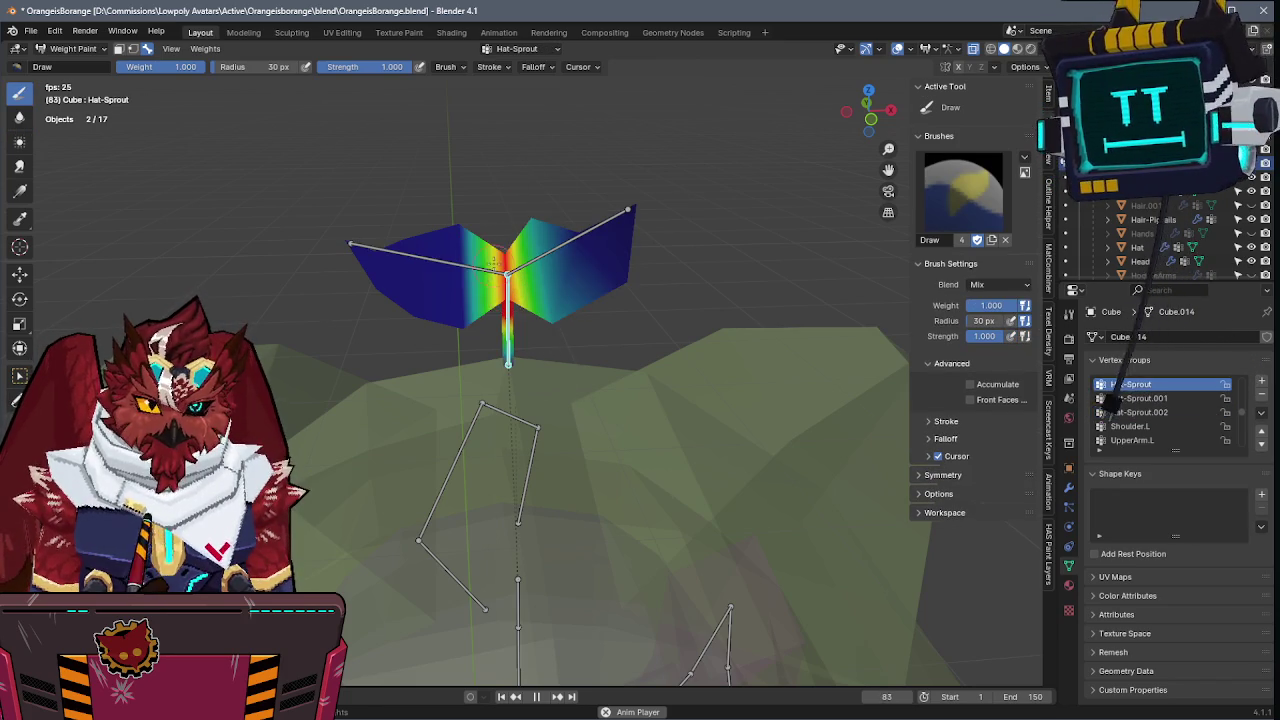
{"action": "key", "text": "shift+space"}
- Paint full weight on the left leaf, test-rotate the right leaf bone, and save
{"action": "left_click", "coordinate": [355, 243], "text": "ctrl"}
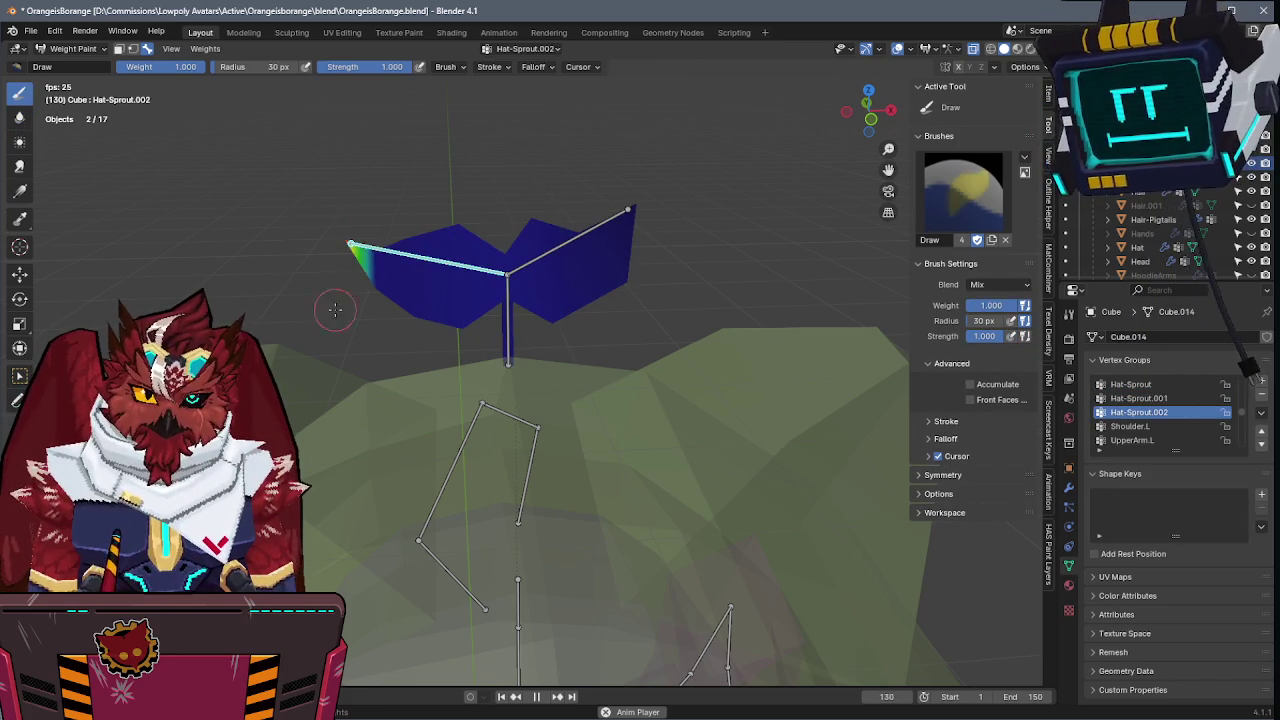
{"action": "left_click_drag", "start_coordinate": [378, 285], "coordinate": [455, 290]}
{"action": "key", "text": "shift+space"}
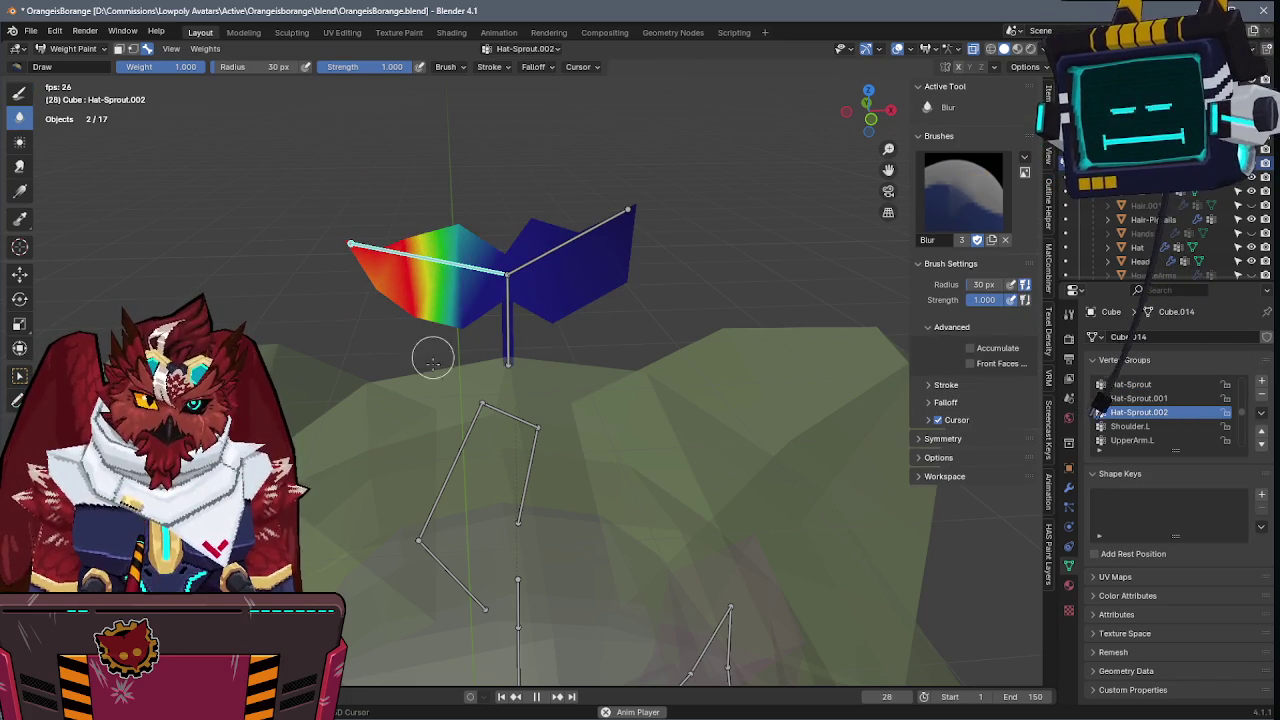
{"action": "key", "text": "shift+space"}
{"action": "left_click", "coordinate": [580, 250], "text": "ctrl"}
{"action": "key", "text": "r"}
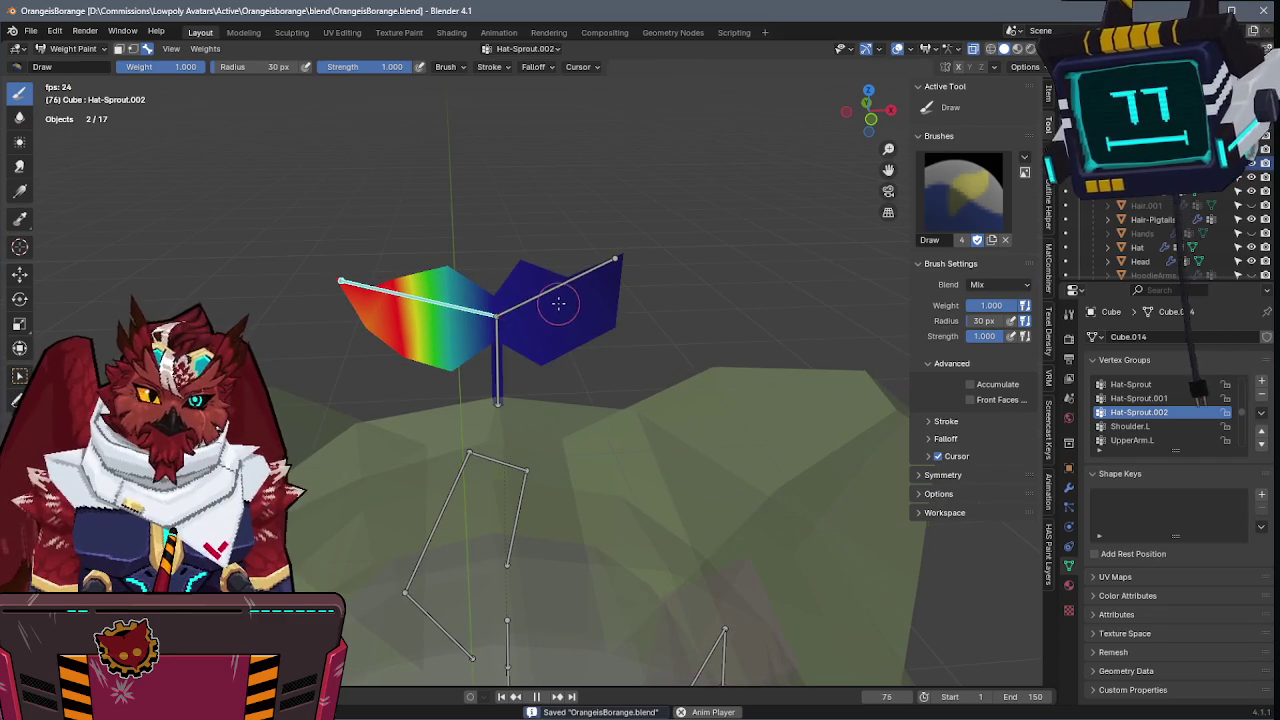
{"action": "left_click", "coordinate": [594, 200]}
{"action": "left_click", "coordinate": [420, 298], "text": "ctrl"}
{"action": "key", "text": "ctrl+s"}
- Review the stem, Head and both leaf bones' weights, then leave Weight Paint
{"action": "left_click", "coordinate": [490, 362], "text": "ctrl"}
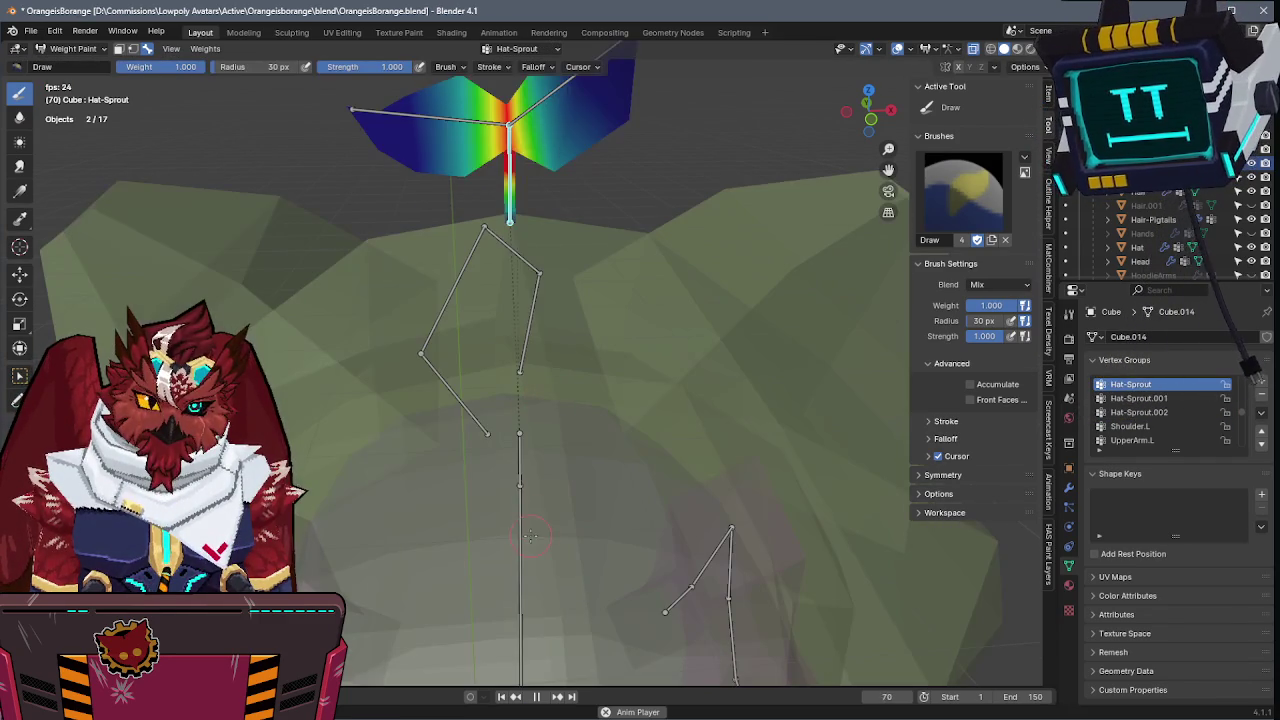
{"action": "left_click", "coordinate": [522, 352], "text": "ctrl"}
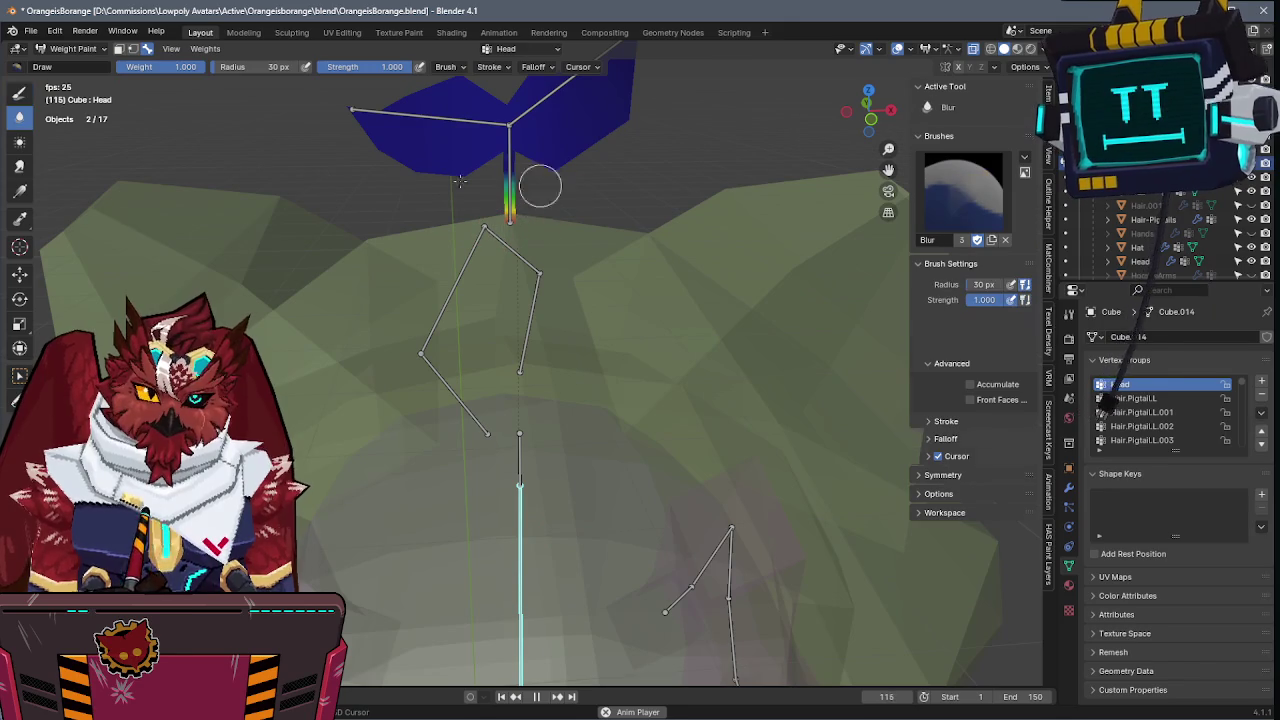
{"action": "left_click", "coordinate": [580, 140], "text": "ctrl"}
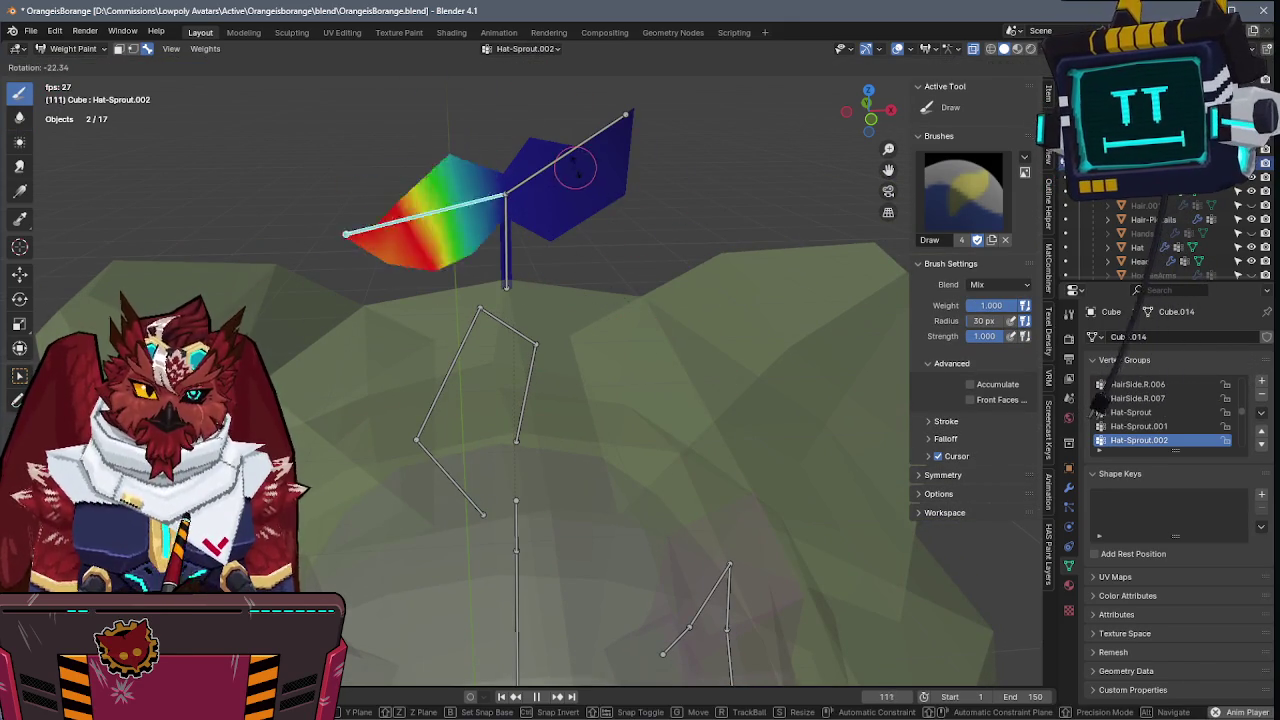
{"action": "left_click", "coordinate": [634, 263], "text": "ctrl"}
{"action": "key", "text": "ctrl+Tab"}
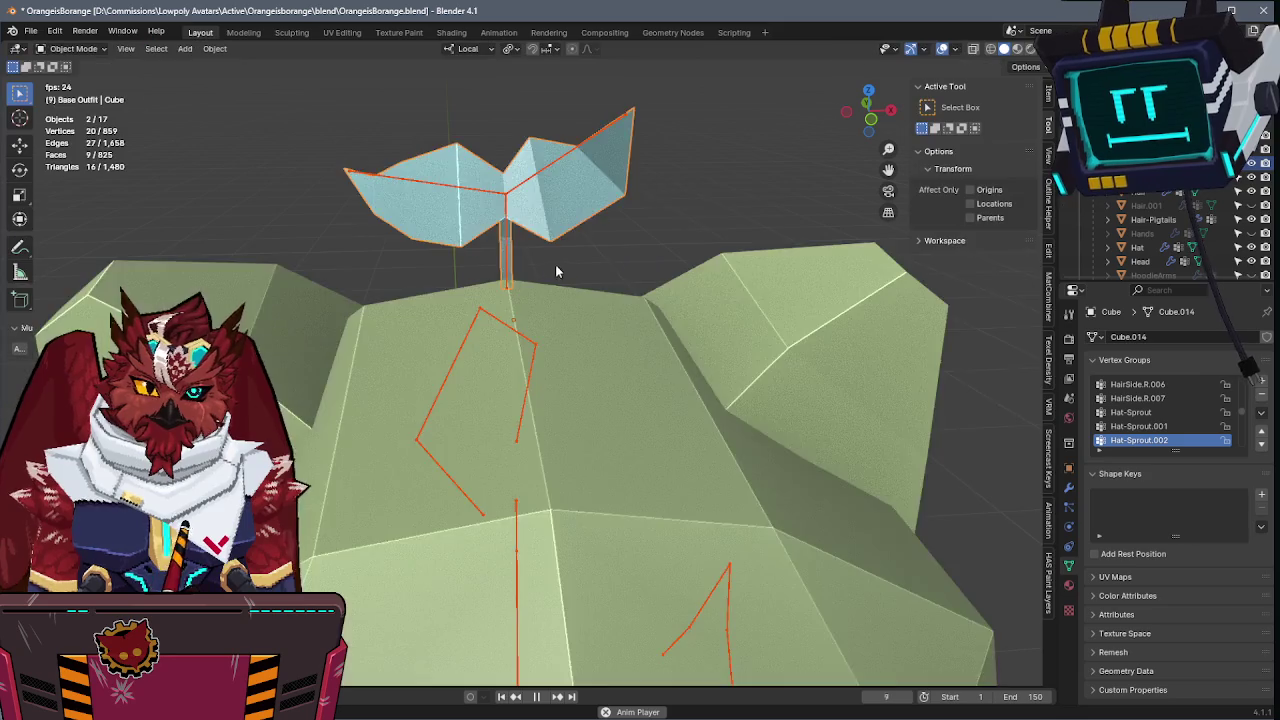
- Save and frame the hat against the reference image in camera view
{"action": "key", "text": "ctrl+s"}
{"action": "mouse_move", "coordinate": [623, 249]}
{"action": "middle_mouse_down"}
{"action": "mouse_move", "coordinate": [606, 266]}
{"action": "mouse_move", "coordinate": [670, 280]}
{"action": "mouse_move", "coordinate": [746, 260]}
{"action": "mouse_move", "coordinate": [603, 292]}
{"action": "mouse_move", "coordinate": [625, 341]}
{"action": "mouse_move", "coordinate": [571, 297]}
{"action": "middle_mouse_up"}
{"action": "scroll", "coordinate": [603, 280], "scroll_direction": "up", "scroll_amount": 2}
{"action": "scroll", "coordinate": [607, 258], "scroll_direction": "up", "scroll_amount": 3}
{"action": "key", "text": "KP_0"}
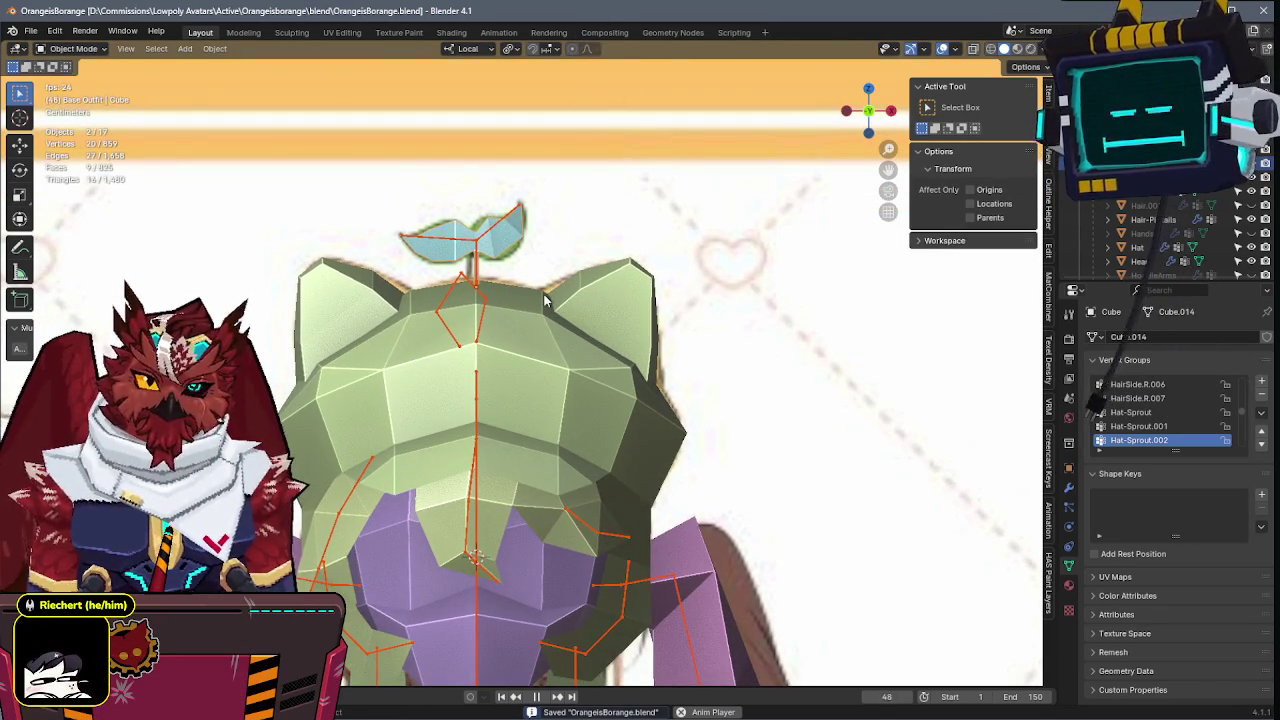
{"action": "scroll", "coordinate": [545, 300], "scroll_direction": "up", "scroll_amount": 2}
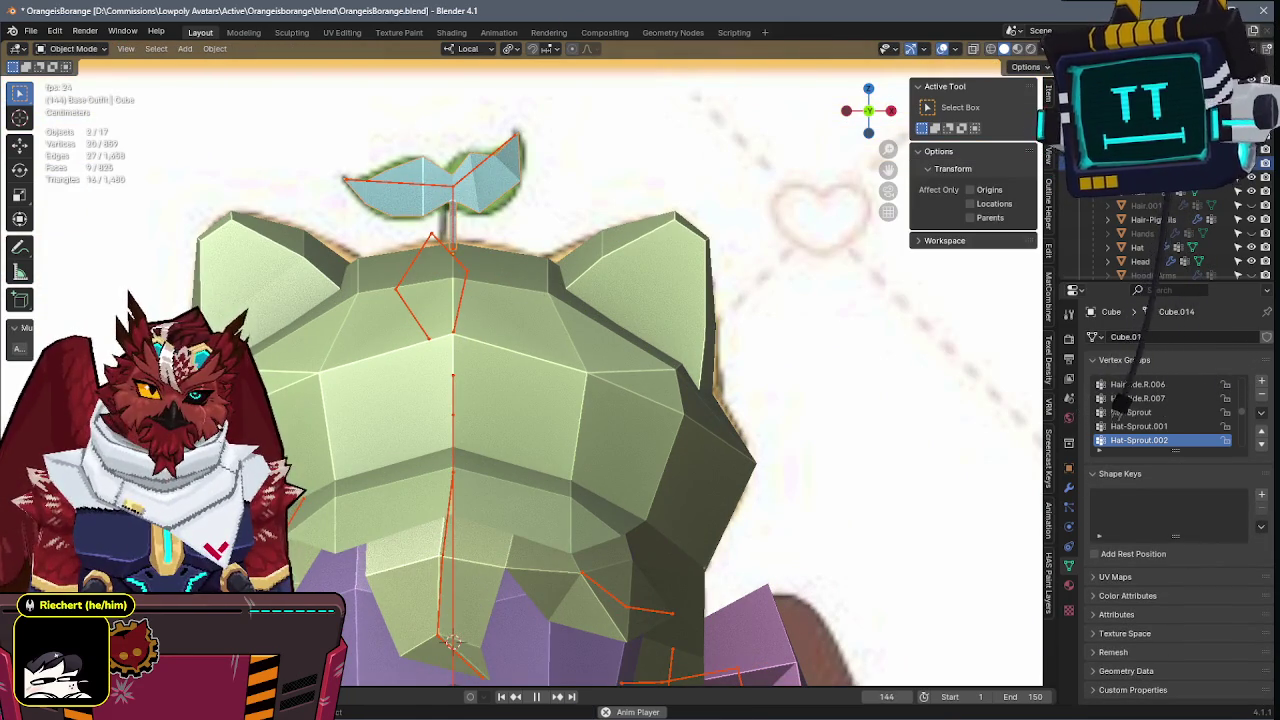
{"action": "key", "text": "ctrl+s"}
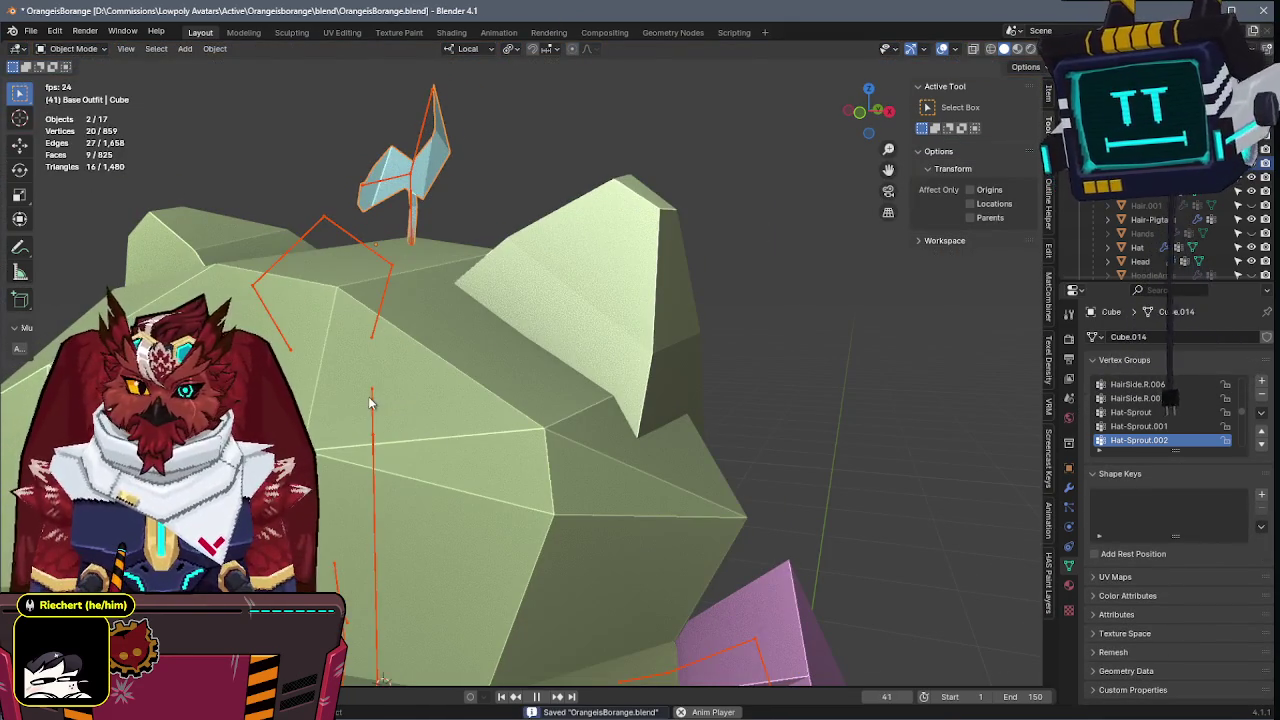
- Move the spare hair root bone into the hat's ear and rename it HatEar.L
{"action": "left_click", "coordinate": [371, 400]}
{"action": "key", "text": "Tab"}
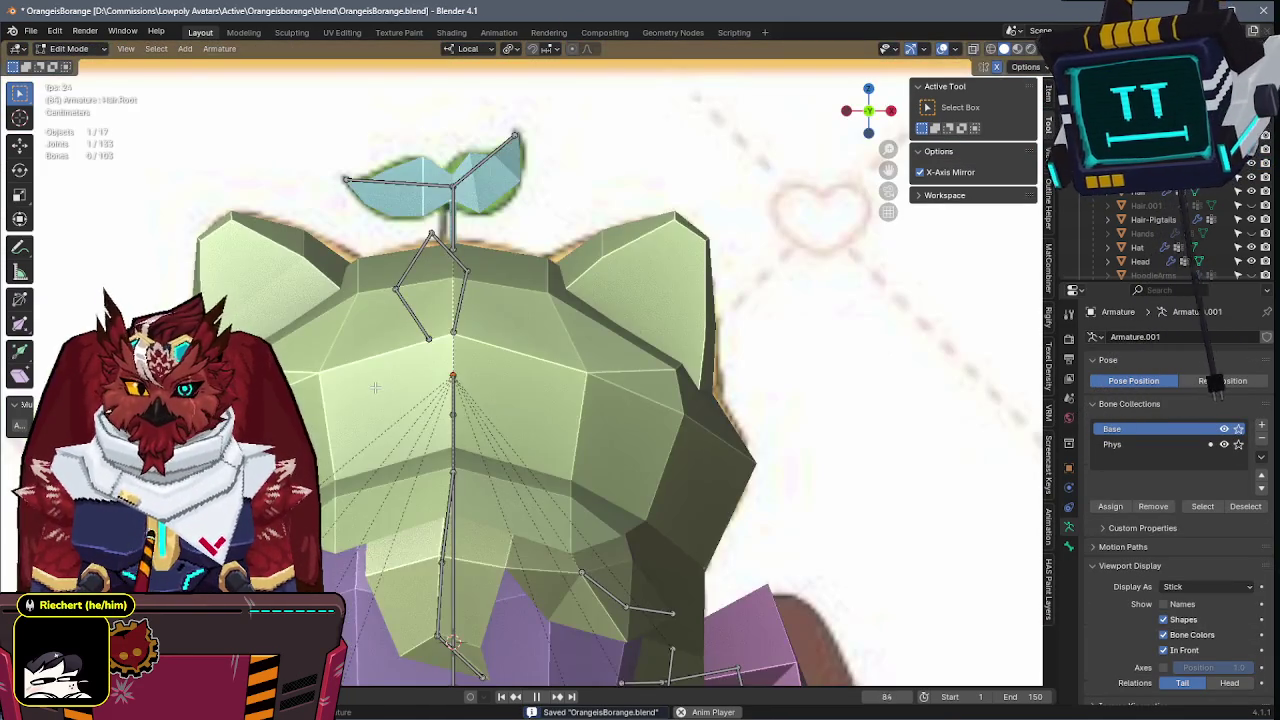
{"action": "left_click", "coordinate": [489, 342], "text": "alt"}
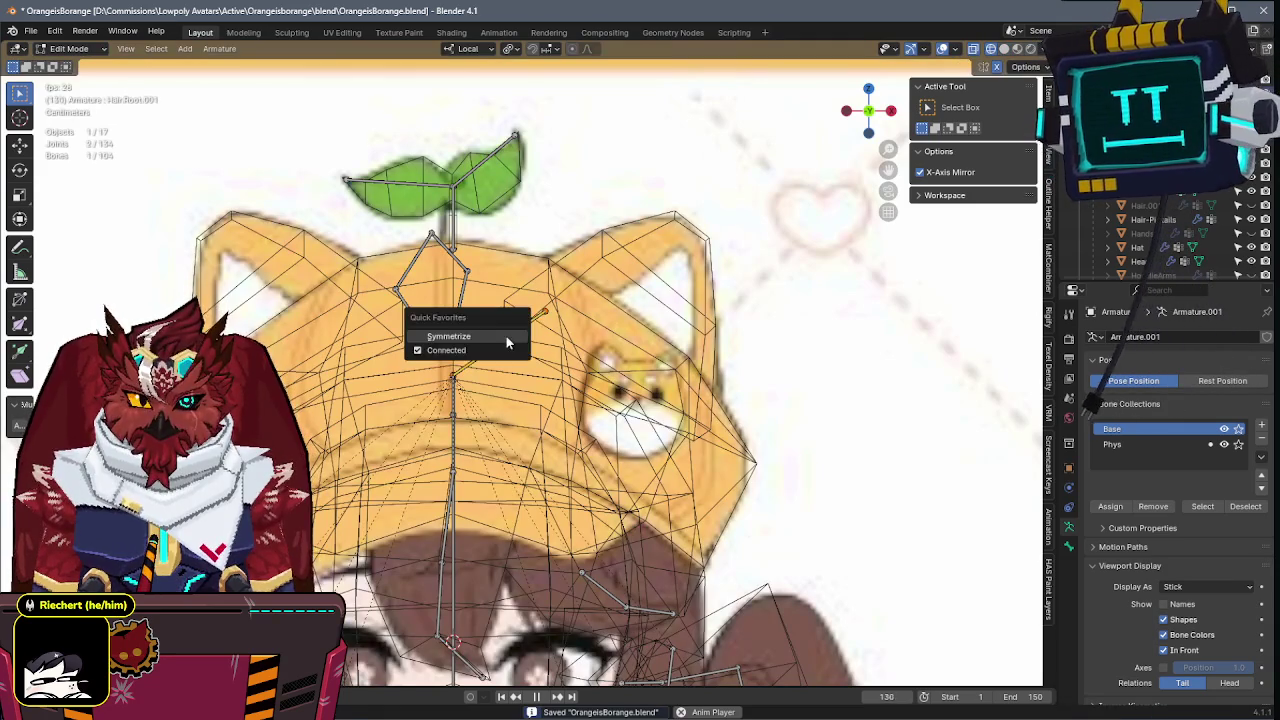
{"action": "left_click", "coordinate": [489, 340]}
{"action": "key", "text": "g"}
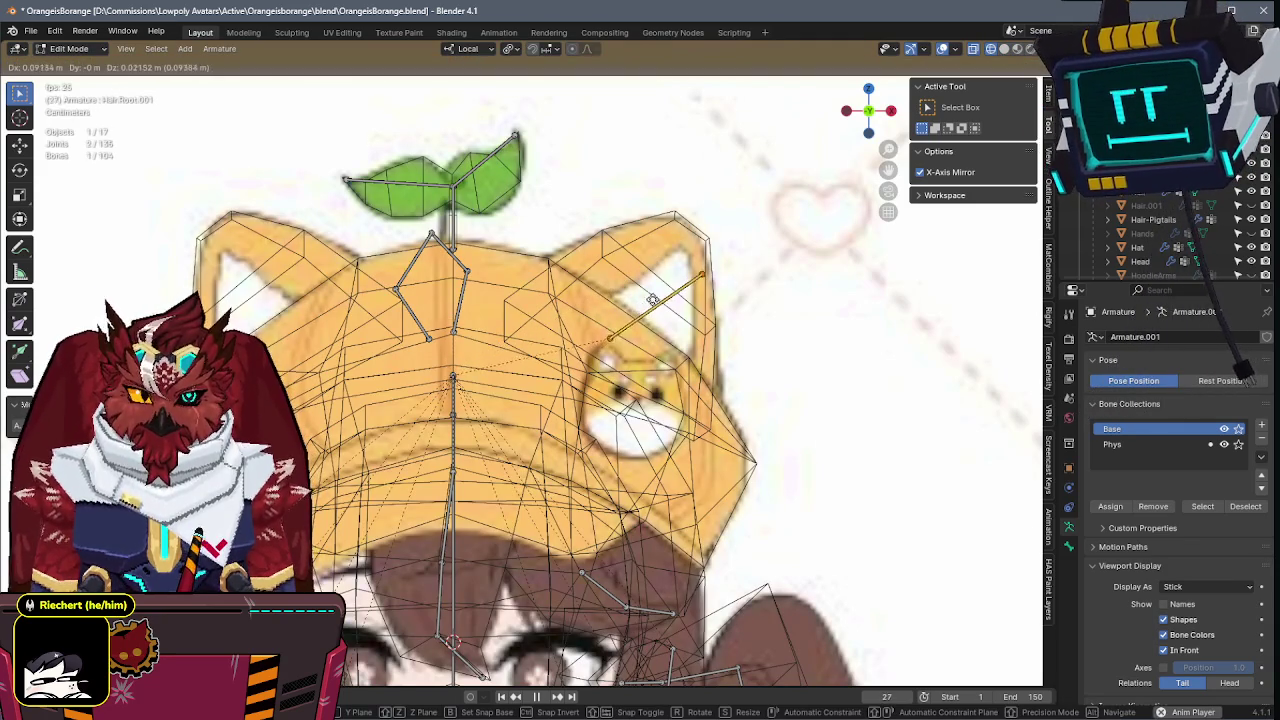
{"action": "left_click", "coordinate": [652, 299]}
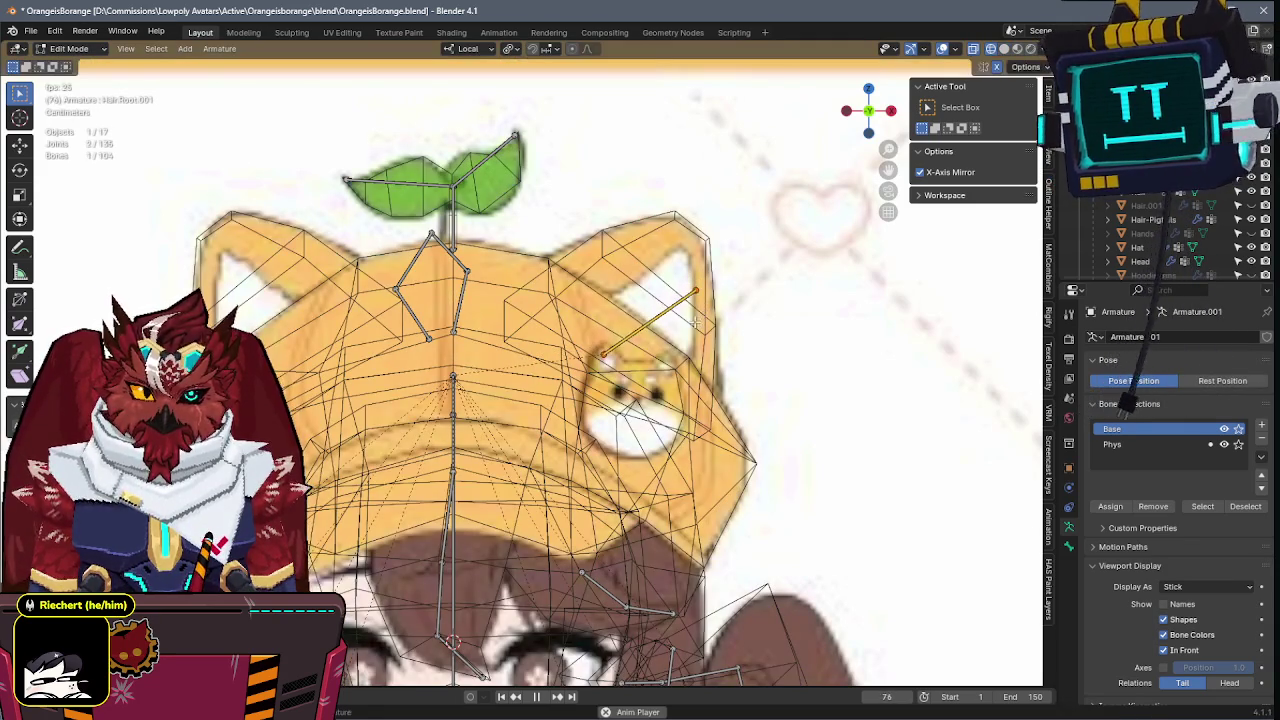
{"action": "key", "text": "F2"}
{"action": "type", "text": "HatEar."}
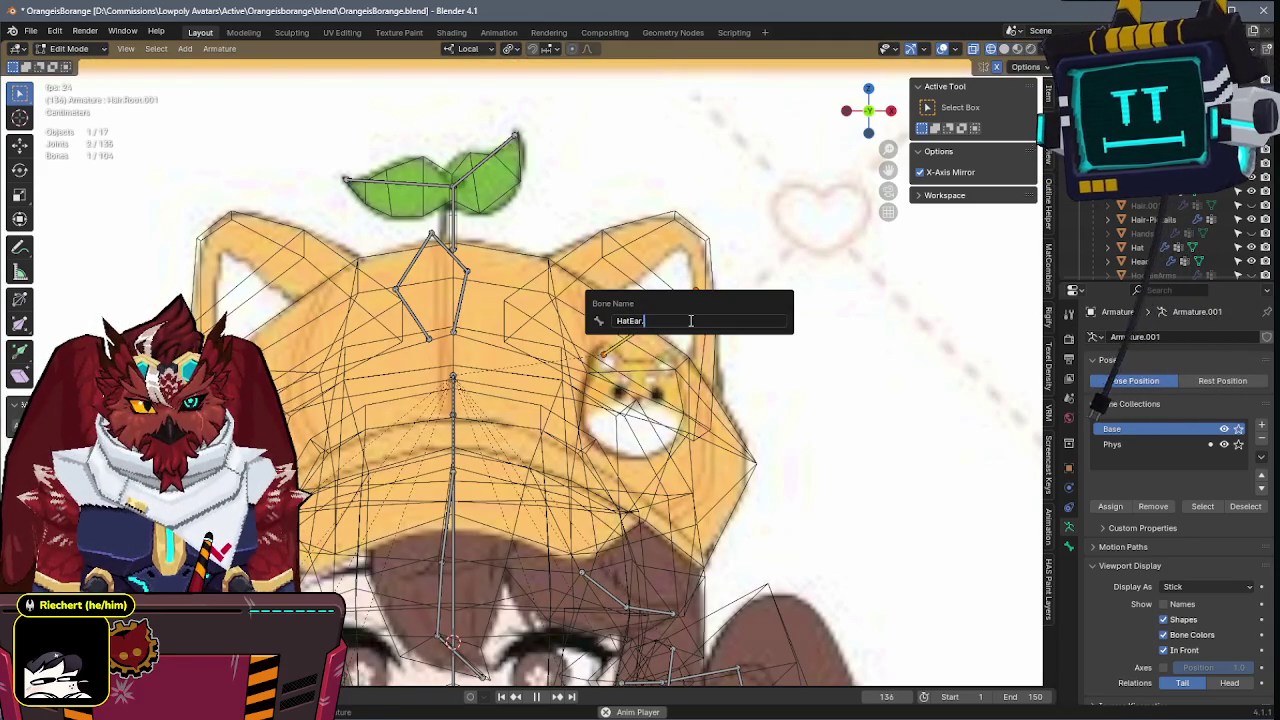
{"action": "type", "text": "L"}
{"action": "key", "text": "Return"}
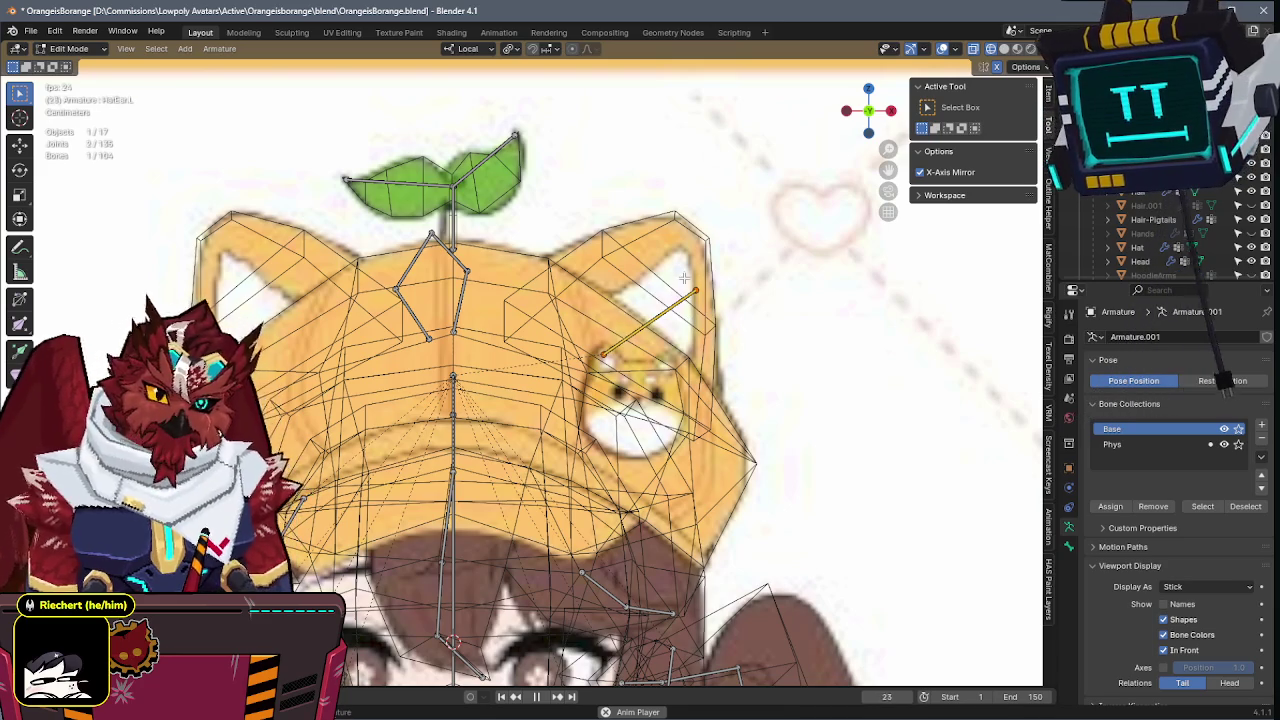
- Extrude a second ear bone to the ear tip and adjust the lower bone along its axis
{"action": "key", "text": "g"}
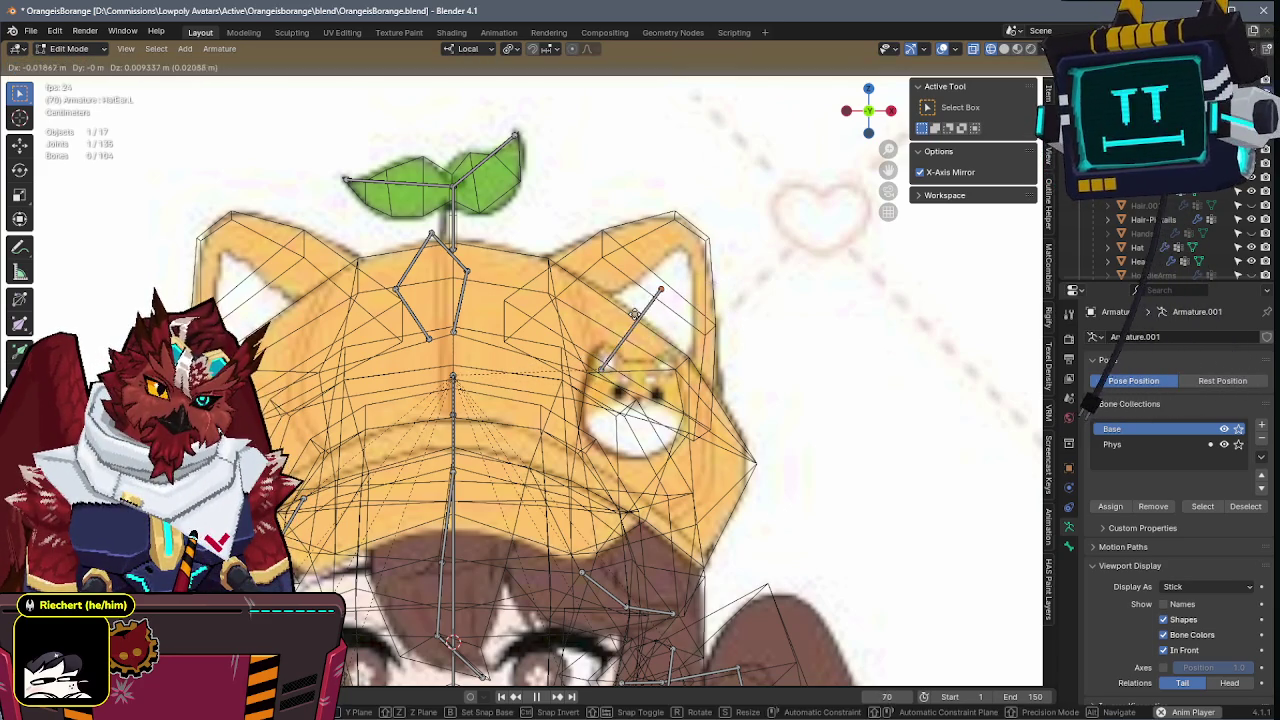
{"action": "left_click", "coordinate": [631, 314]}
{"action": "key", "text": "e"}
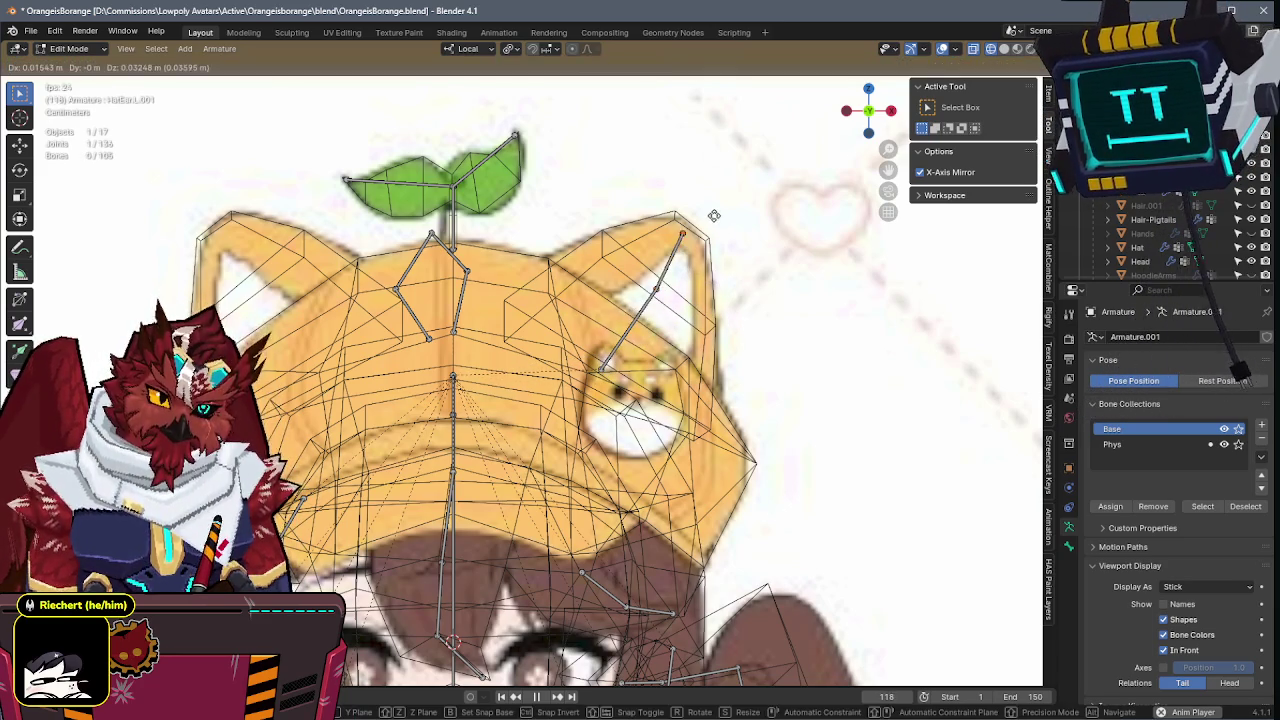
{"action": "left_click", "coordinate": [723, 212]}
{"action": "key", "text": "KP_3"}
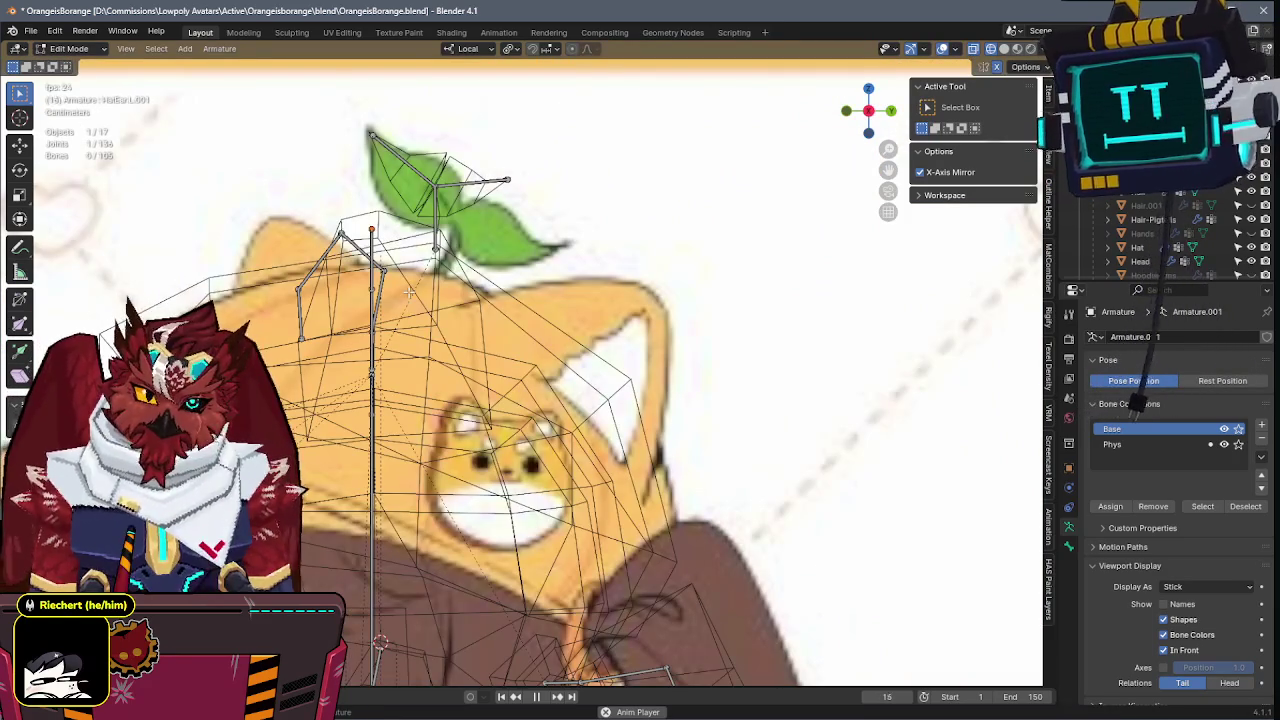
{"action": "key", "text": "shift+z"}
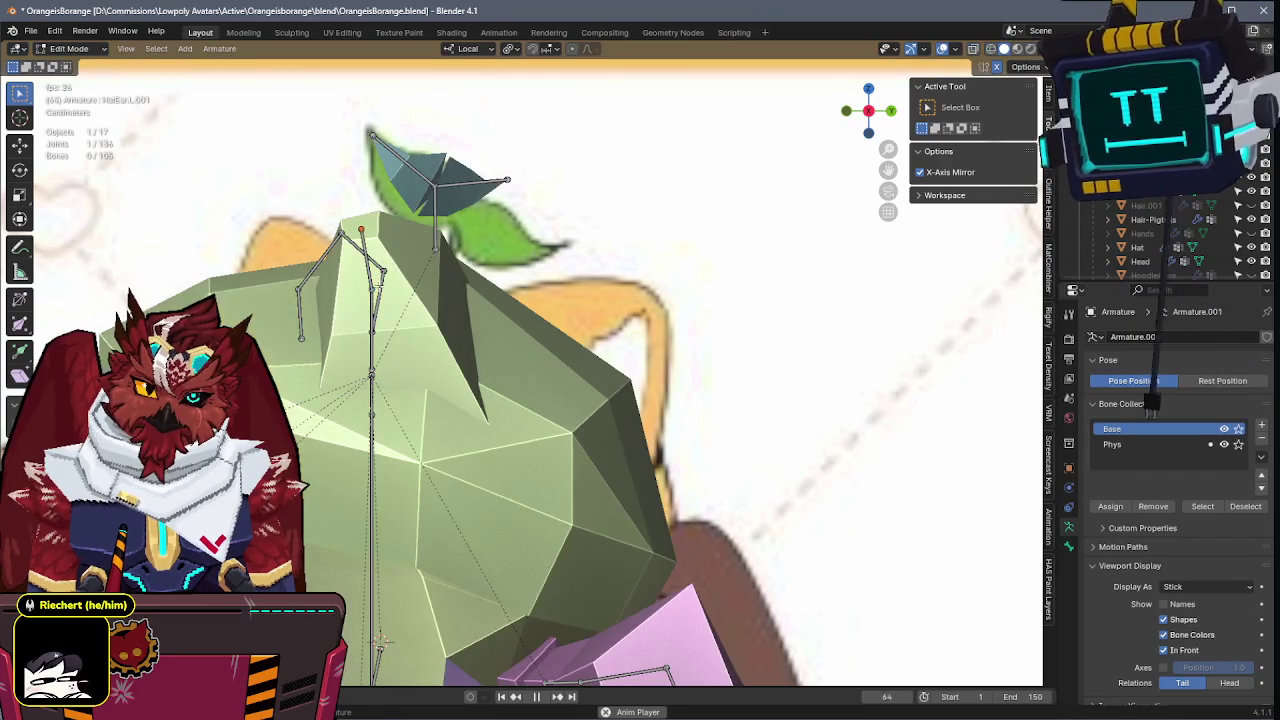
{"action": "left_click", "coordinate": [377, 292]}
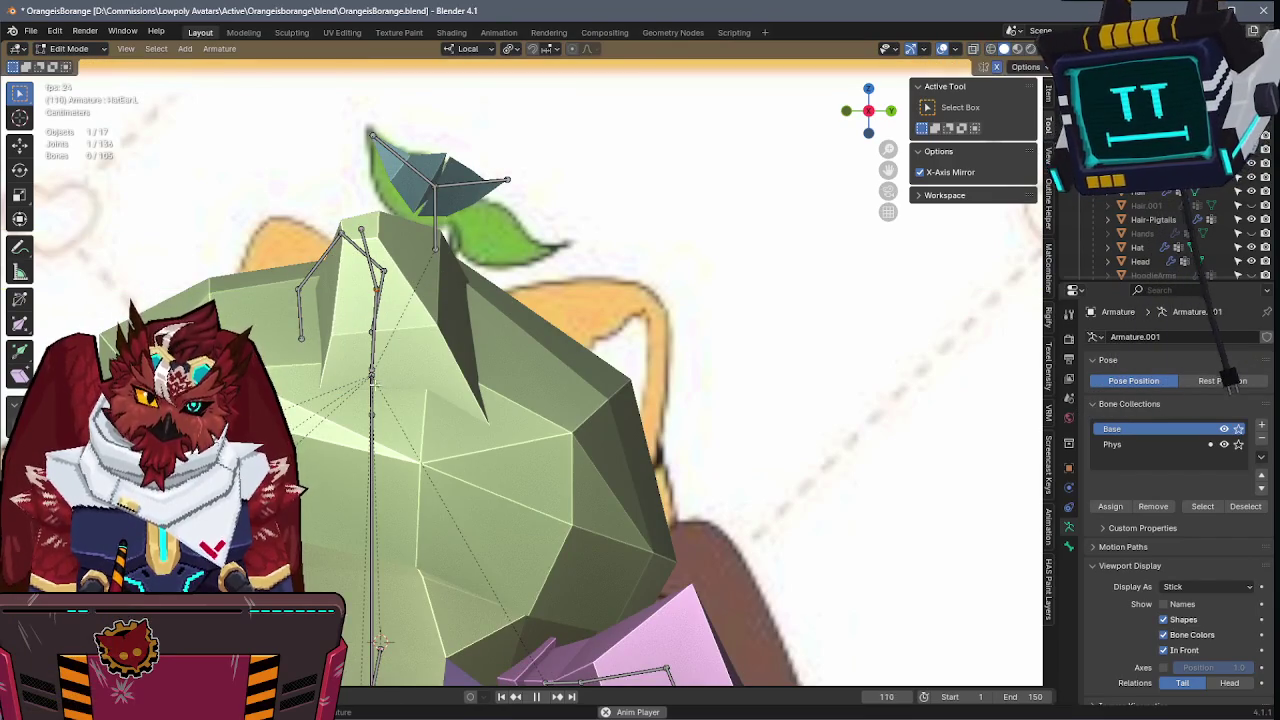
{"action": "key", "text": "g"}
{"action": "key", "text": "y"}
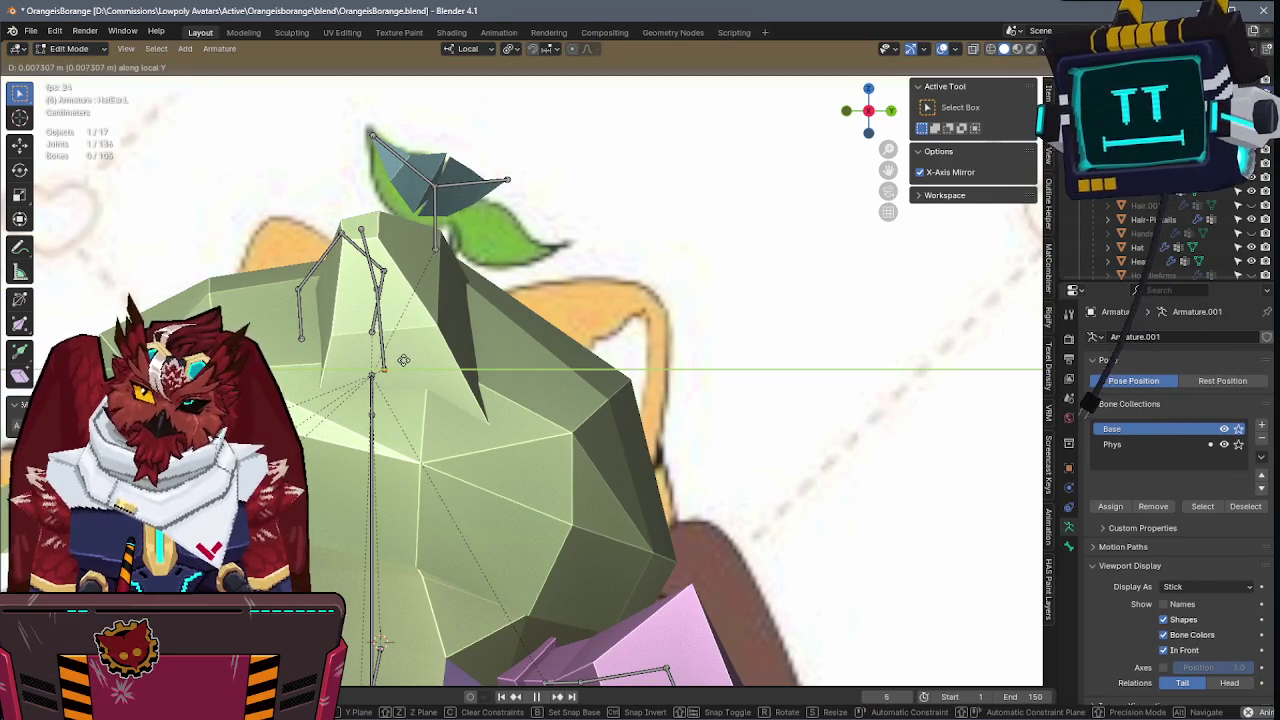
{"action": "left_click", "coordinate": [400, 360]}
- Select the two-bone ear chain, then put the hat with the armature into Weight Paint mode
{"action": "middle_click_drag", "start_coordinate": [391, 278], "coordinate": [534, 278]}
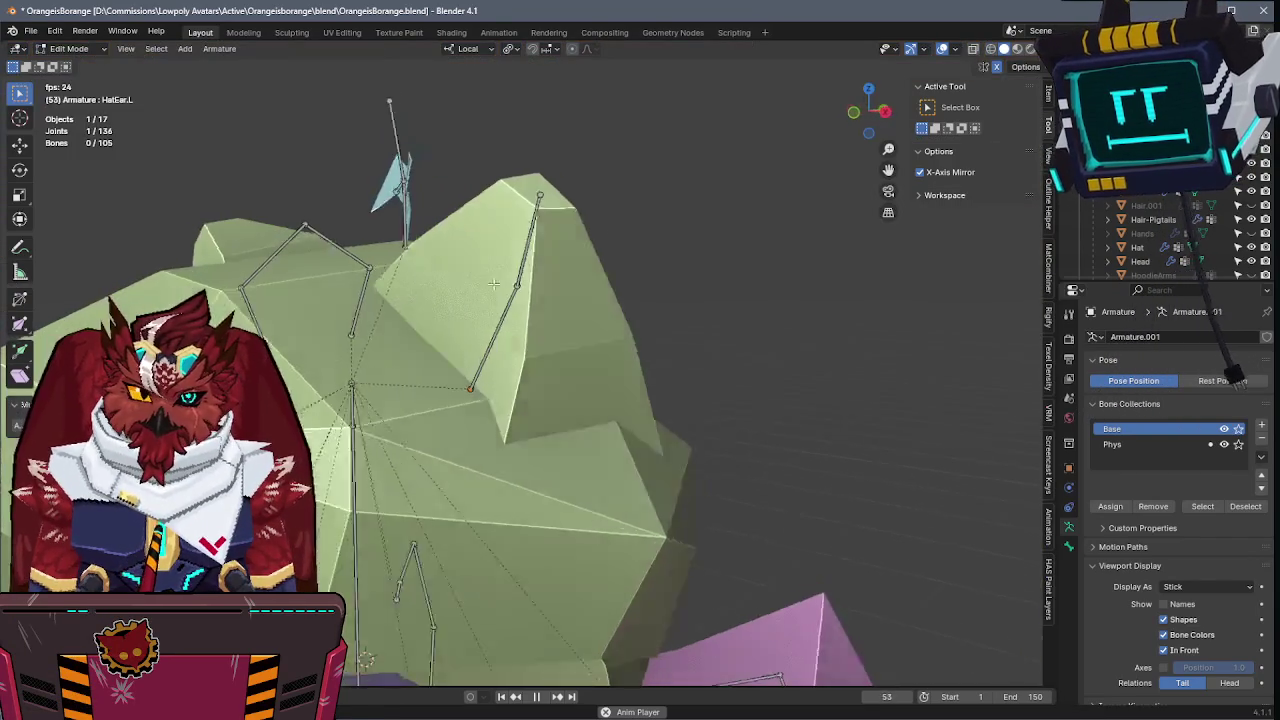
{"action": "left_click", "coordinate": [535, 277], "text": "shift"}
{"action": "key", "text": "F3"}
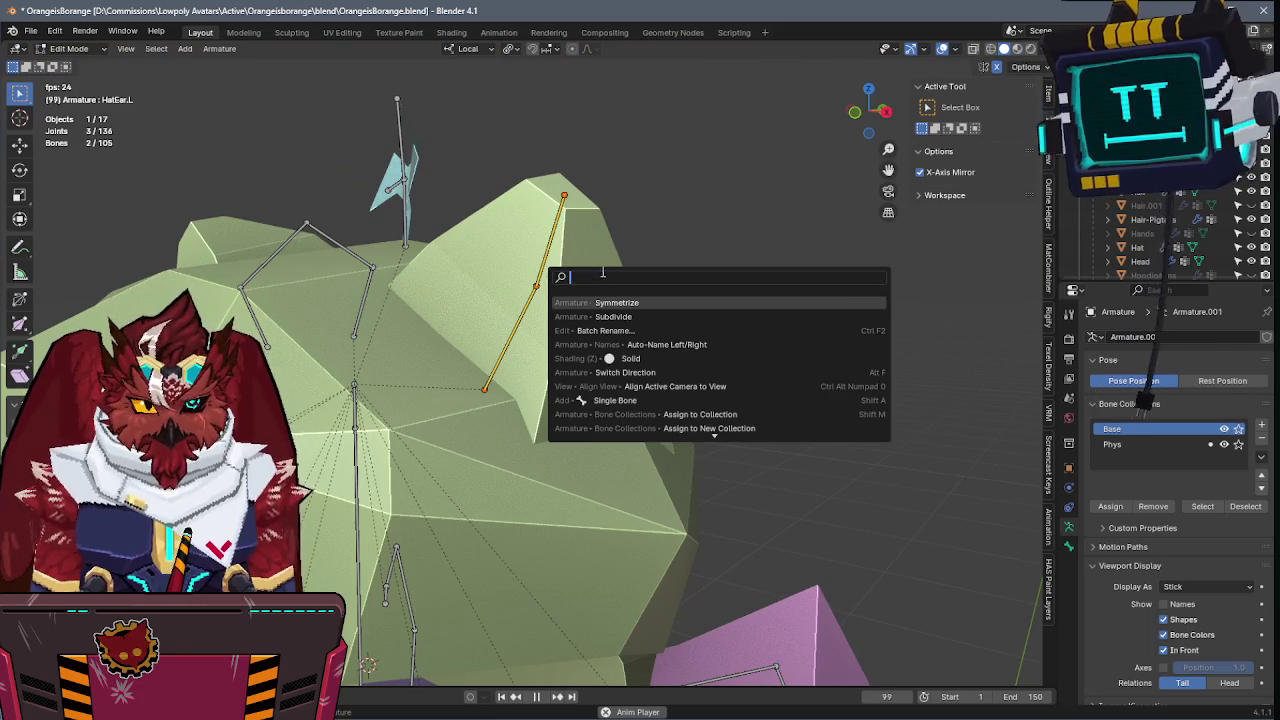
{"action": "key", "text": "Escape"}
{"action": "middle_click_drag", "start_coordinate": [615, 298], "coordinate": [727, 350]}
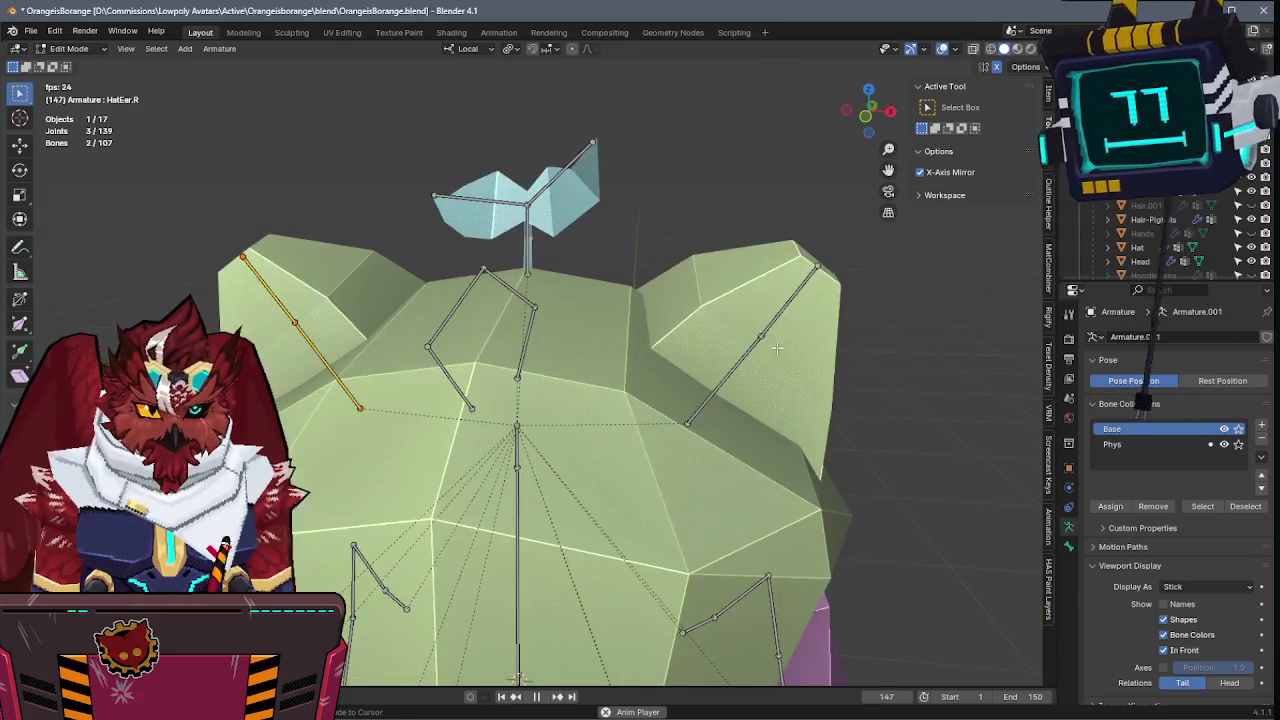
{"action": "key", "text": "Tab"}
{"action": "left_click", "coordinate": [745, 305], "text": "shift"}
{"action": "key", "text": "ctrl+Tab"}
{"action": "left_click", "coordinate": [657, 257]}
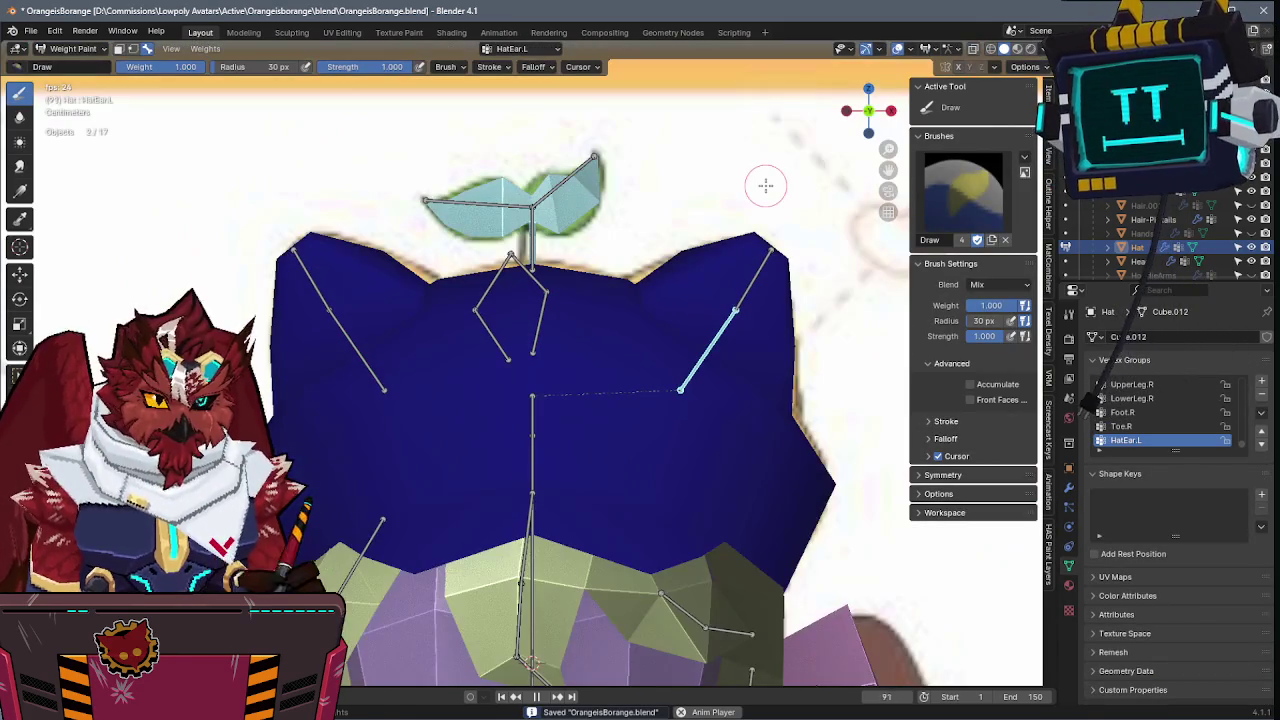
- Paint ear-bone weights onto both hat ears with Draw and smooth the gradient with Blur
{"action": "mouse_move", "coordinate": [680, 255]}
{"action": "left_mouse_down"}
{"action": "mouse_move", "coordinate": [791, 346]}
{"action": "mouse_move", "coordinate": [760, 300]}
{"action": "left_mouse_up"}
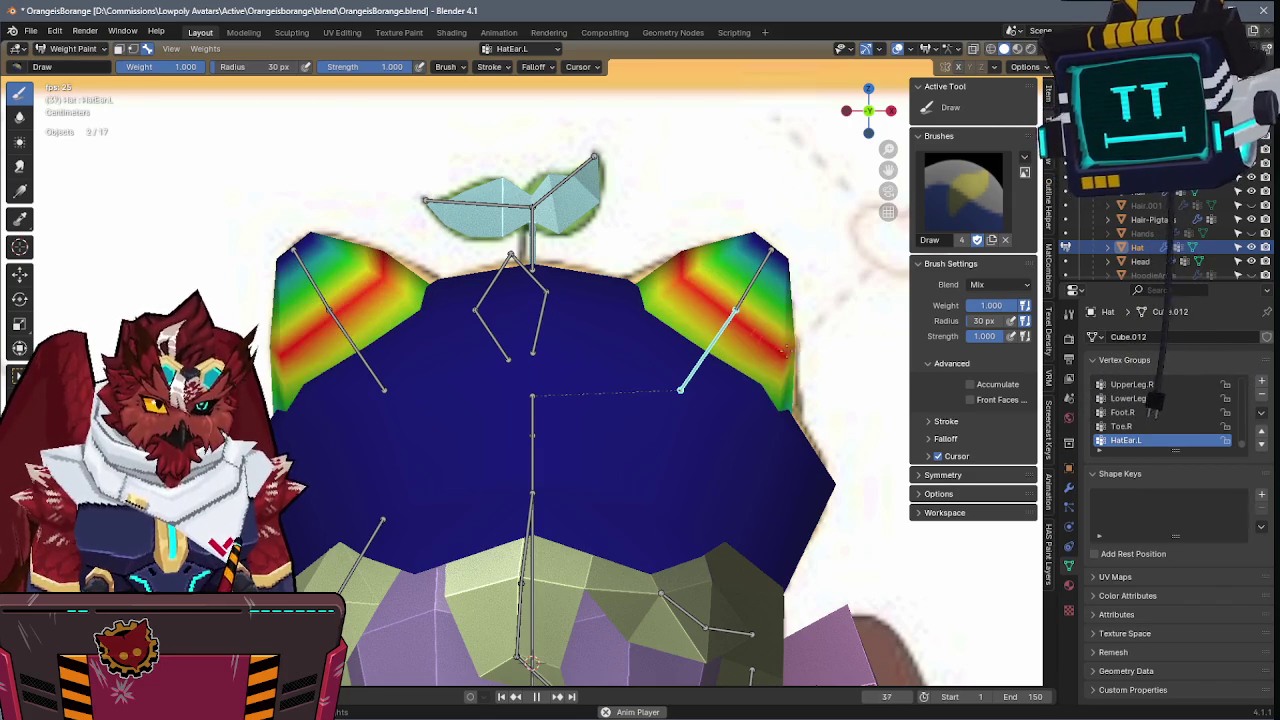
{"action": "middle_click_drag", "start_coordinate": [760, 300], "coordinate": [462, 652]}
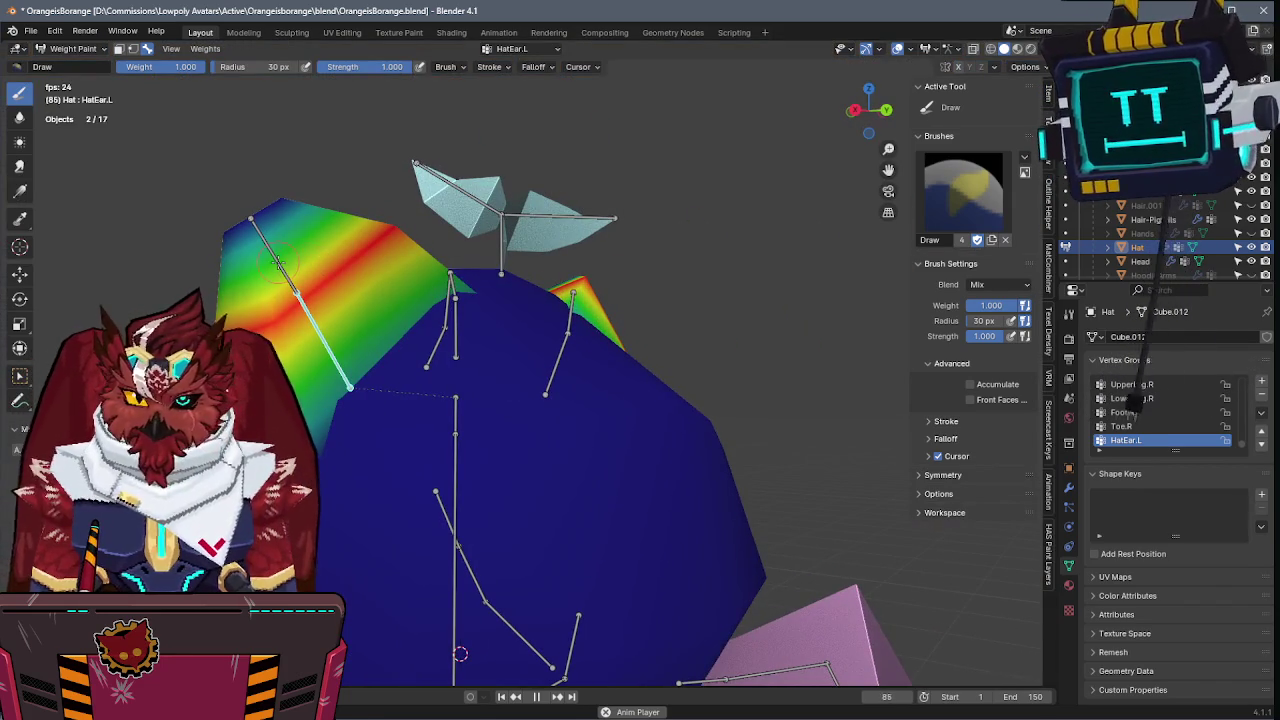
{"action": "left_click", "coordinate": [278, 258], "text": "ctrl"}
{"action": "left_click_drag", "start_coordinate": [239, 185], "coordinate": [262, 212]}
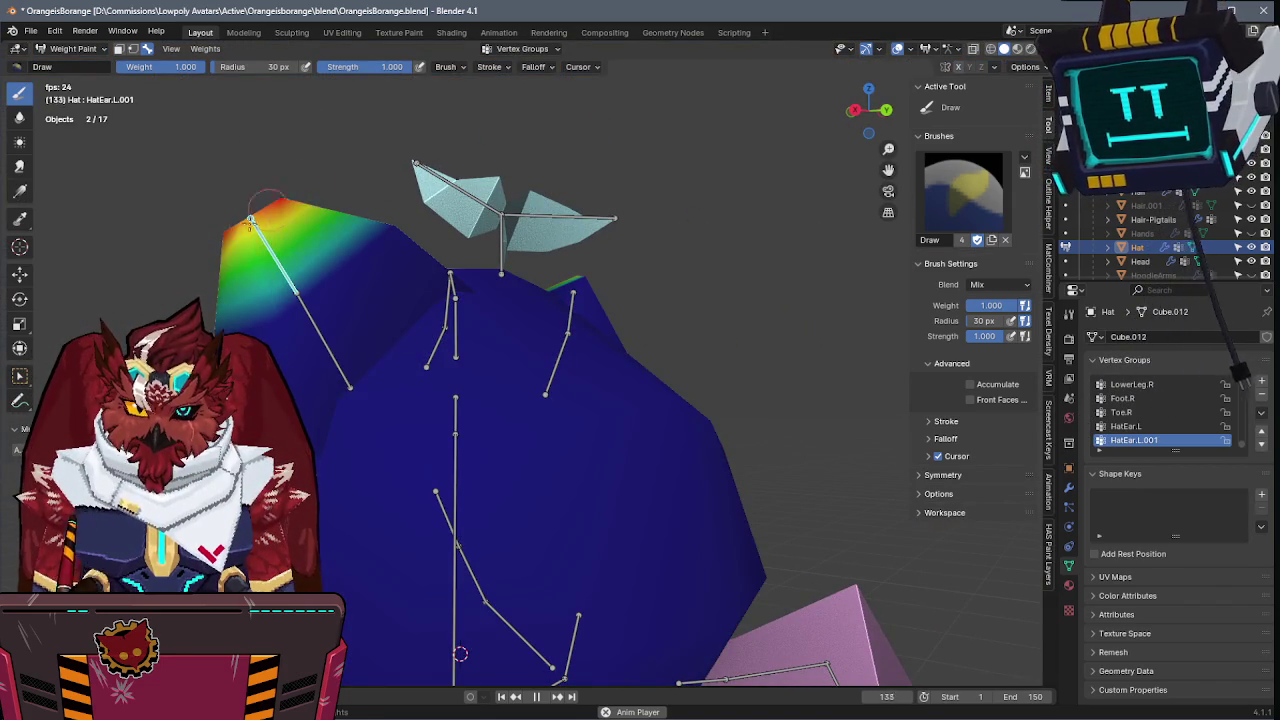
{"action": "key", "text": "b"}
{"action": "left_click_drag", "start_coordinate": [398, 199], "coordinate": [330, 310]}
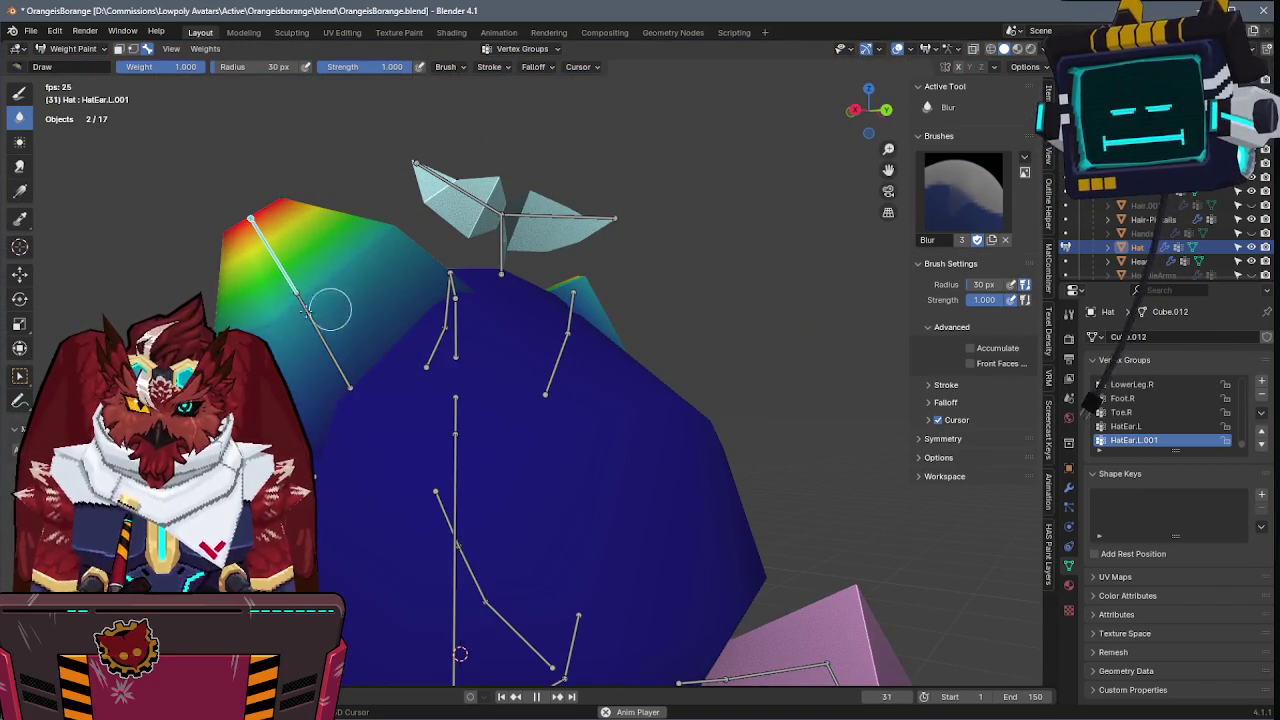
{"action": "key", "text": "d"}
{"action": "left_click", "coordinate": [318, 318], "text": "ctrl"}
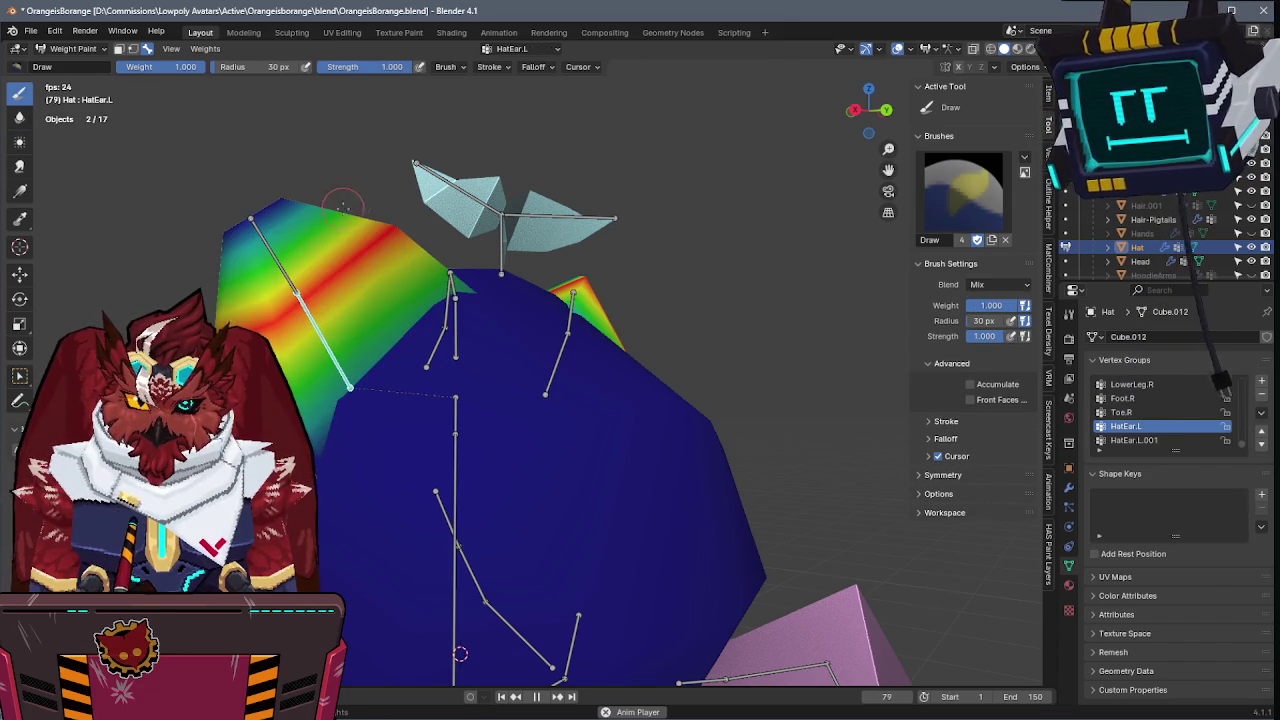
{"action": "left_click", "coordinate": [499, 405], "text": "ctrl"}
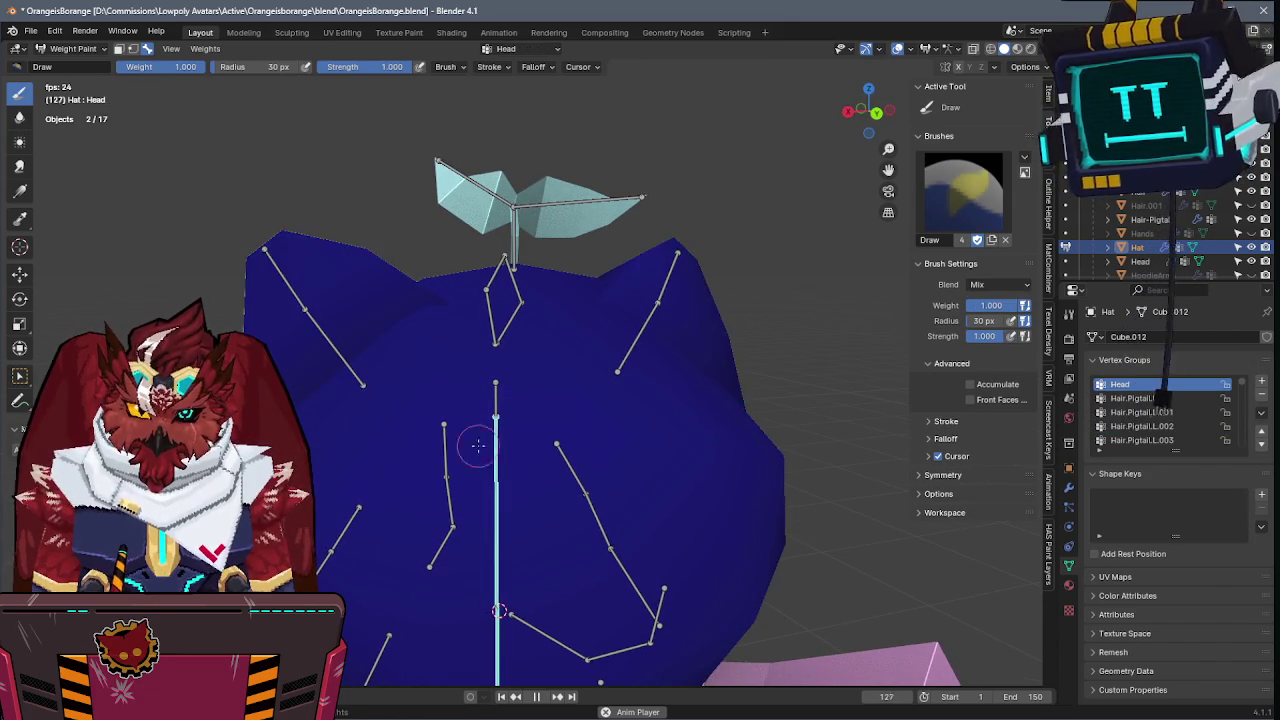
- Select a face on the hat in Edit Mode, then go back to weight painting
{"action": "key", "text": "Tab"}
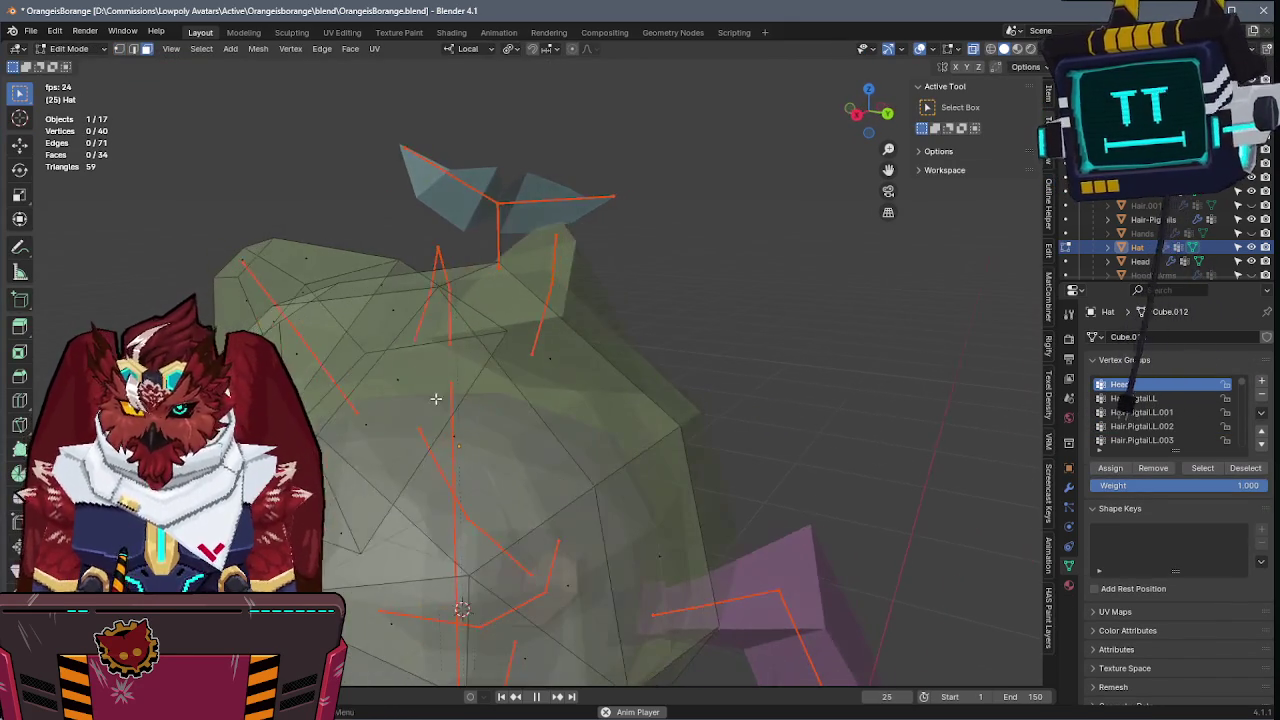
{"action": "left_click", "coordinate": [434, 397]}
{"action": "left_click", "coordinate": [1116, 468]}
{"action": "key", "text": "Tab"}
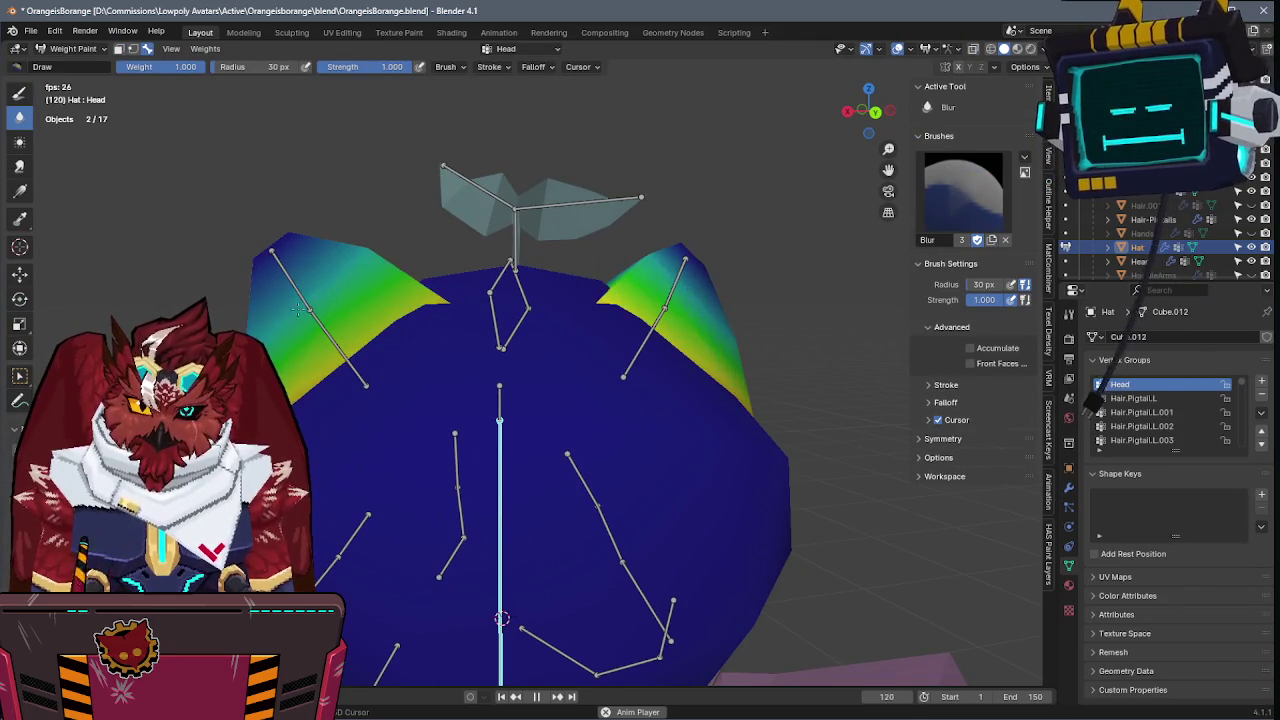
- Select the left and right ear bones in turn, trying and cancelling a test rotation
{"action": "left_click", "coordinate": [19, 91]}
{"action": "left_click", "coordinate": [330, 332], "text": "ctrl"}
{"action": "key", "text": "r"}
{"action": "right_click", "coordinate": [560, 250]}
{"action": "left_click", "coordinate": [640, 335], "text": "ctrl"}
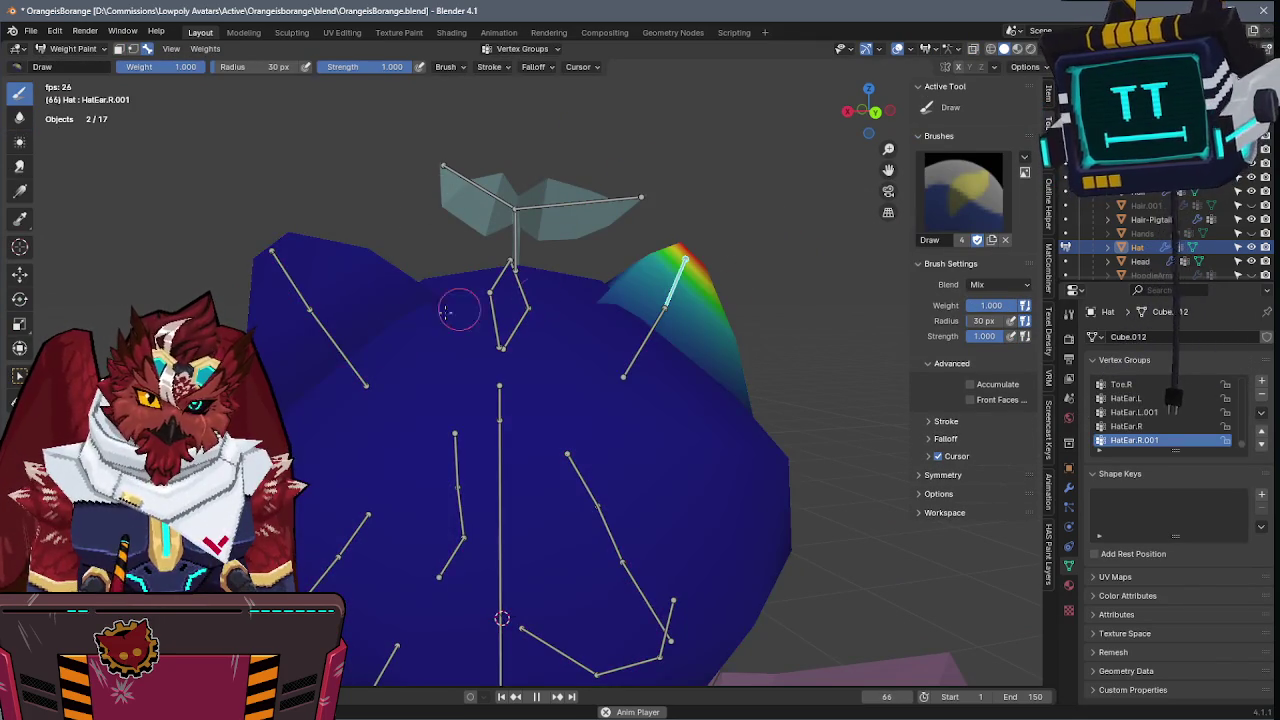
{"action": "left_click", "coordinate": [349, 368], "text": "ctrl"}
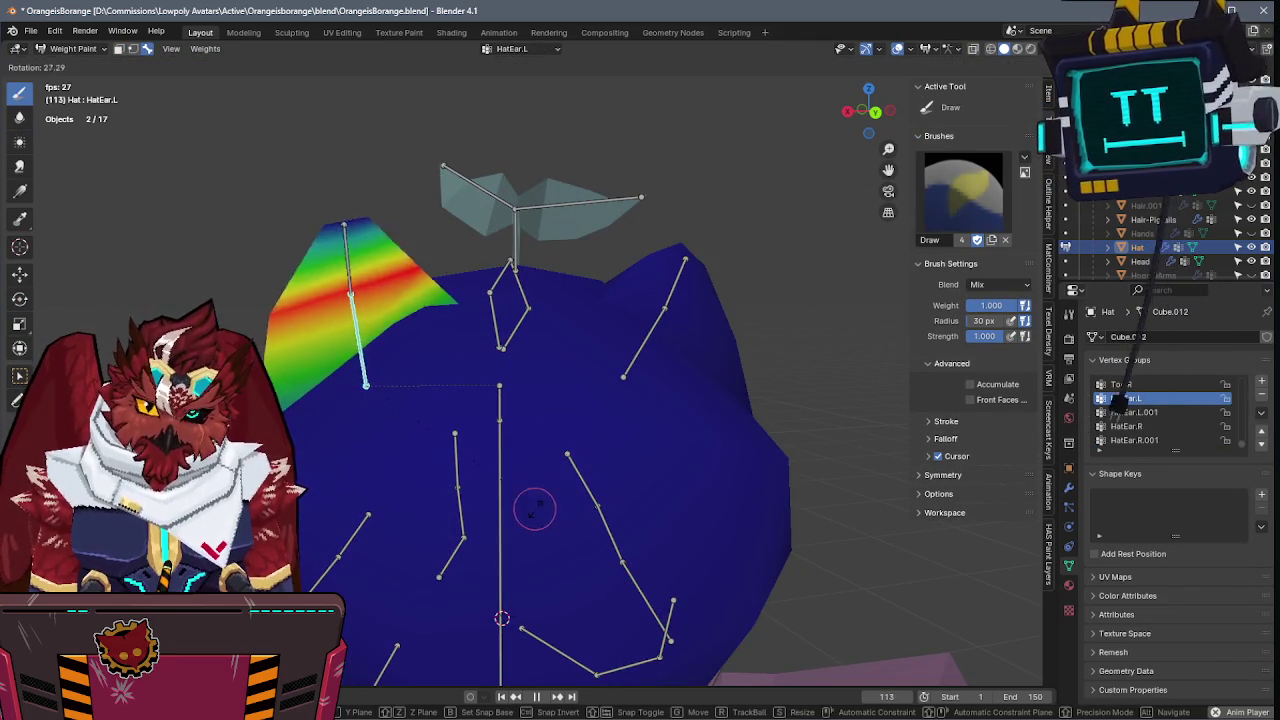
{"action": "left_click", "coordinate": [292, 280], "text": "ctrl"}
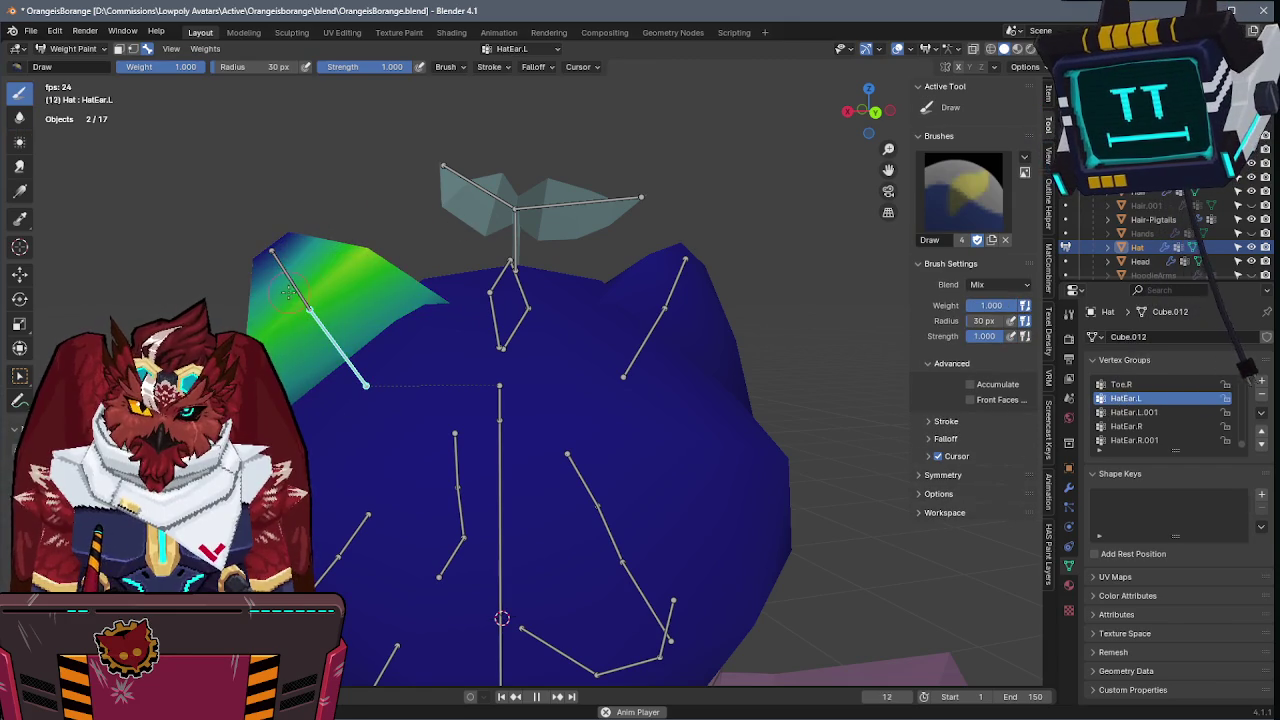
{"action": "left_click", "coordinate": [360, 368], "text": "ctrl"}
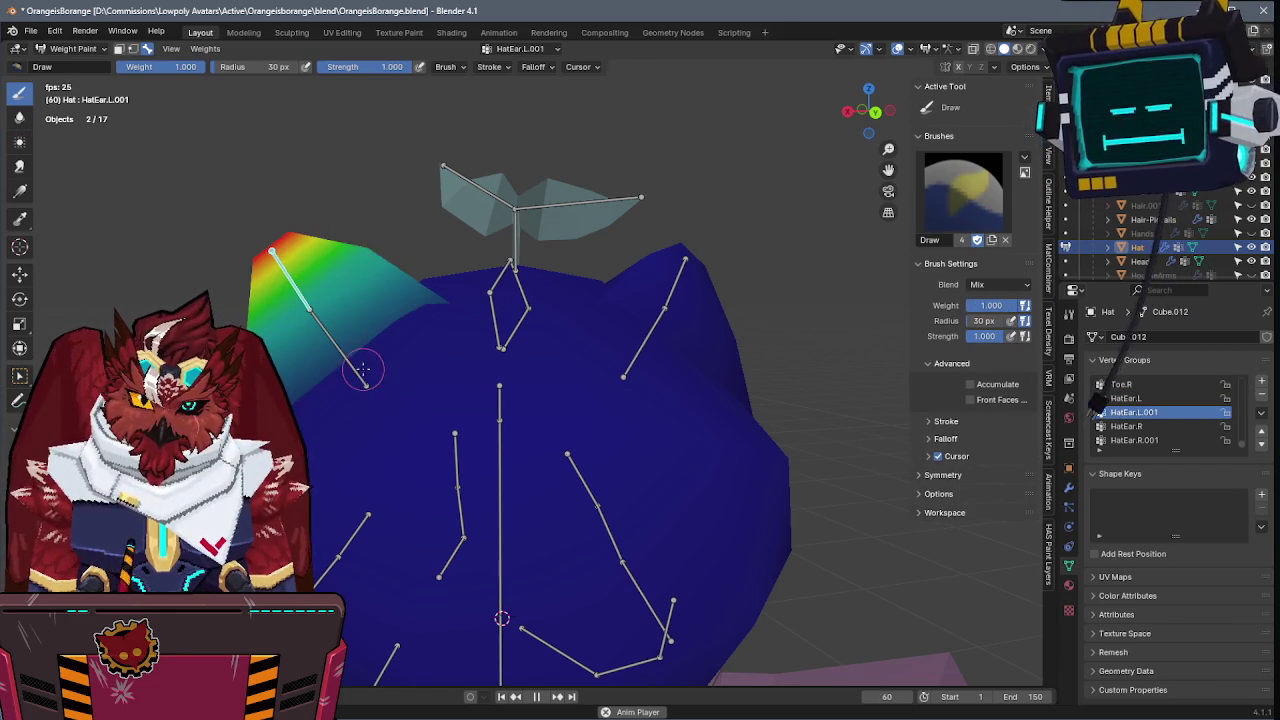
- Rotate the left ear's lower and upper bones to test that the ear bends
{"action": "key", "text": "r"}
{"action": "left_click", "coordinate": [220, 251]}
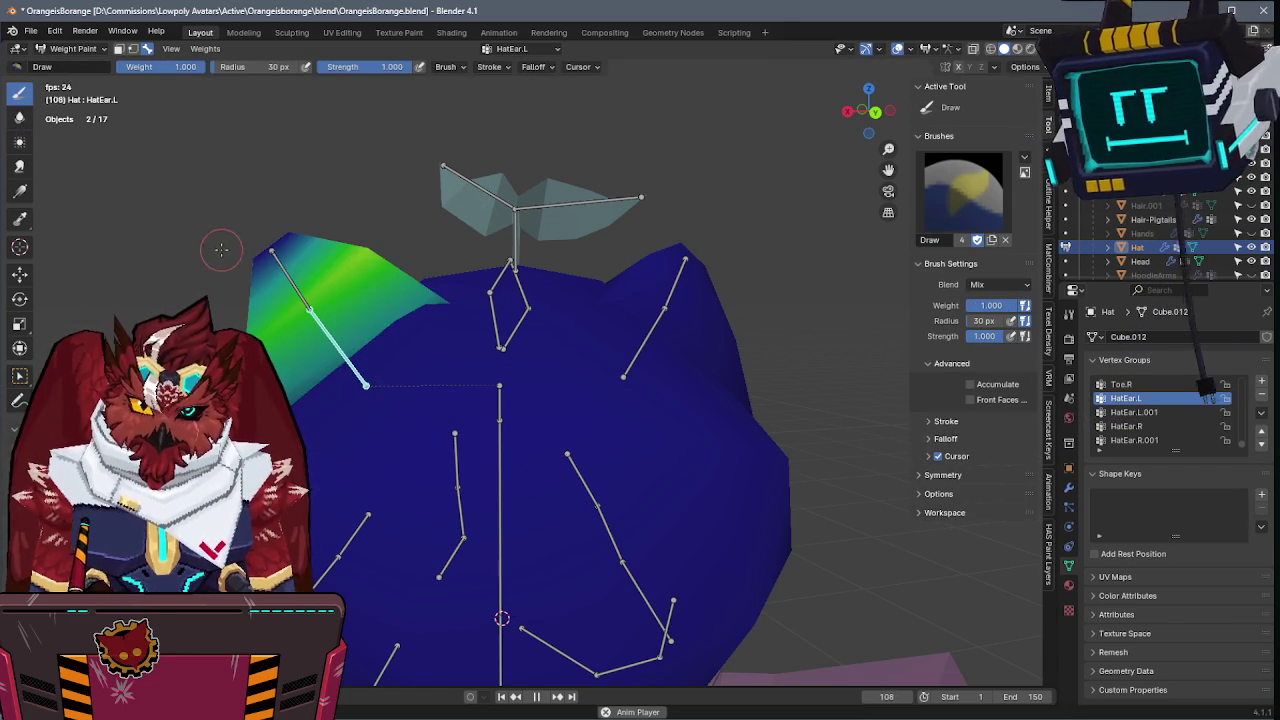
{"action": "left_click", "coordinate": [228, 262], "text": "ctrl"}
{"action": "key", "text": "r"}
{"action": "left_click", "coordinate": [434, 394]}
{"action": "mouse_move", "coordinate": [434, 394]}
{"action": "middle_mouse_down"}
{"action": "mouse_move", "coordinate": [651, 354]}
{"action": "mouse_move", "coordinate": [711, 372]}
{"action": "middle_mouse_up"}
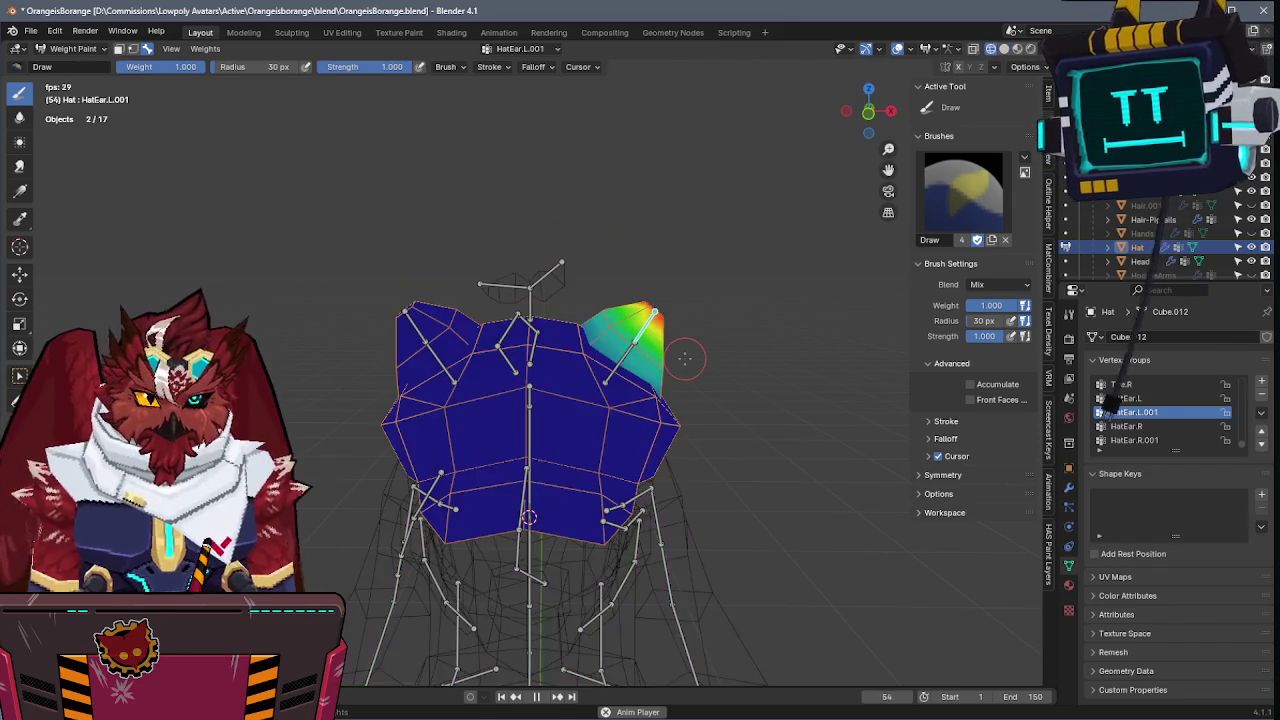
- Leave weight painting, save, and check the hat's Mirror and Armature modifiers
{"action": "key", "text": "ctrl+Tab"}
{"action": "key", "text": "ctrl+s"}
{"action": "mouse_move", "coordinate": [741, 371]}
{"action": "middle_mouse_down"}
{"action": "mouse_move", "coordinate": [698, 370]}
{"action": "mouse_move", "coordinate": [662, 344]}
{"action": "mouse_move", "coordinate": [692, 347]}
{"action": "middle_mouse_up"}
{"action": "left_click", "coordinate": [1068, 487]}
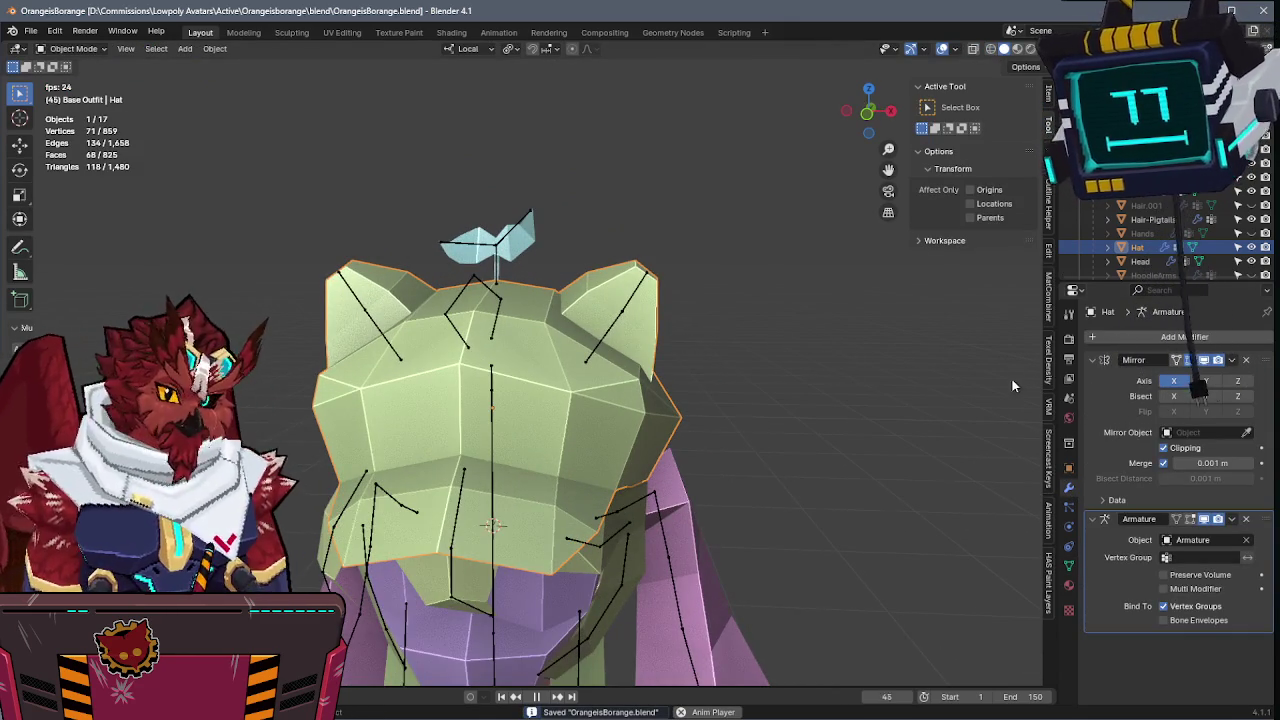
{"action": "mouse_move", "coordinate": [694, 289]}
{"action": "middle_mouse_down"}
{"action": "mouse_move", "coordinate": [669, 363]}
{"action": "mouse_move", "coordinate": [723, 329]}
{"action": "middle_mouse_up"}
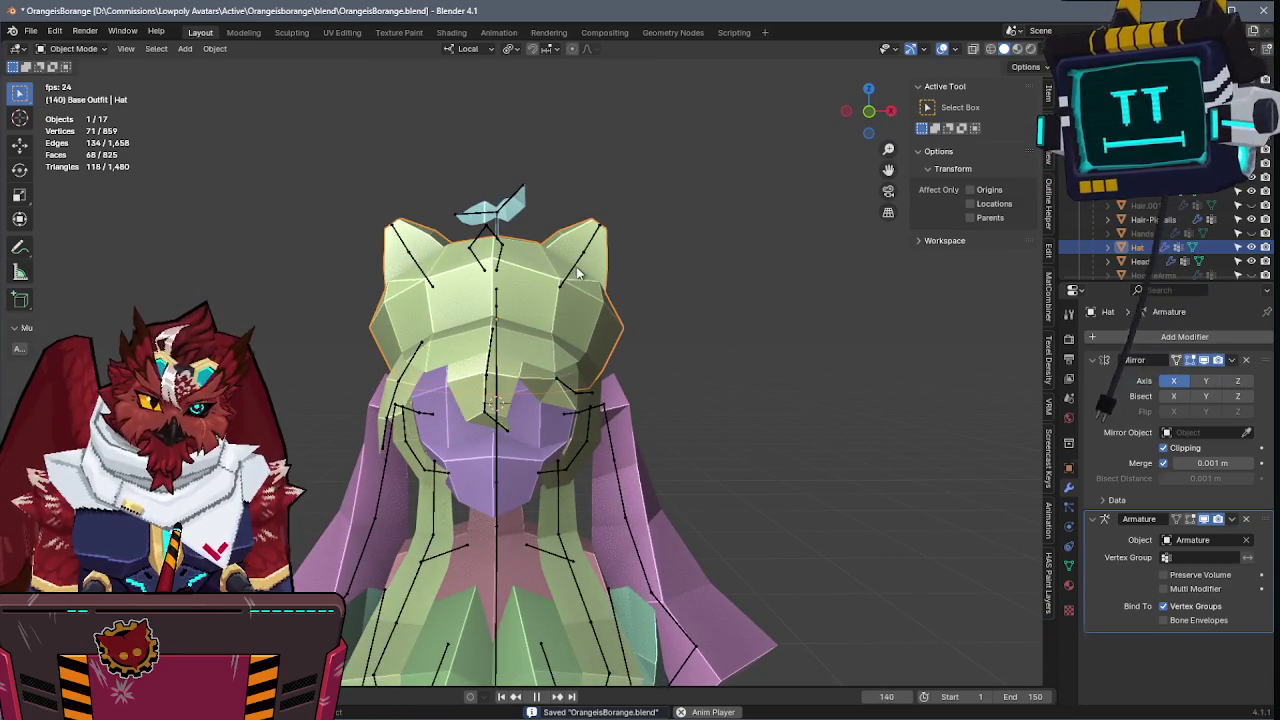
- Test-rotate the head bone in Pose Mode to check the hat follows, then save
{"action": "left_click", "coordinate": [577, 272]}
{"action": "key", "text": "ctrl+Tab"}
{"action": "left_click", "coordinate": [490, 343]}
{"action": "key", "text": "r"}
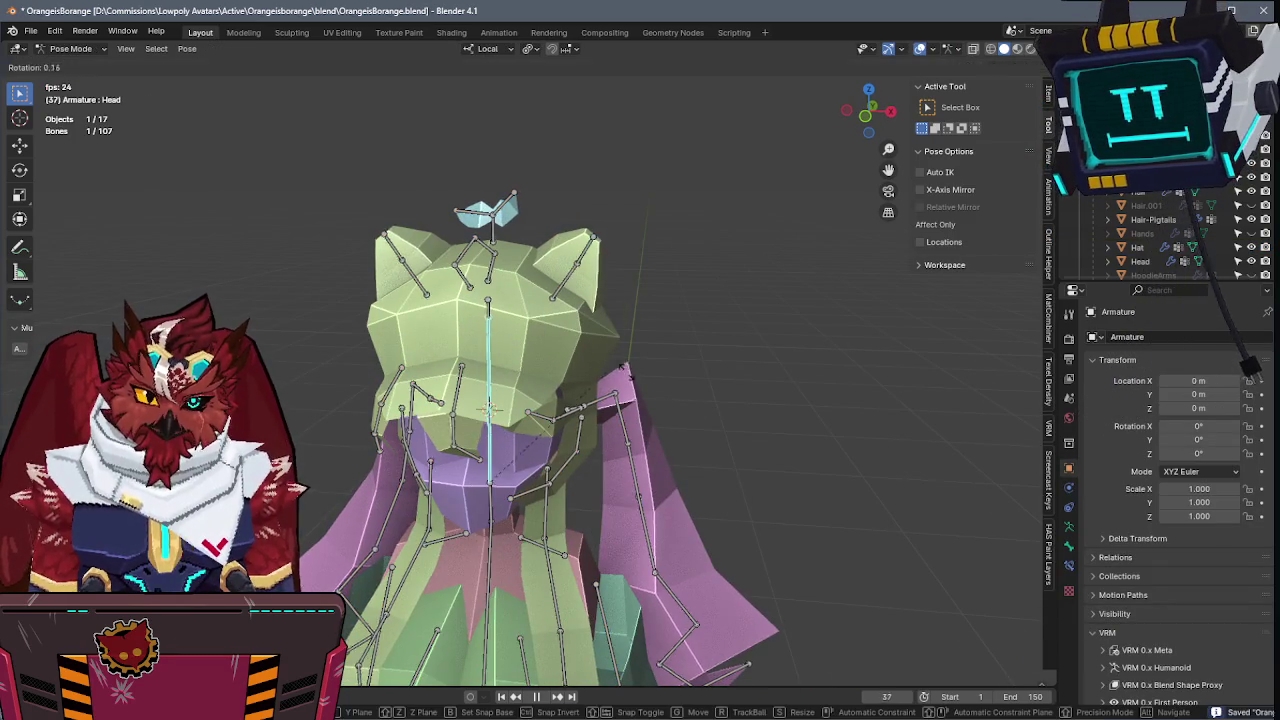
{"action": "key", "text": "Escape"}
{"action": "key", "text": "ctrl+Tab"}
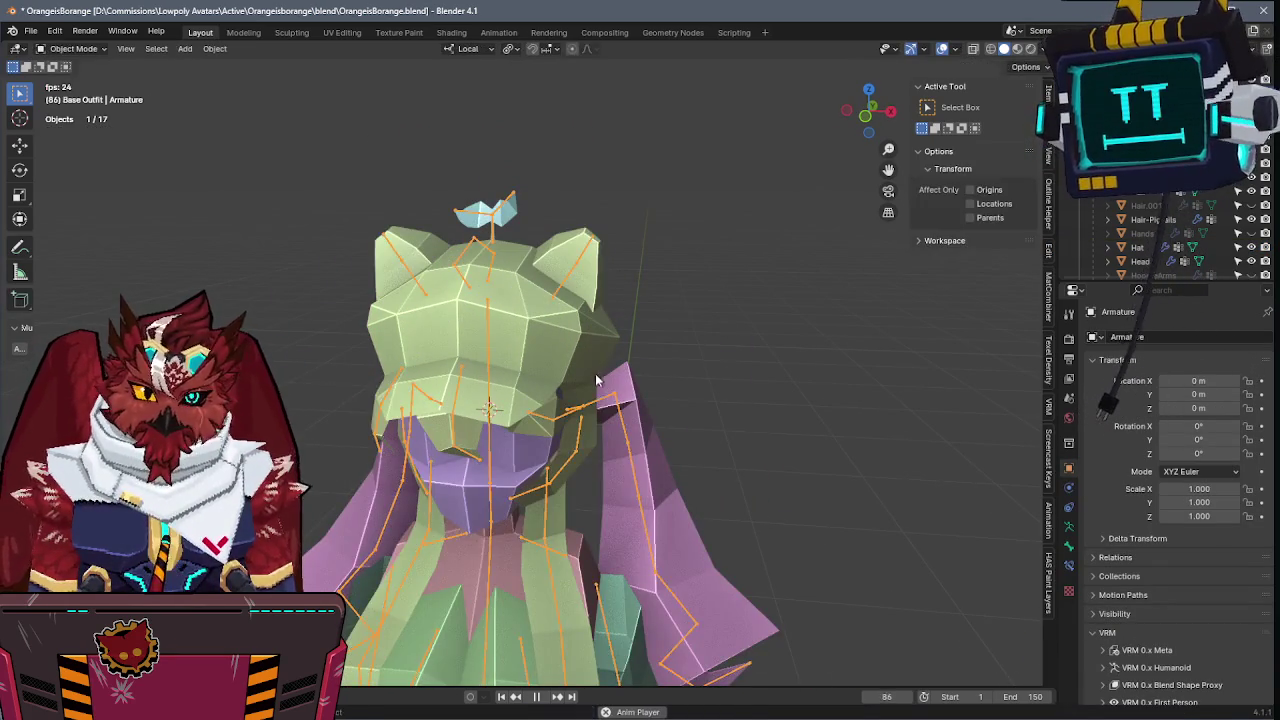
{"action": "key", "text": "ctrl+s"}
- Inspect the vertex groups of the hat's upper-right vertices, save, and return the armature to posing
{"action": "left_click", "coordinate": [532, 340]}
{"action": "left_click", "coordinate": [490, 345], "text": "shift"}
{"action": "left_click", "coordinate": [514, 337], "text": "shift"}
{"action": "key", "text": "ctrl+Tab"}
{"action": "left_click", "coordinate": [419, 290]}
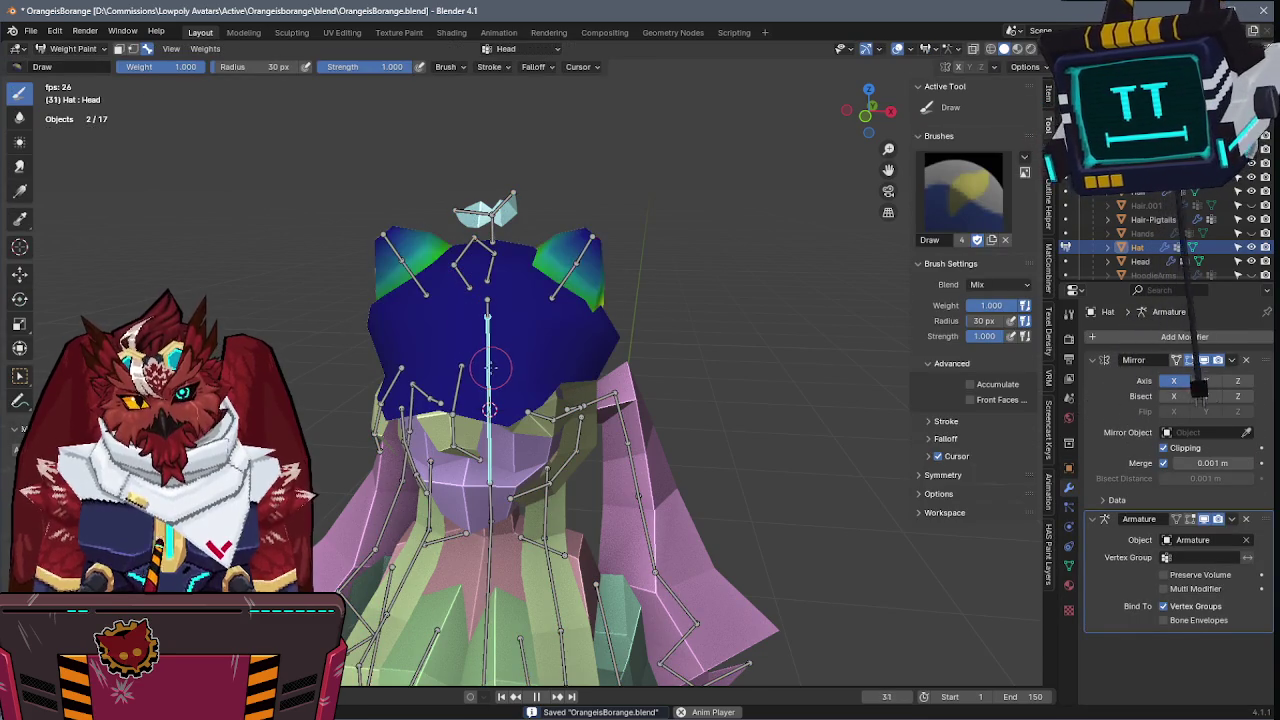
{"action": "key", "text": "Tab"}
{"action": "left_click_drag", "start_coordinate": [455, 228], "coordinate": [954, 409]}
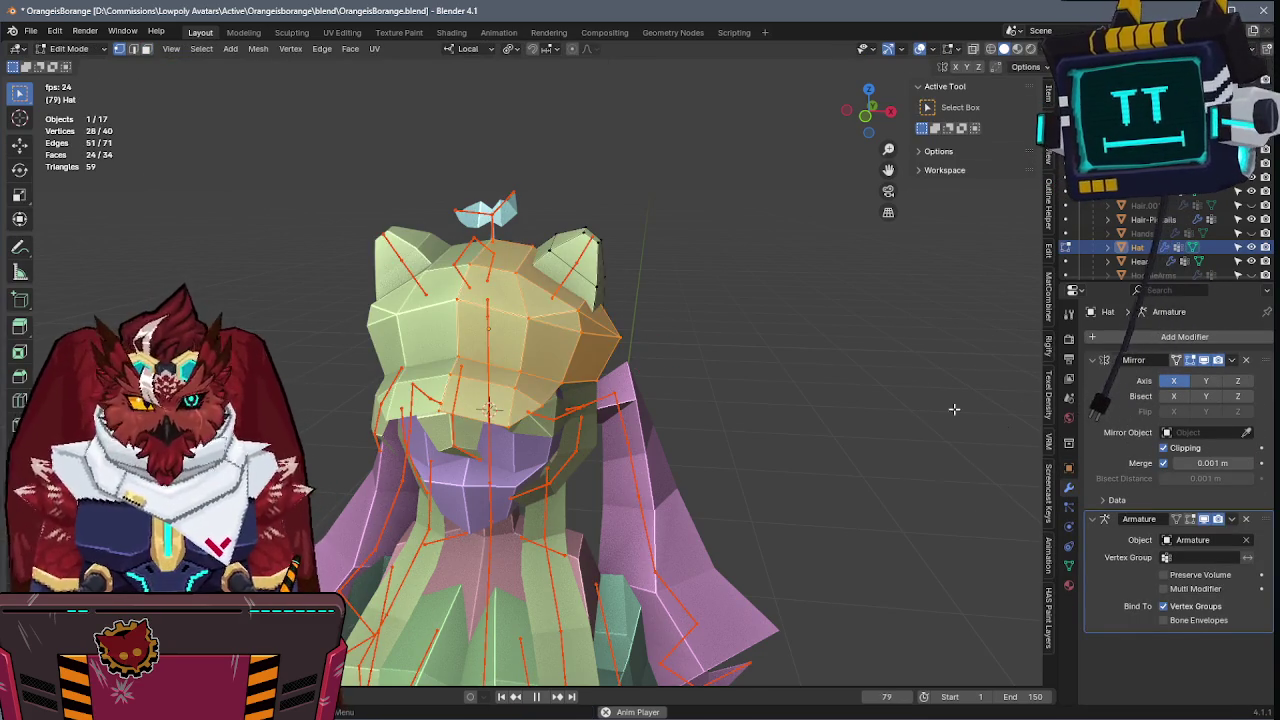
{"action": "left_click", "coordinate": [1068, 566]}
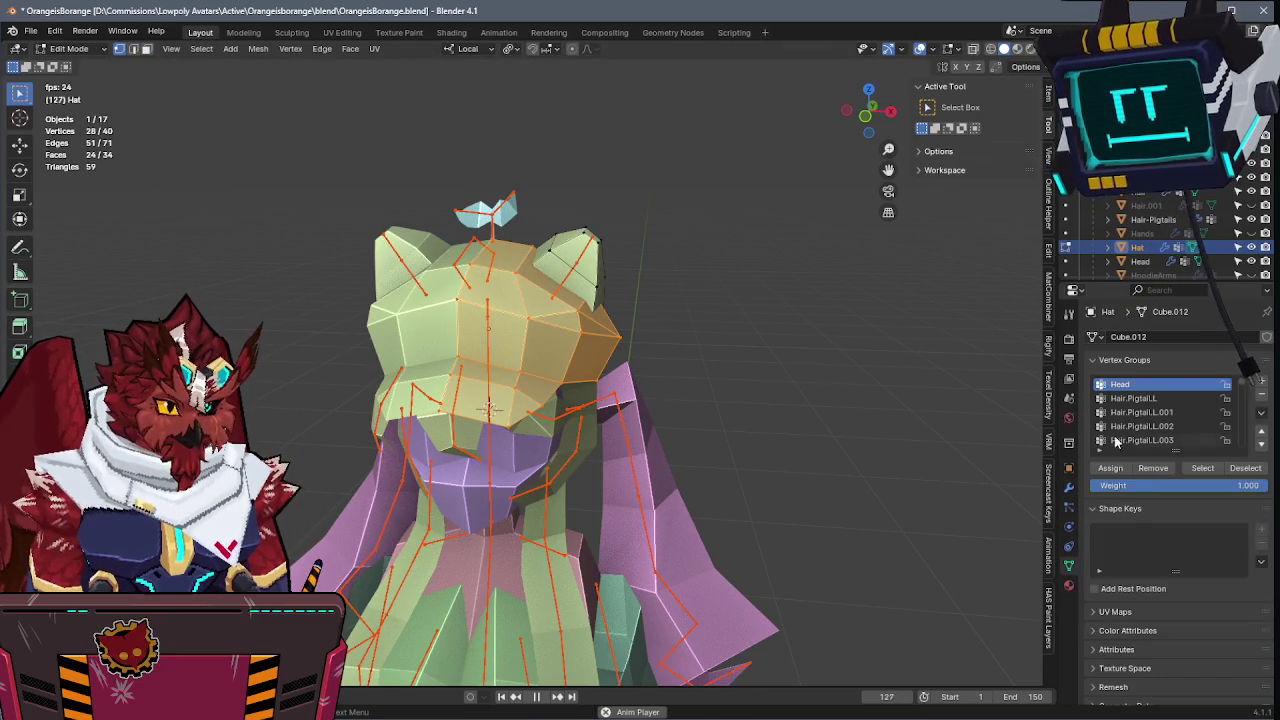
{"action": "key", "text": "Tab"}
{"action": "key", "text": "ctrl+s"}
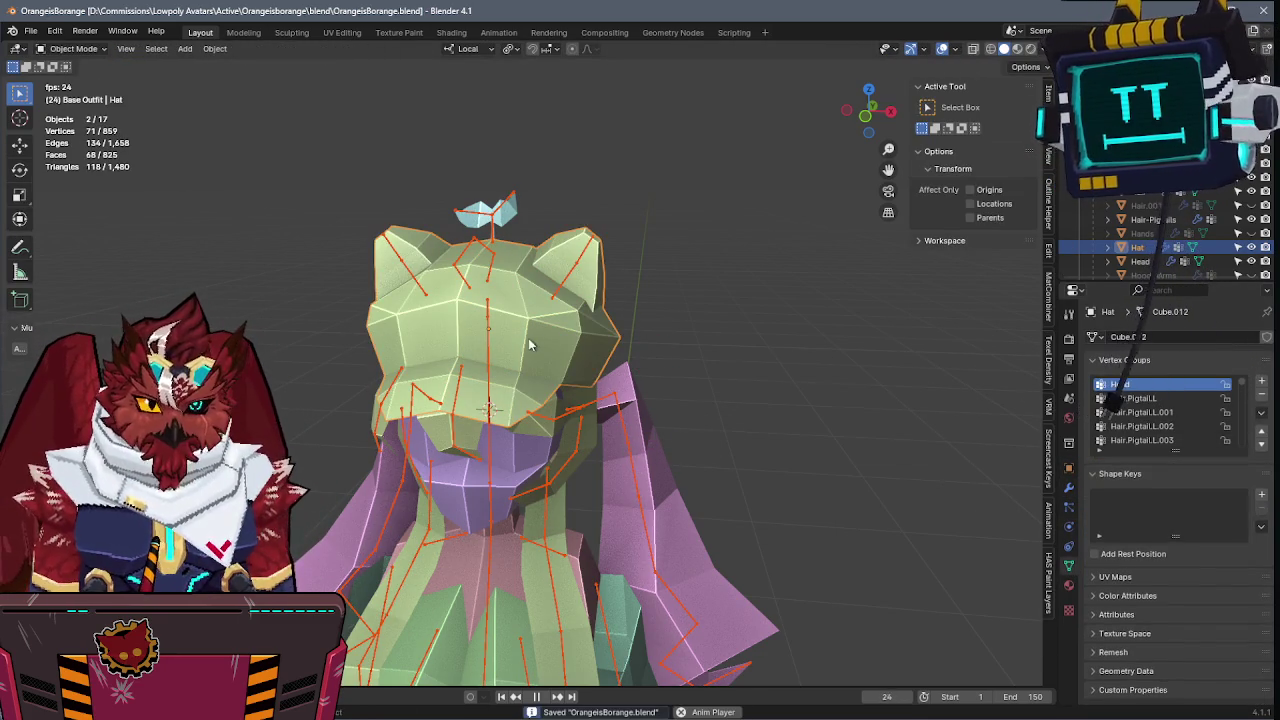
{"action": "left_click", "coordinate": [486, 357]}
{"action": "key", "text": "ctrl+Tab"}
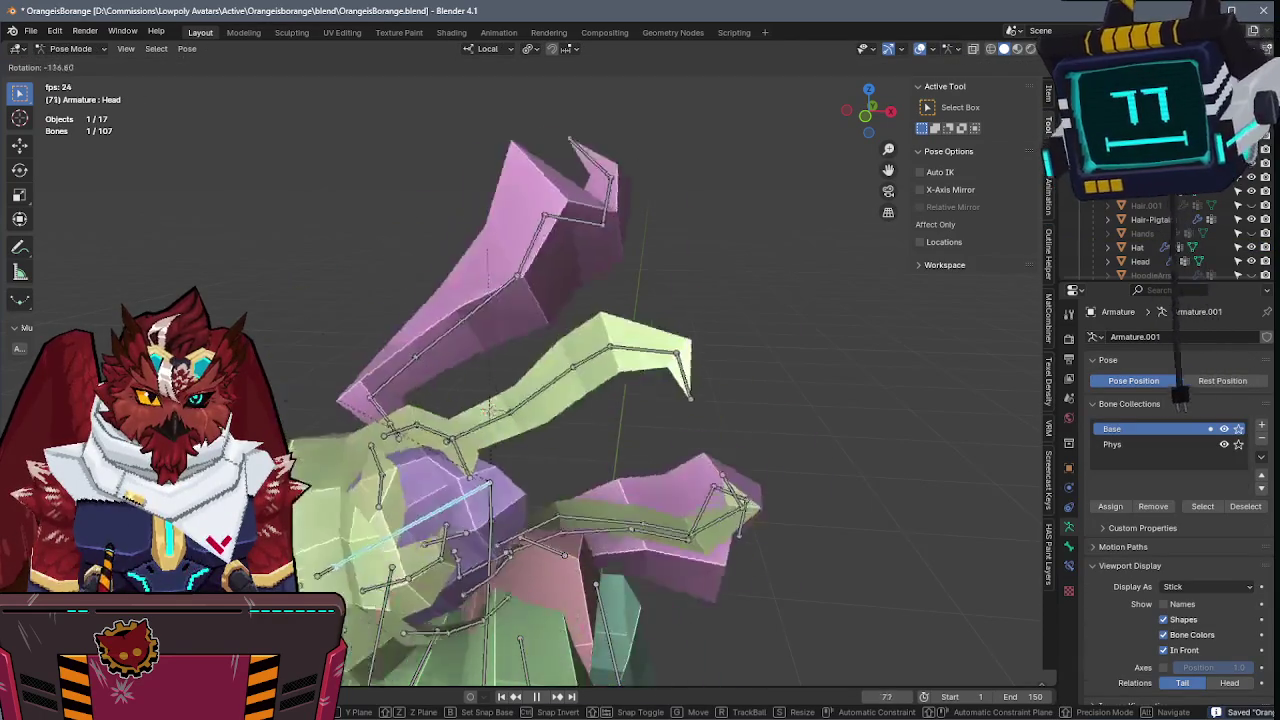
{"action": "mouse_move", "coordinate": [769, 453]}
{"action": "middle_mouse_down"}
{"action": "mouse_move", "coordinate": [721, 428]}
{"action": "mouse_move", "coordinate": [697, 306]}
{"action": "middle_mouse_up"}
{"action": "scroll", "coordinate": [721, 428], "scroll_direction": "down", "scroll_amount": 4}
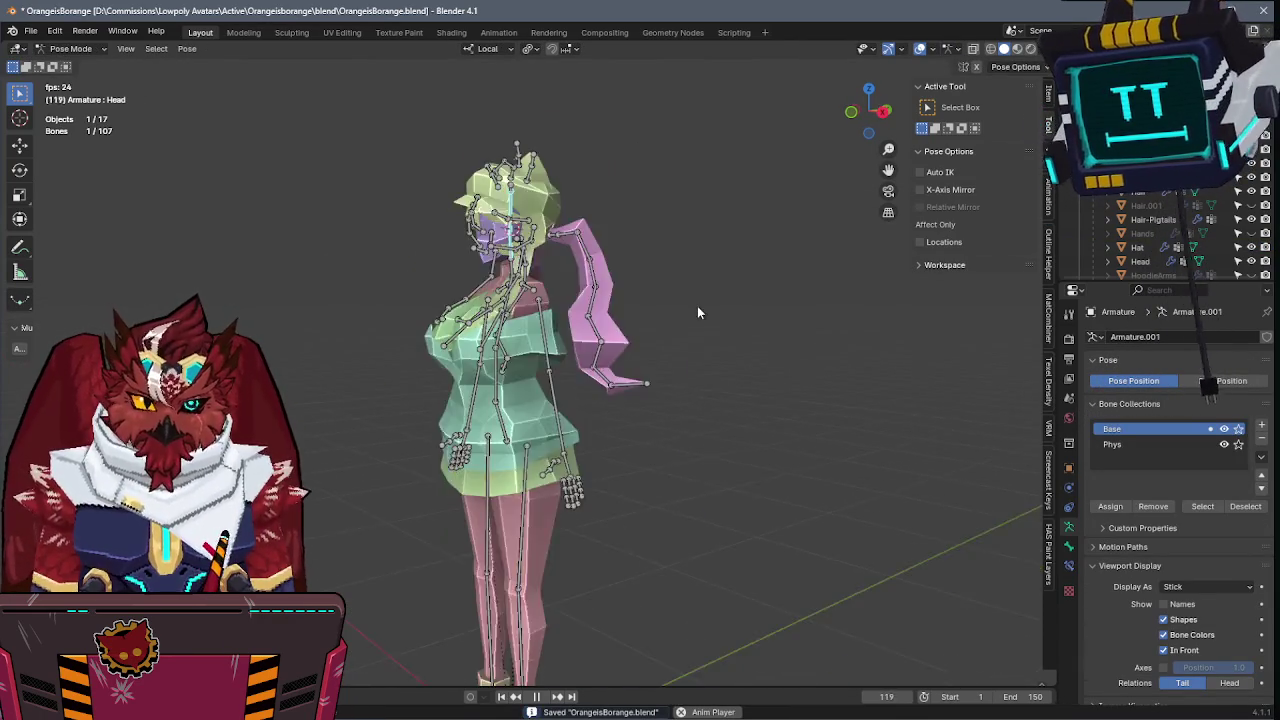
{"action": "key", "text": "ctrl+s"}
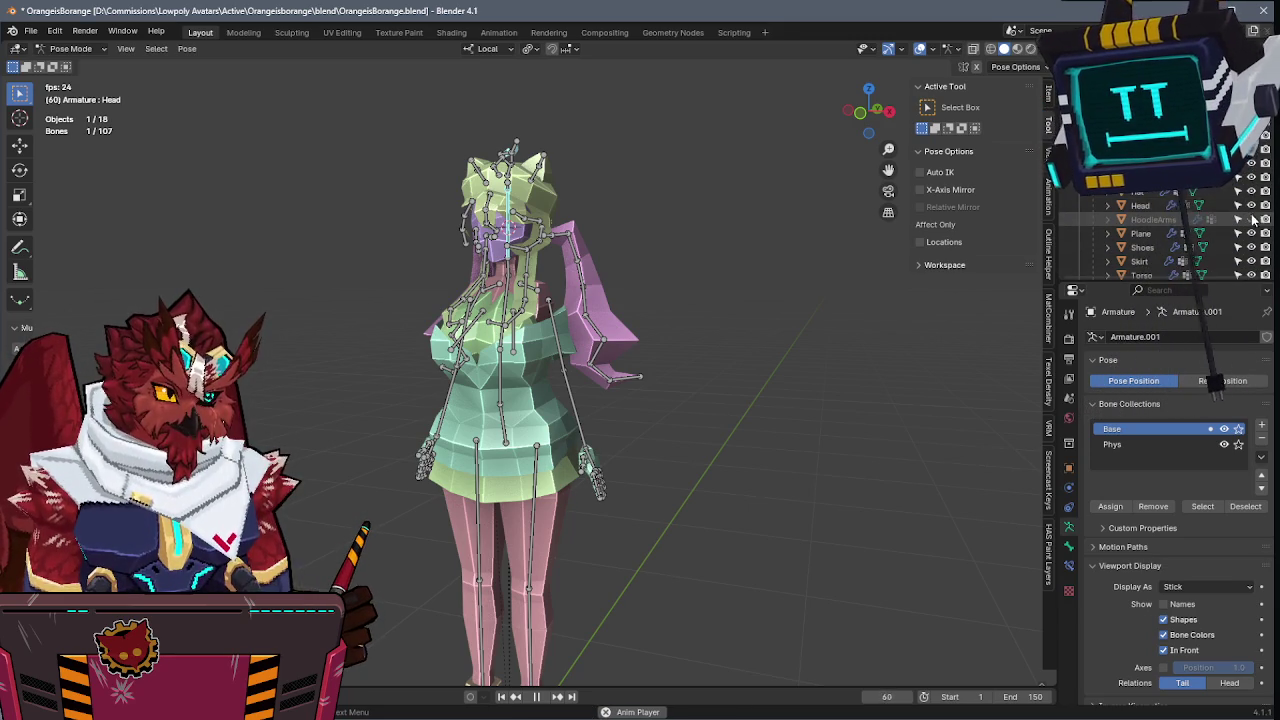
{"action": "key", "text": "ctrl+Tab"}
{"action": "key", "text": "ctrl+s"}
{"action": "scroll", "coordinate": [703, 270], "scroll_direction": "up", "scroll_amount": 4}
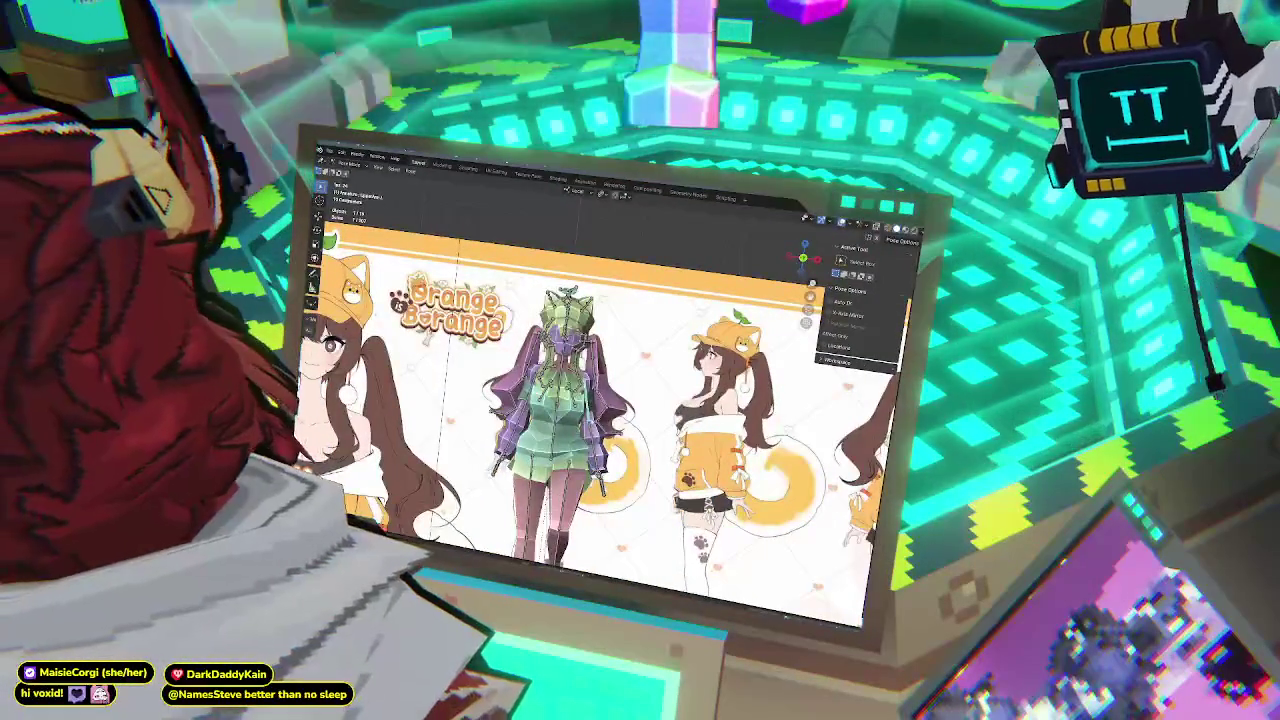
- Switch to the front orthographic view and rotate a leg bone into a bent test pose
{"action": "key", "text": "ctrl+Tab"}
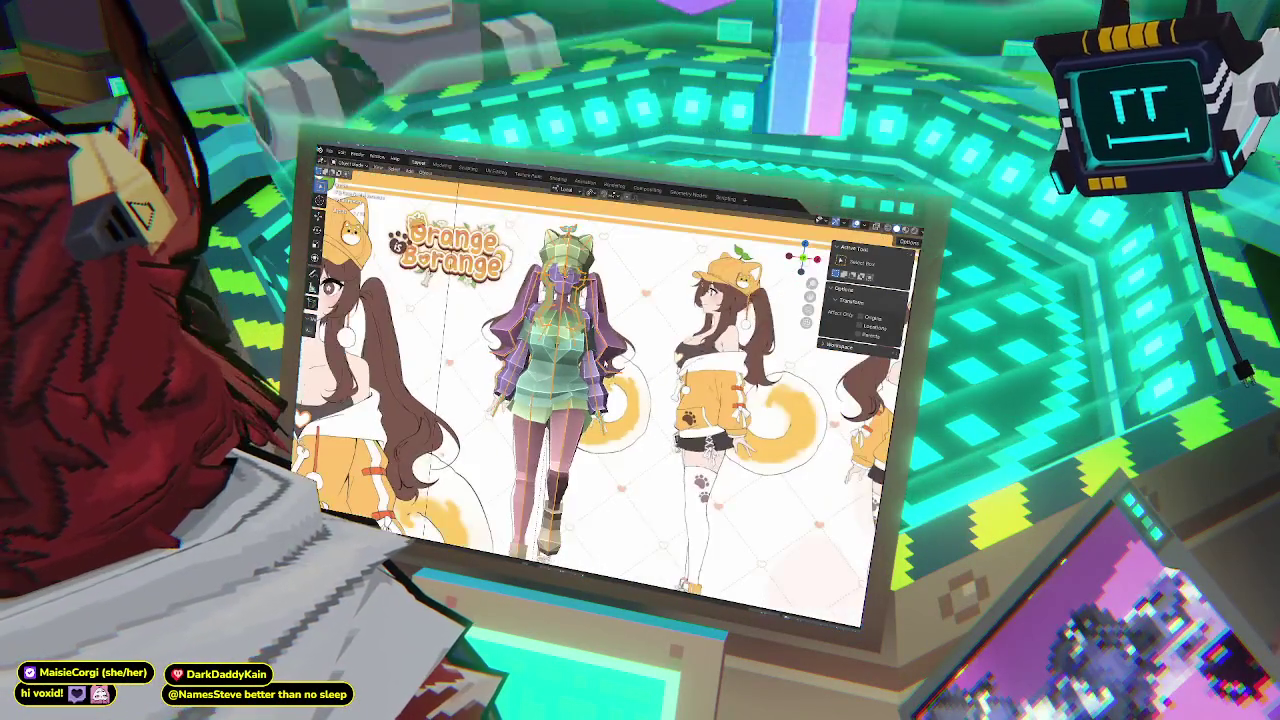
{"action": "middle_click_drag", "start_coordinate": [560, 380], "coordinate": [584, 383]}
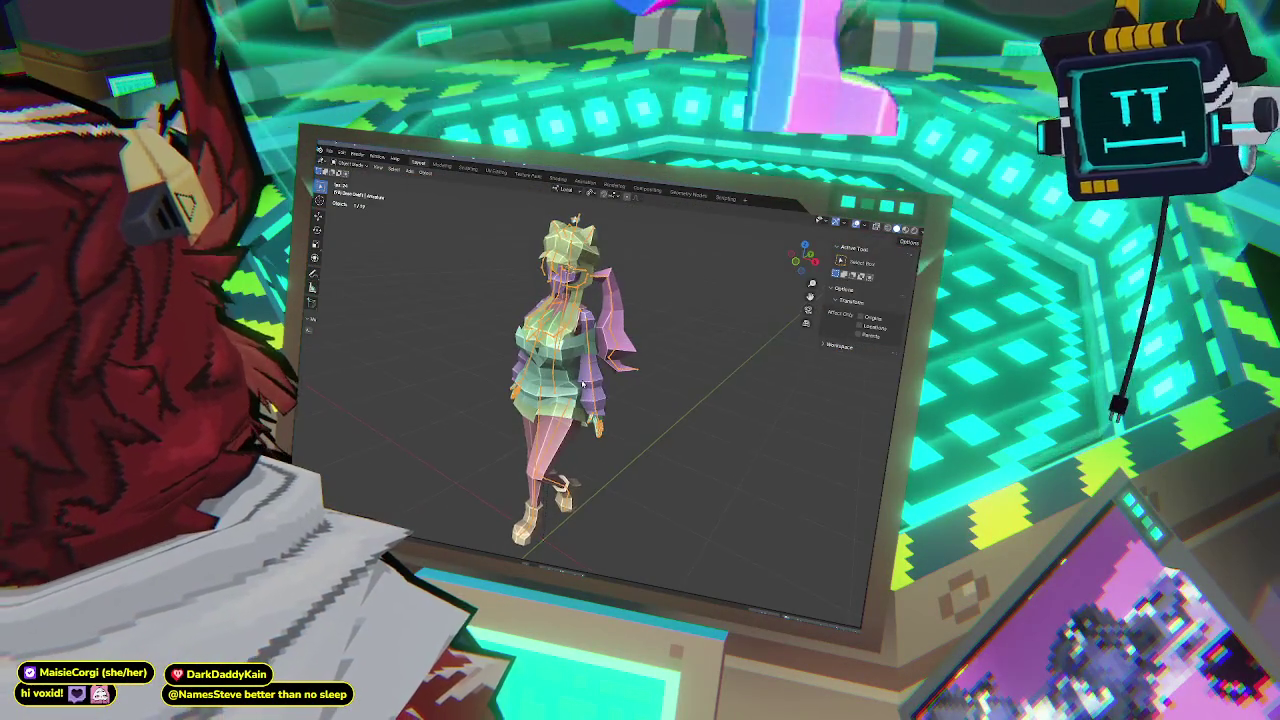
{"action": "key", "text": "KP_1"}
{"action": "key", "text": "KP_5"}
{"action": "key", "text": "ctrl+Tab"}
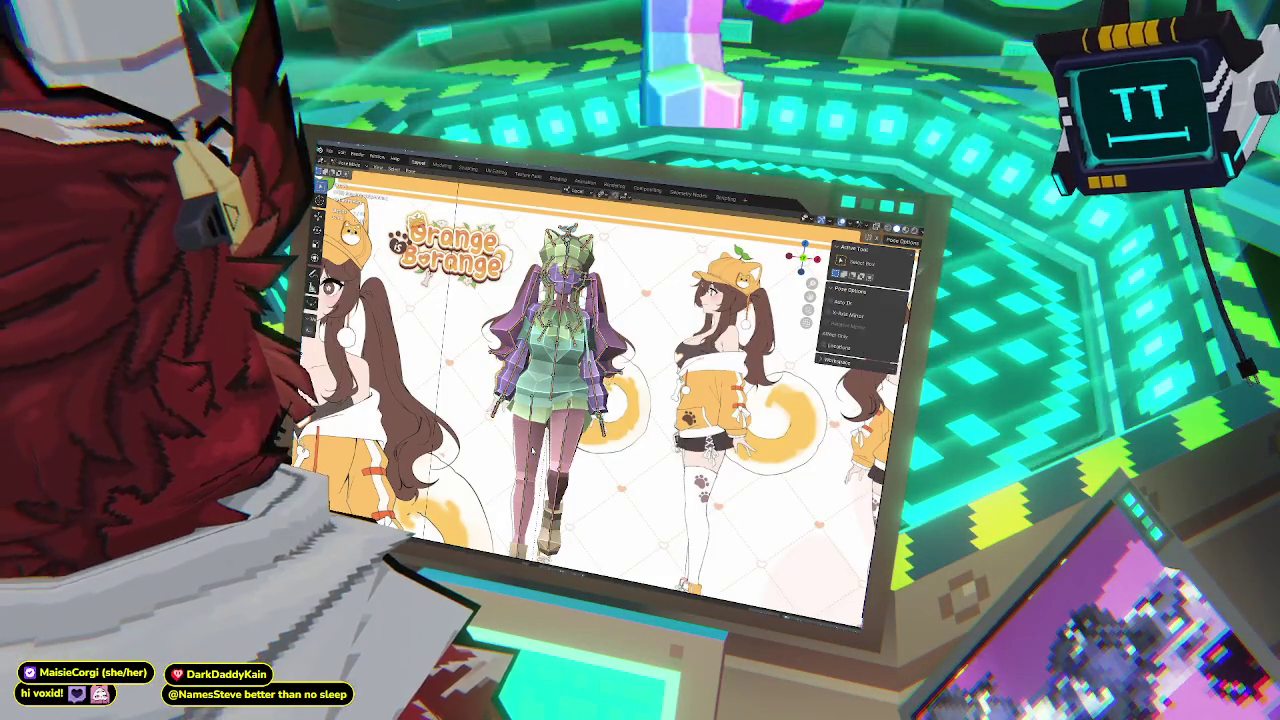
{"action": "key", "text": "r"}
{"action": "left_click", "coordinate": [601, 476]}
{"action": "middle_click_drag", "start_coordinate": [601, 476], "coordinate": [601, 406], "text": "shift"}
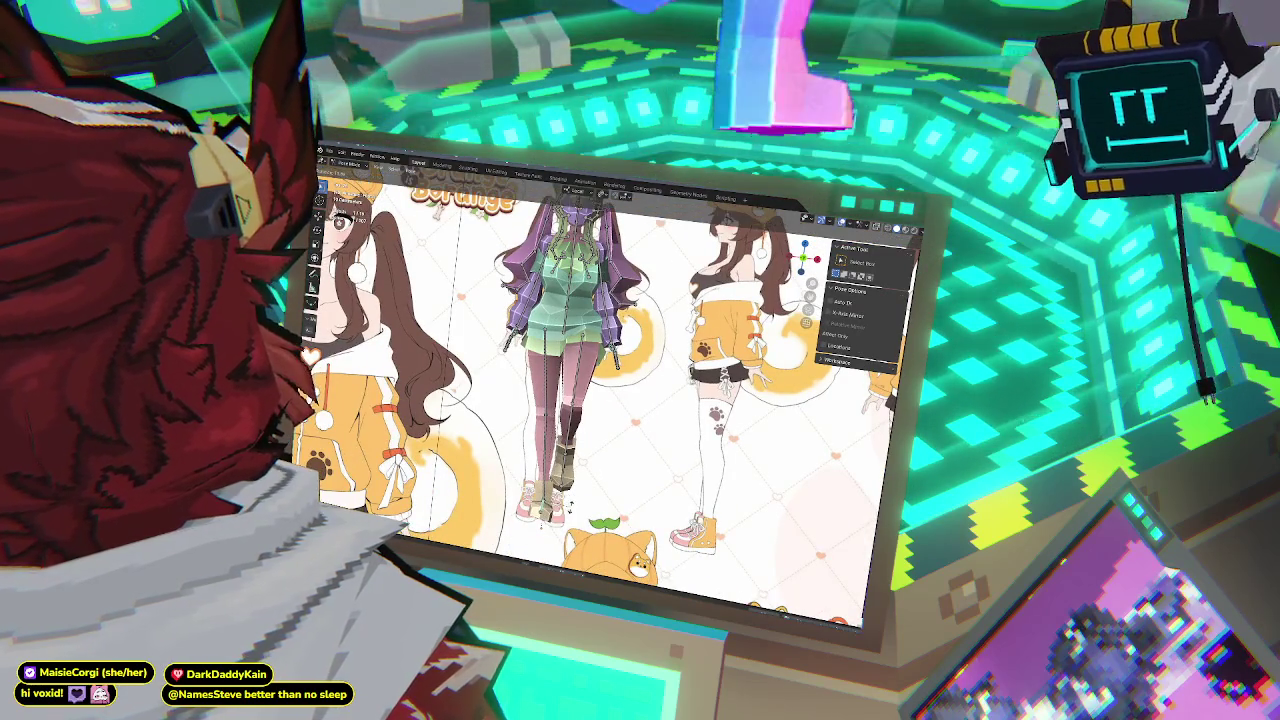
- Redo the undone change and rotate the selected bone once more
{"action": "key", "text": "ctrl+shift+z"}
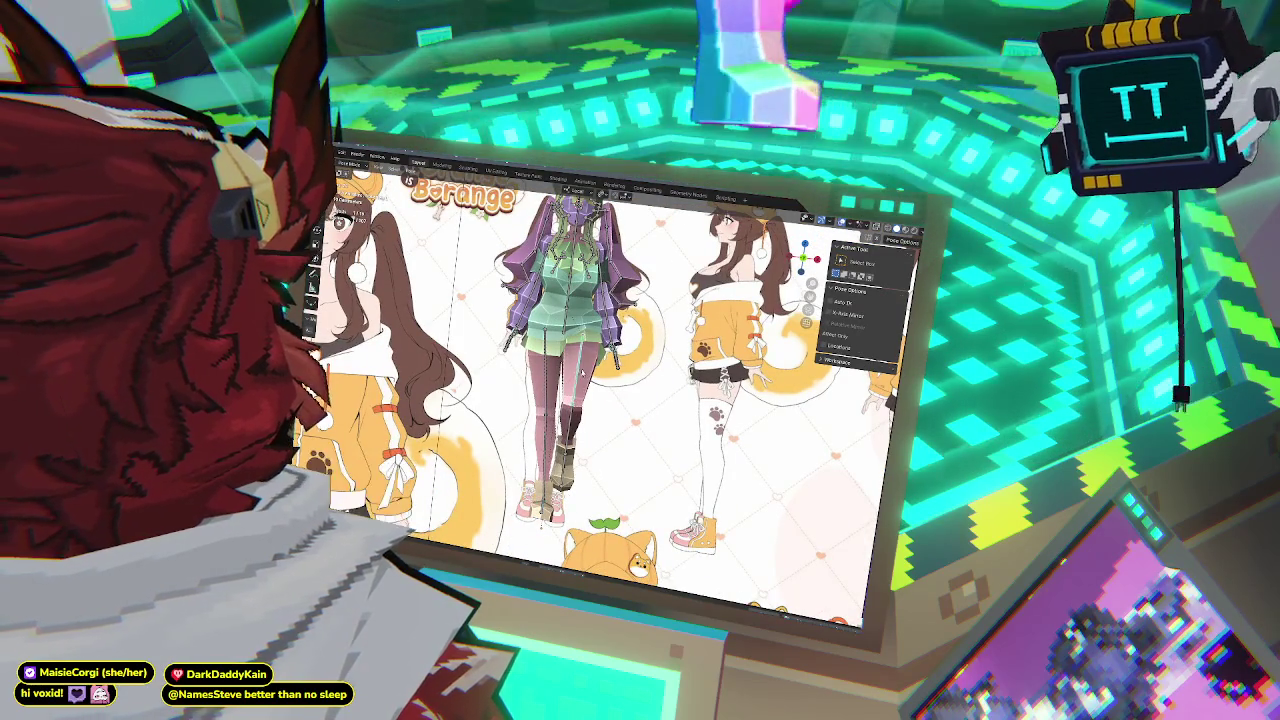
{"action": "key", "text": "r"}
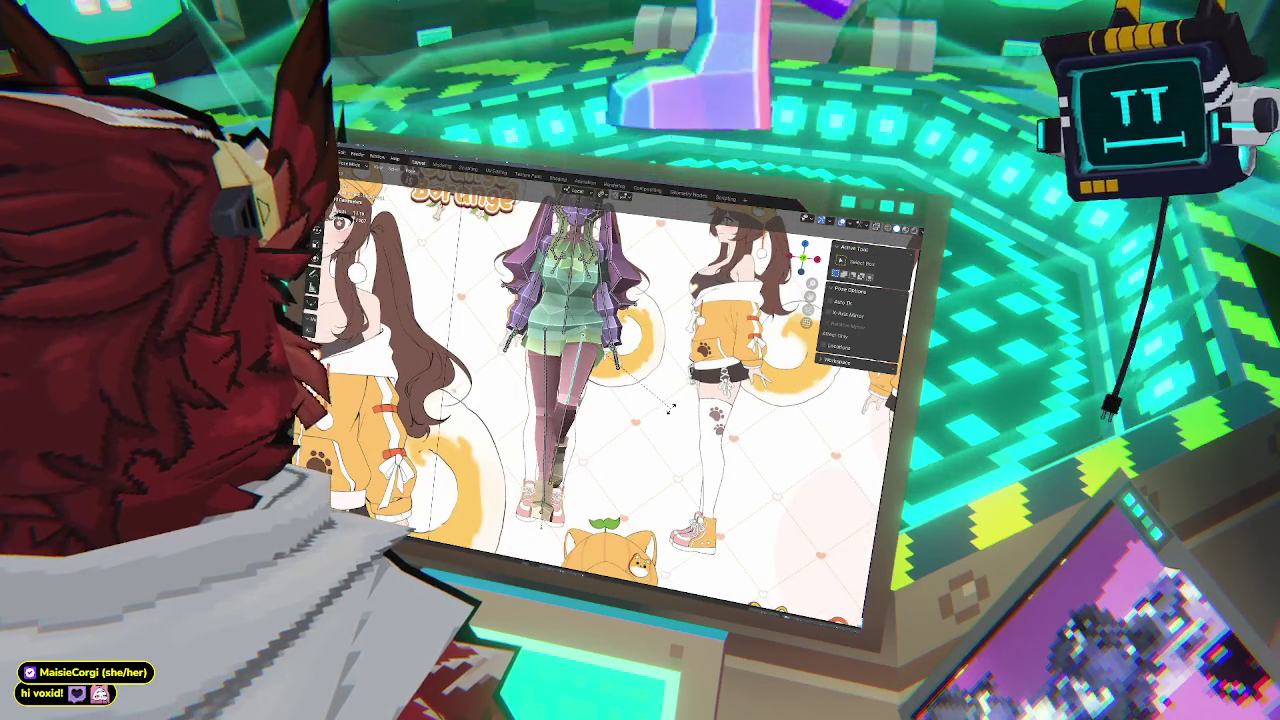
{"action": "left_click", "coordinate": [671, 407]}
{"action": "middle_click_drag", "start_coordinate": [671, 407], "coordinate": [615, 441]}
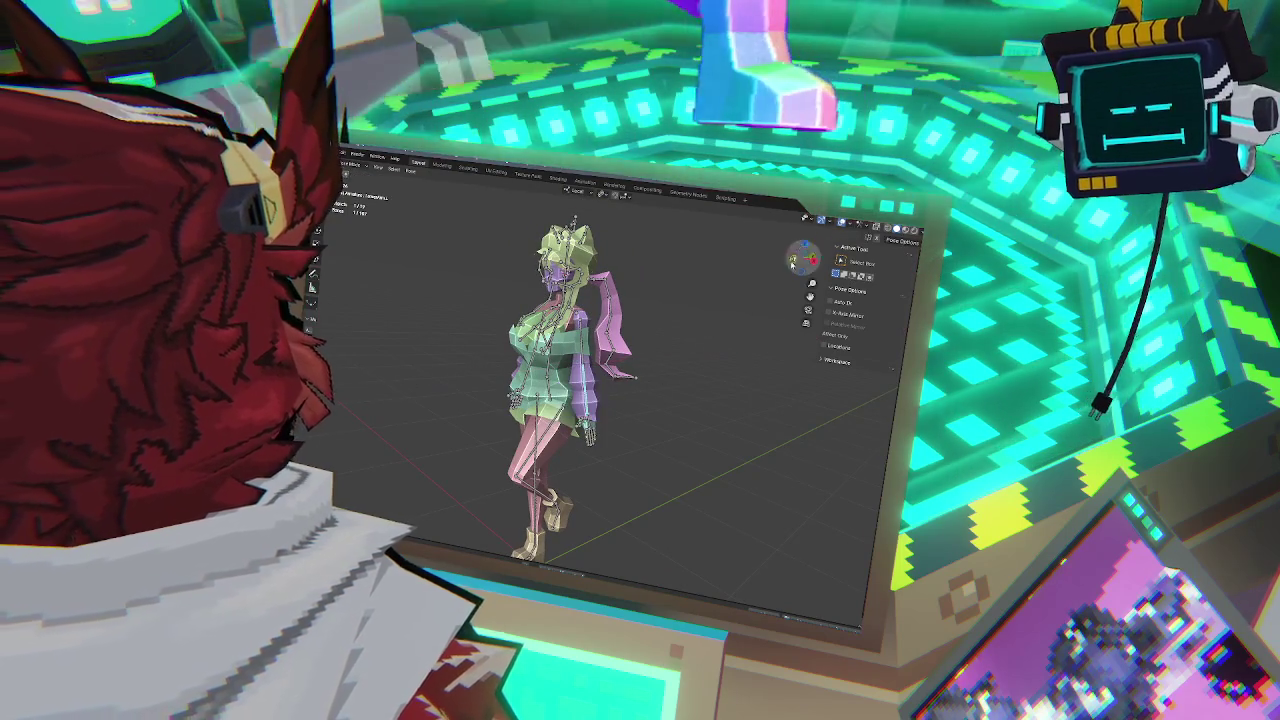
- Enable X-Axis Mirror, then rotate the arm bones so both arms raise and then lower together
{"action": "left_click", "coordinate": [829, 314]}
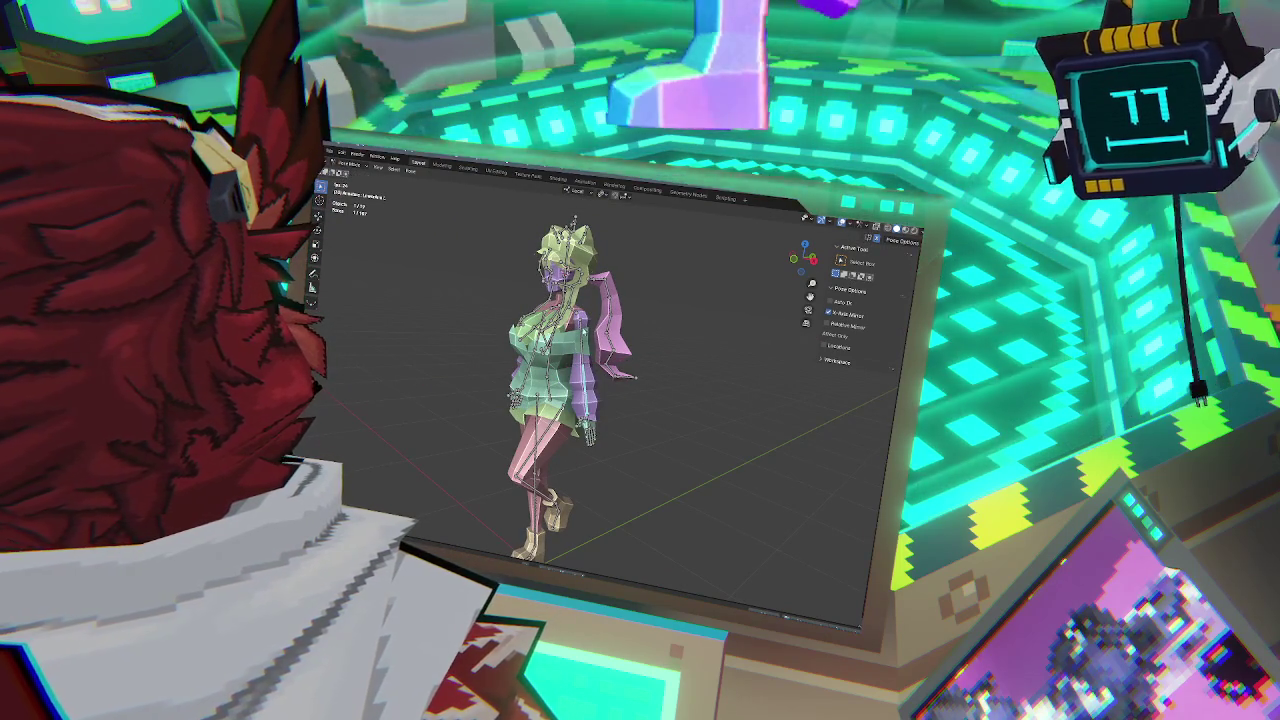
{"action": "key", "text": "r"}
{"action": "left_click", "coordinate": [625, 386]}
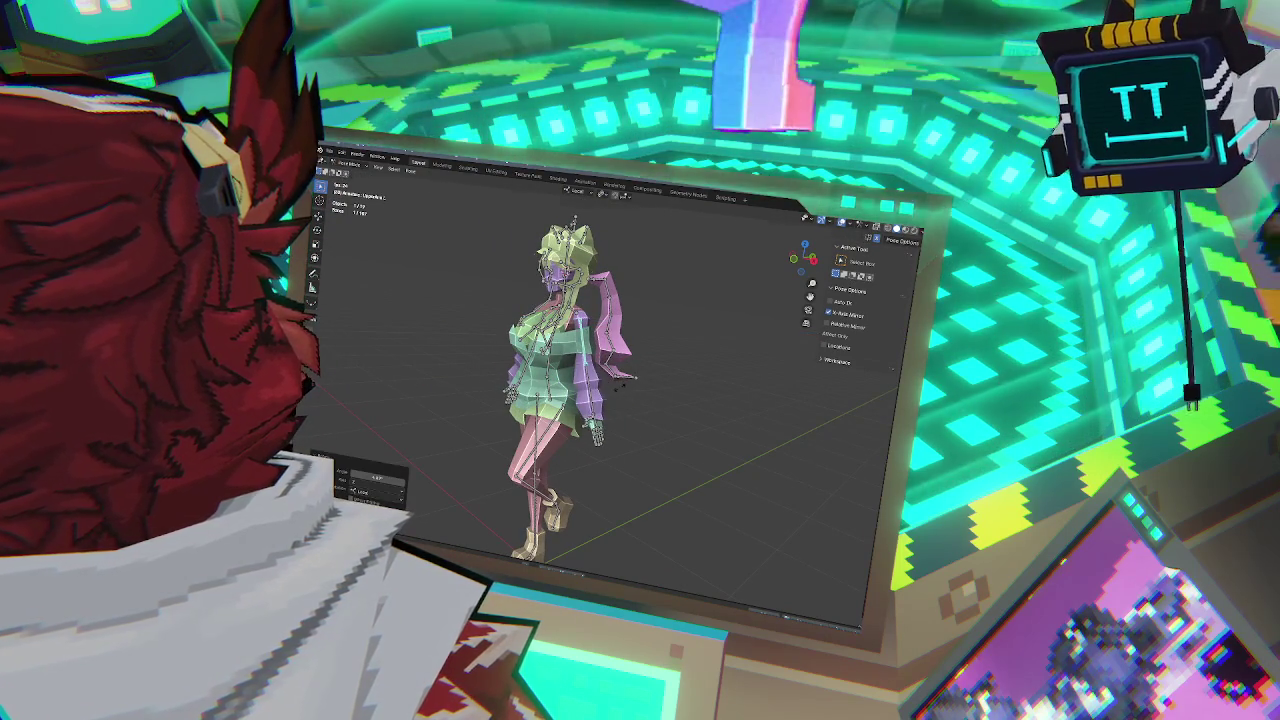
{"action": "key", "text": "r"}
{"action": "left_click", "coordinate": [628, 380]}
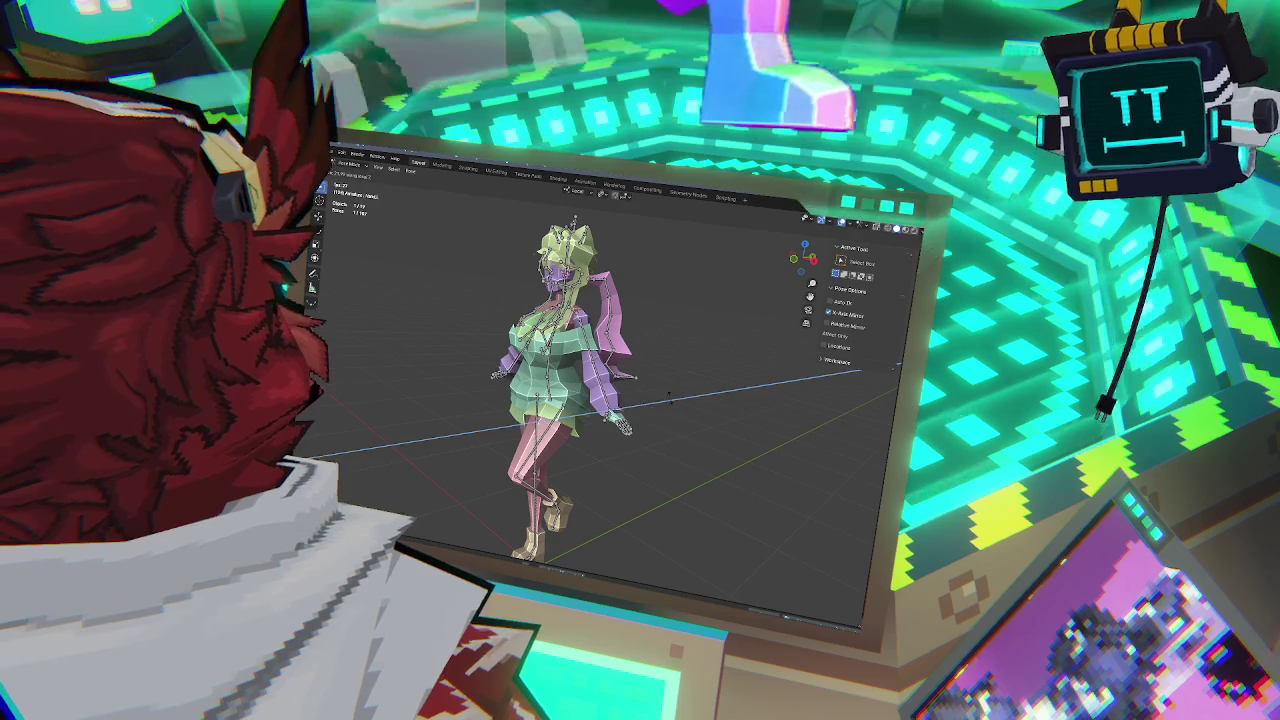
{"action": "key", "text": "r"}
{"action": "left_click", "coordinate": [660, 405]}
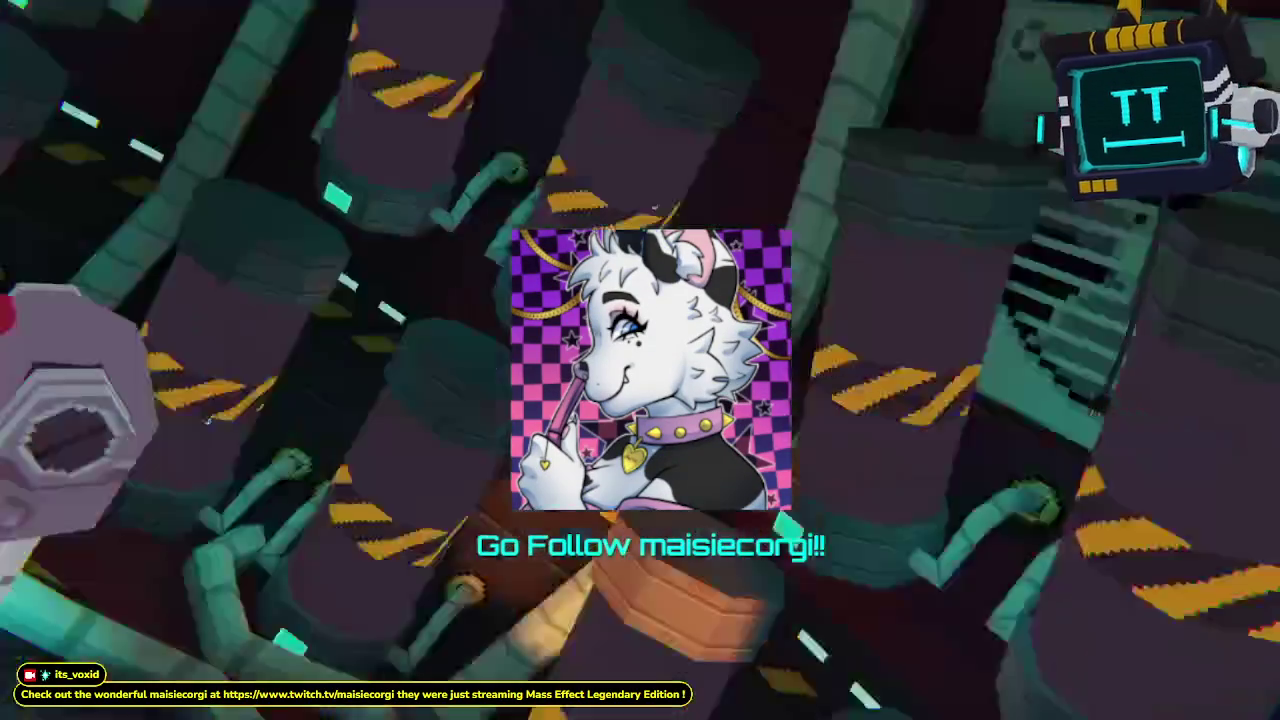
- Return to the first frame in front view, switch to Object Mode, and save OrangeisBorange.blend
{"action": "key", "text": "shift+Left"}
{"action": "key", "text": "KP_1"}
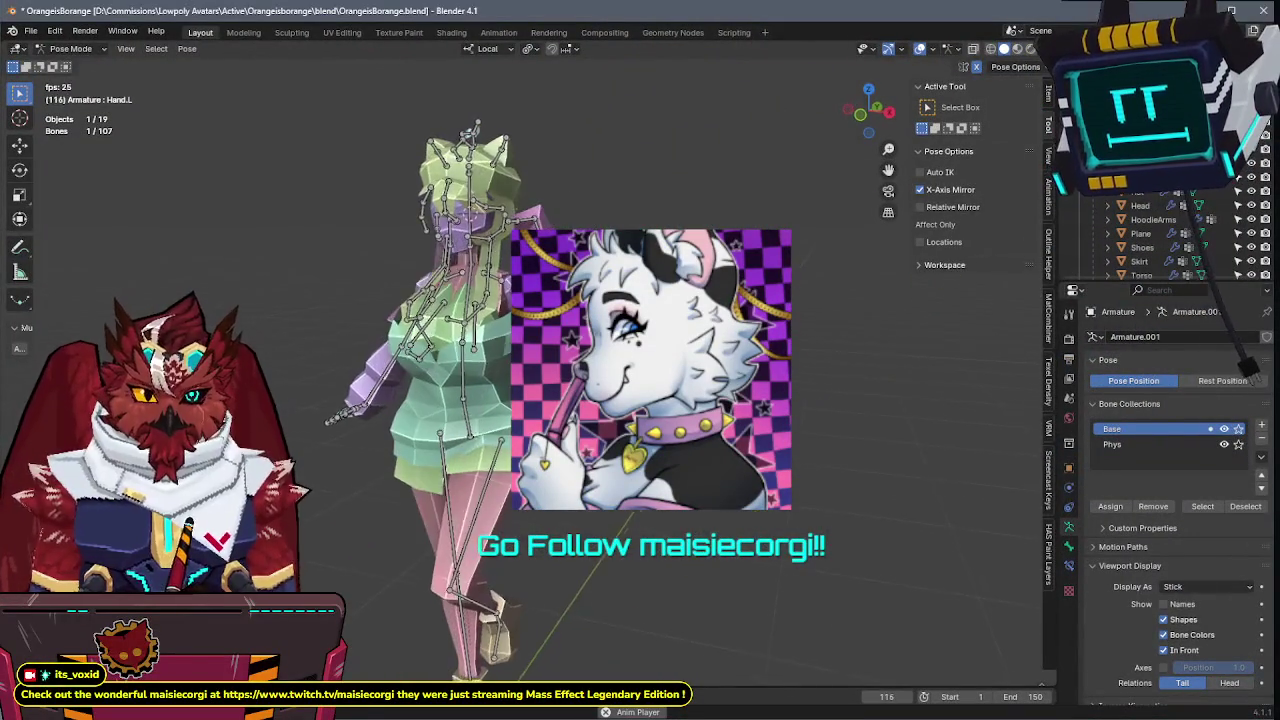
{"action": "scroll", "coordinate": [797, 292], "scroll_direction": "up", "scroll_amount": 5}
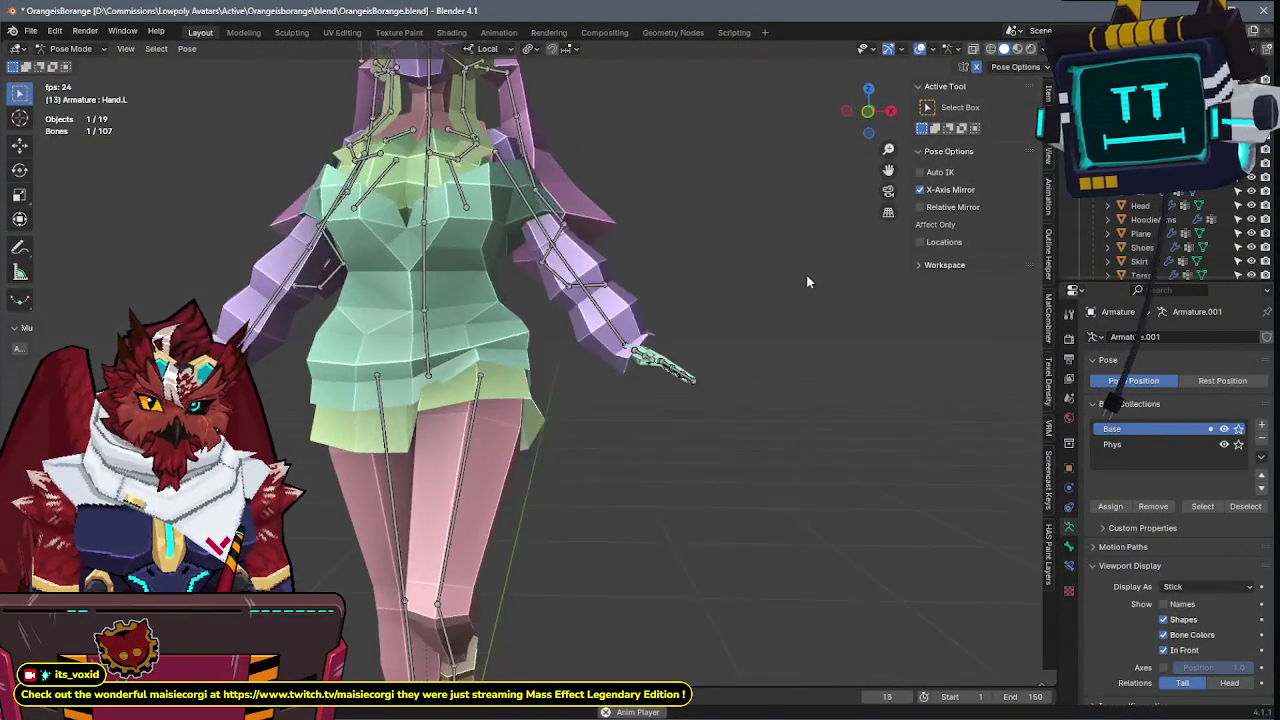
{"action": "key", "text": "ctrl+Tab"}
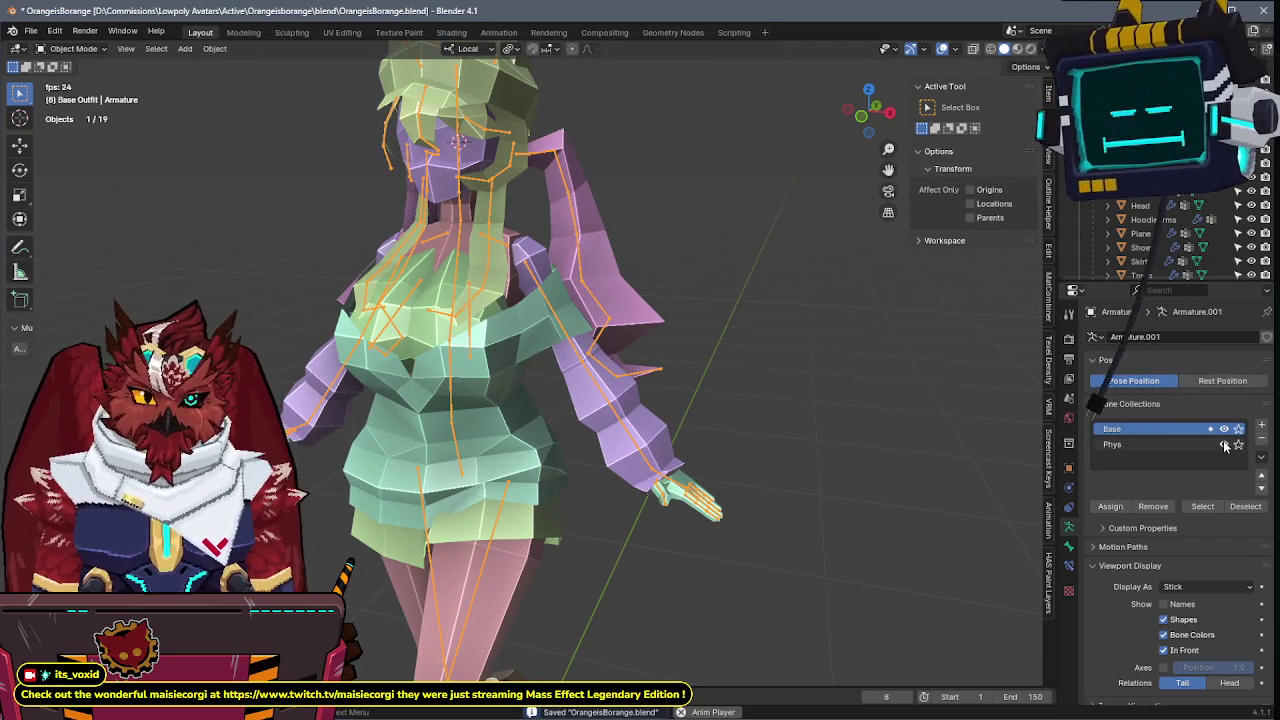
{"action": "key", "text": "ctrl+s"}
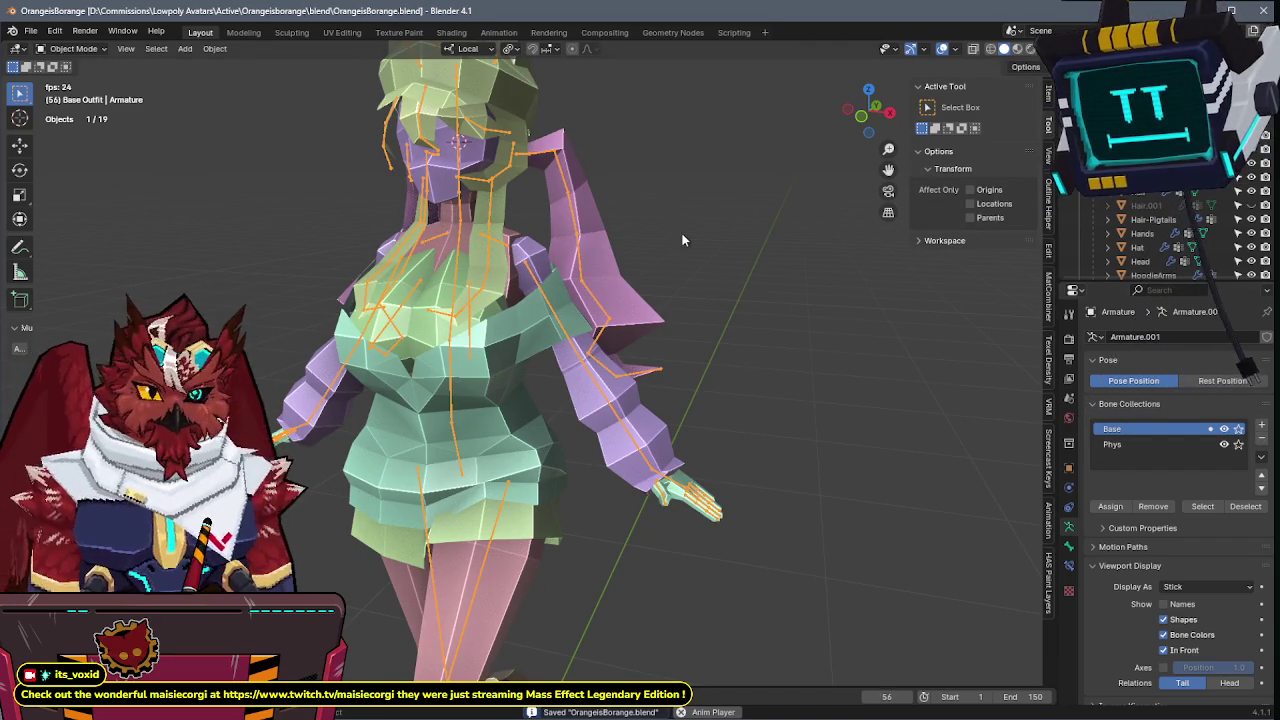
- Hide the armature and set viewport shading to Material color with MatCap lighting
{"action": "key", "text": "h"}
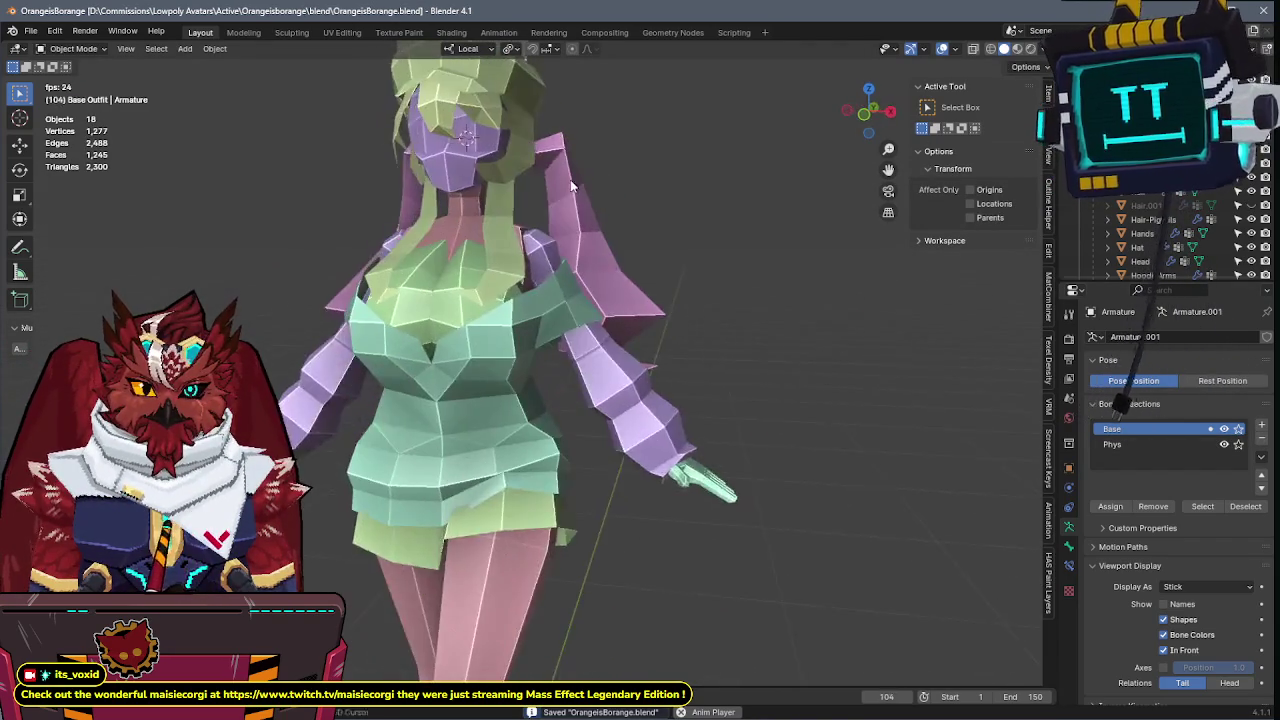
{"action": "middle_click_drag", "start_coordinate": [570, 179], "coordinate": [603, 260]}
{"action": "left_click", "coordinate": [1031, 48]}
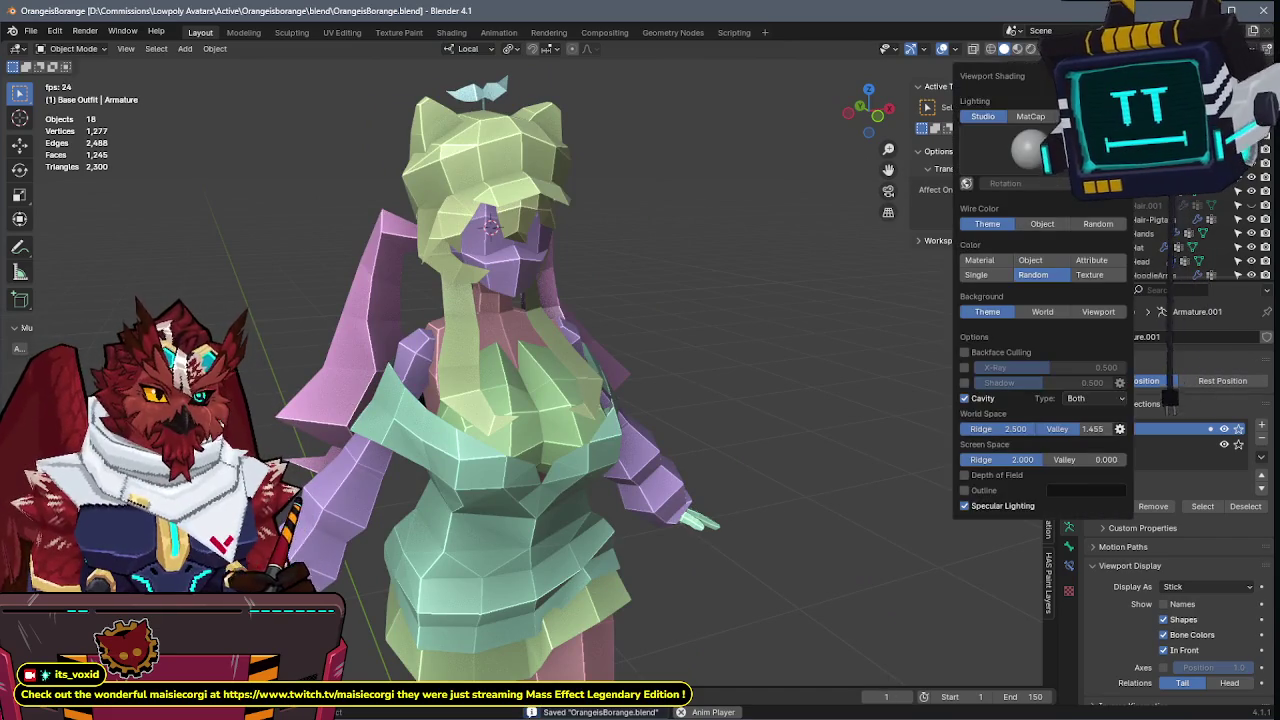
{"action": "left_click", "coordinate": [978, 261]}
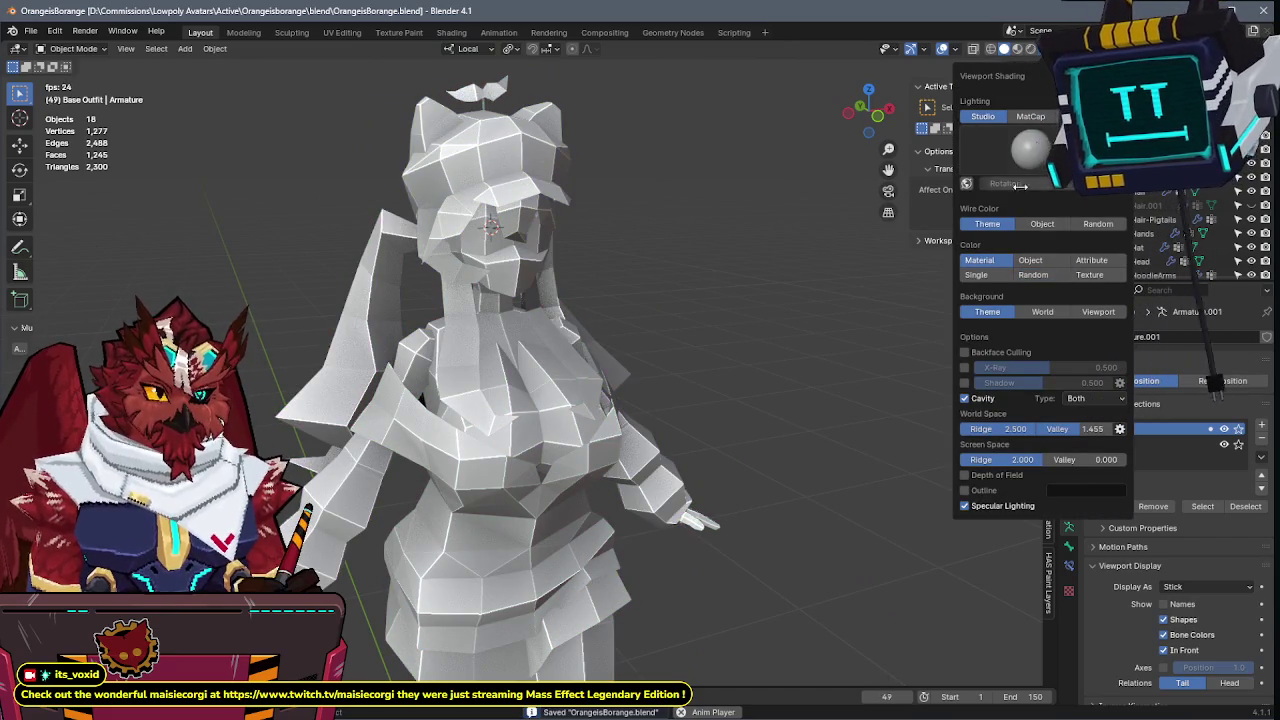
{"action": "left_click", "coordinate": [1031, 116]}
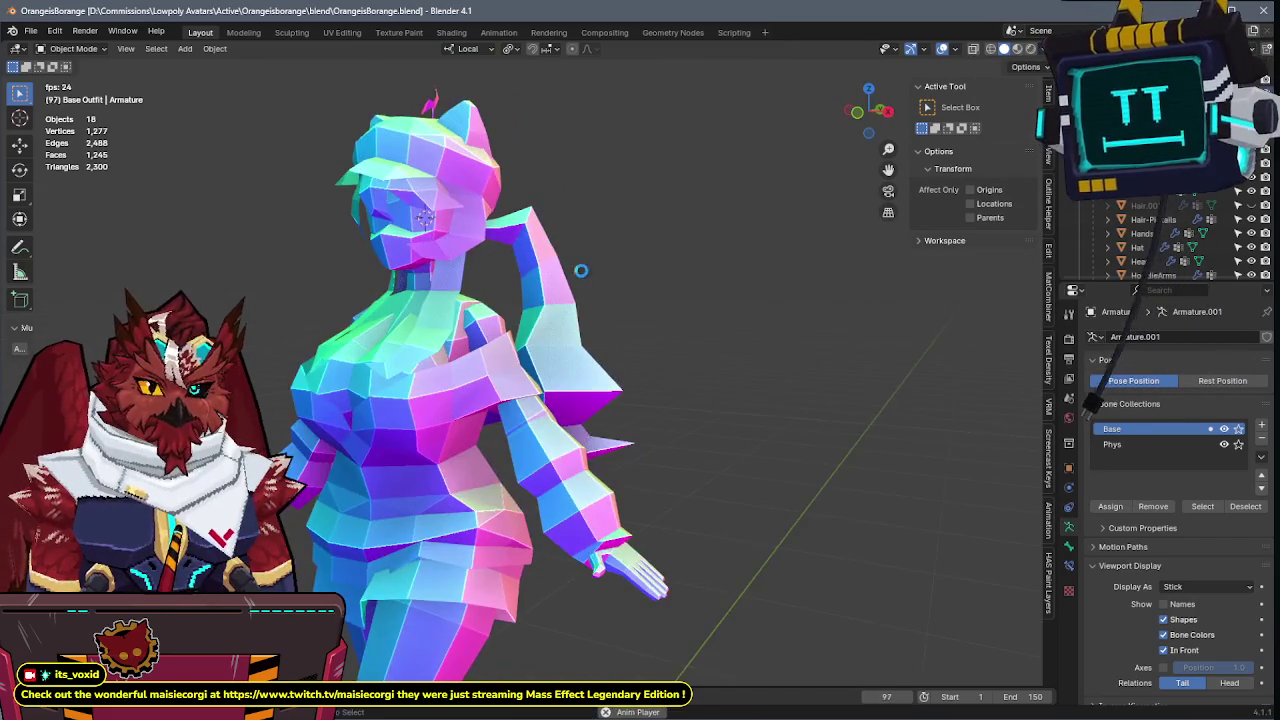
- Orbit around the walking character and select the Hat object
{"action": "scroll", "coordinate": [648, 235], "scroll_direction": "down", "scroll_amount": 5}
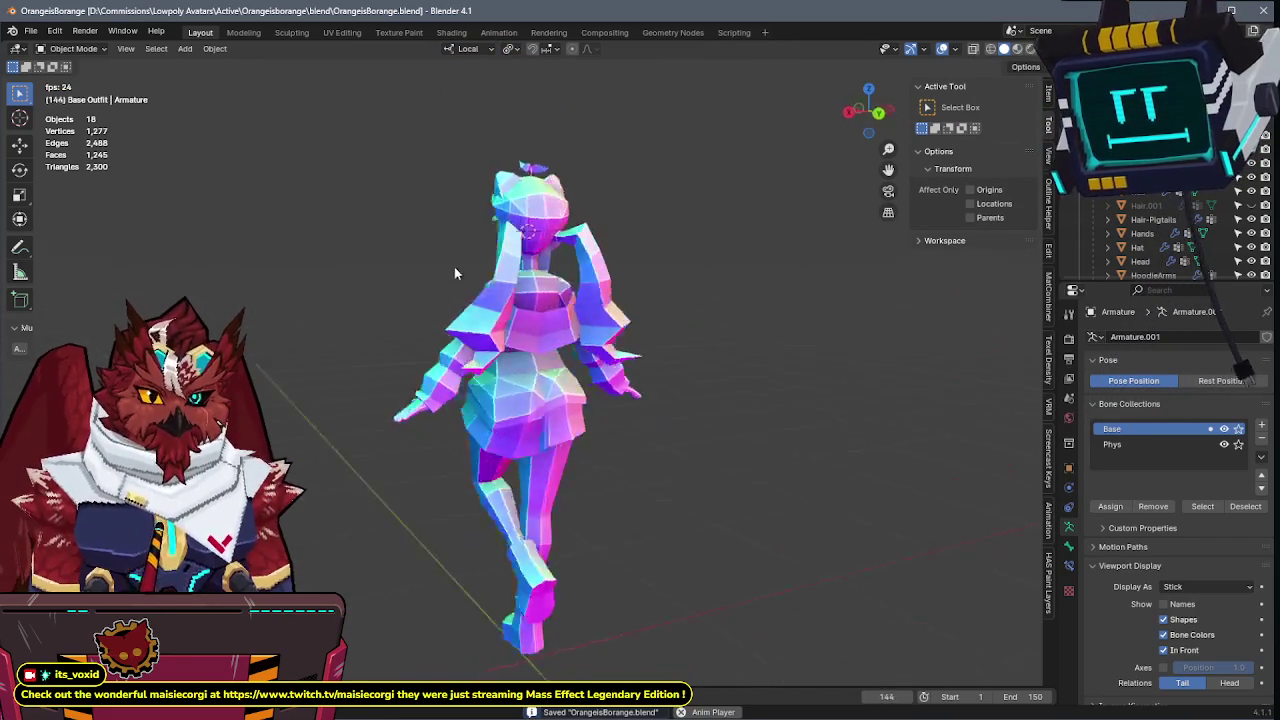
{"action": "scroll", "coordinate": [677, 298], "scroll_direction": "up", "scroll_amount": 2}
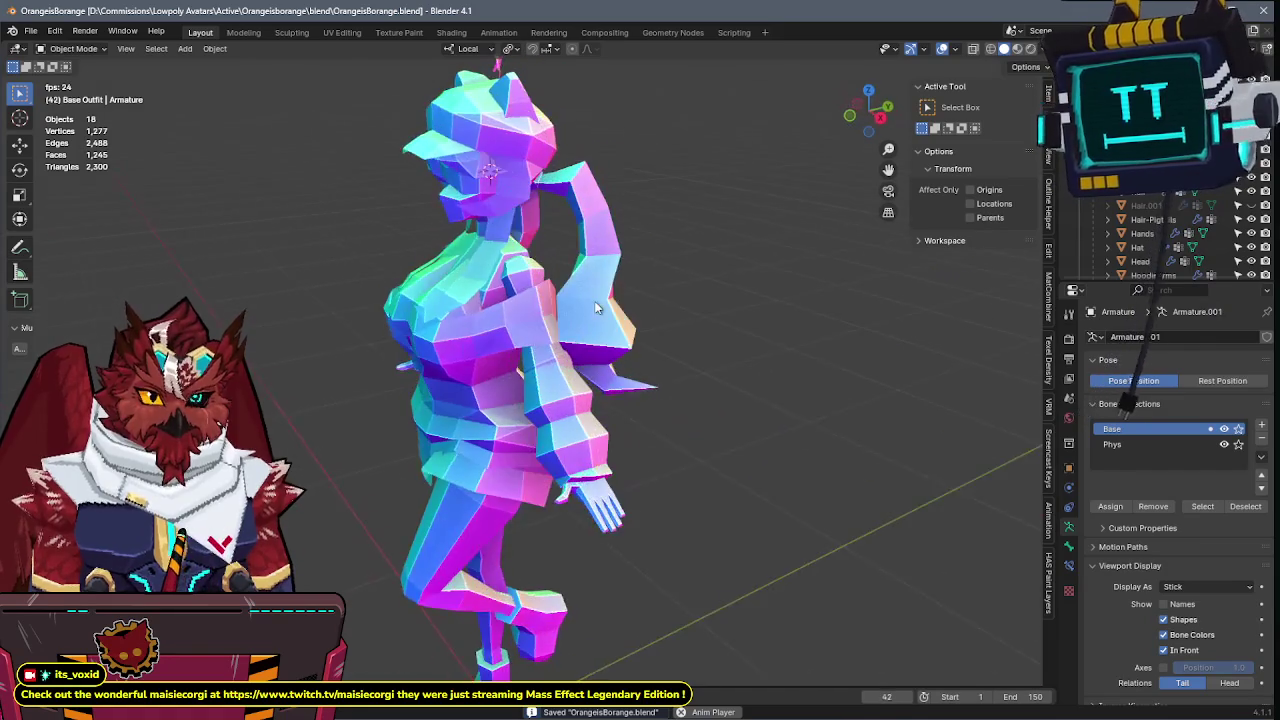
{"action": "mouse_move", "coordinate": [686, 296]}
{"action": "middle_mouse_down"}
{"action": "mouse_move", "coordinate": [679, 328]}
{"action": "mouse_move", "coordinate": [582, 309]}
{"action": "mouse_move", "coordinate": [659, 260]}
{"action": "mouse_move", "coordinate": [533, 307]}
{"action": "middle_mouse_up"}
{"action": "left_click", "coordinate": [533, 307]}
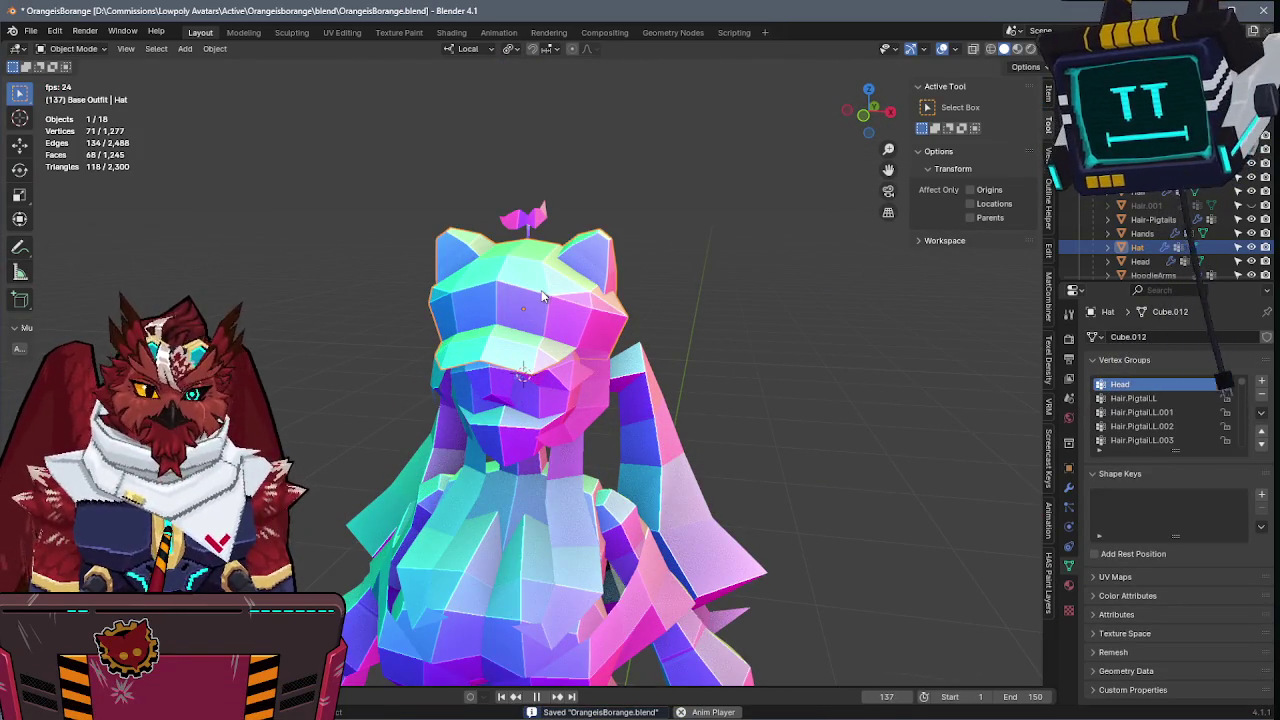
- Line up the model against the front reference drawing in front orthographic view
{"action": "key", "text": "KP_1"}
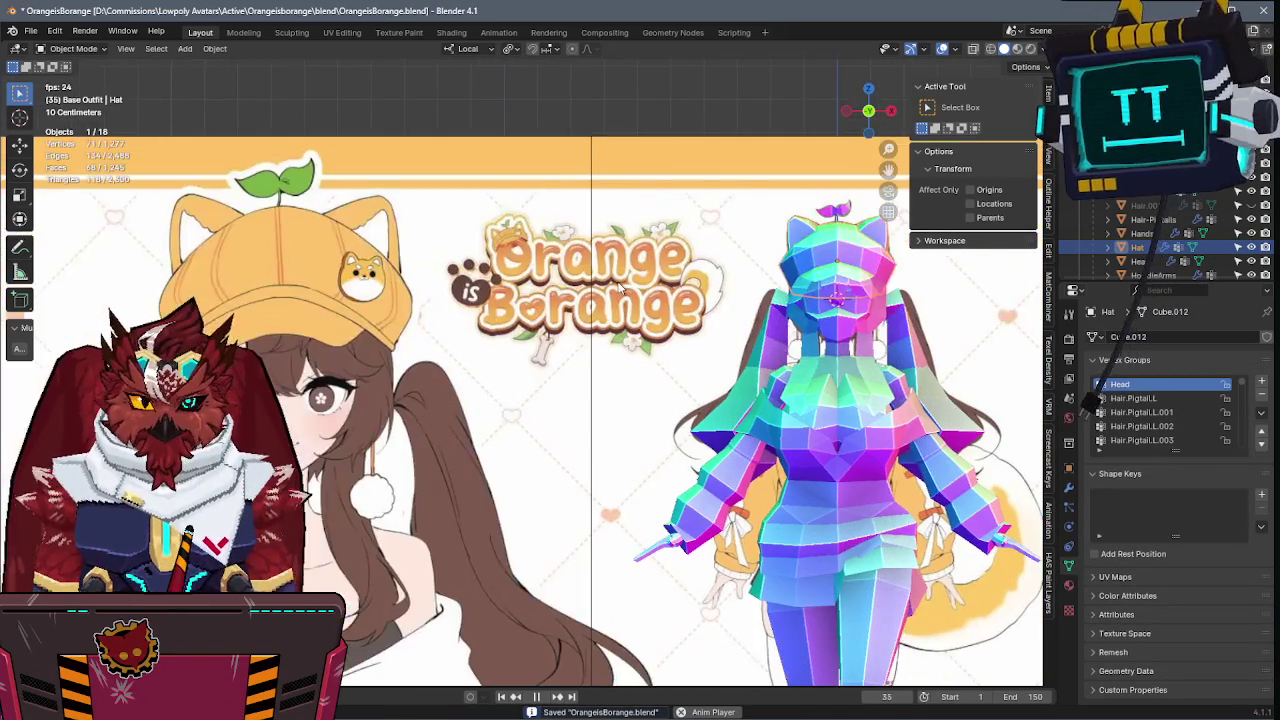
{"action": "middle_click_drag", "start_coordinate": [666, 291], "coordinate": [616, 276], "text": "shift"}
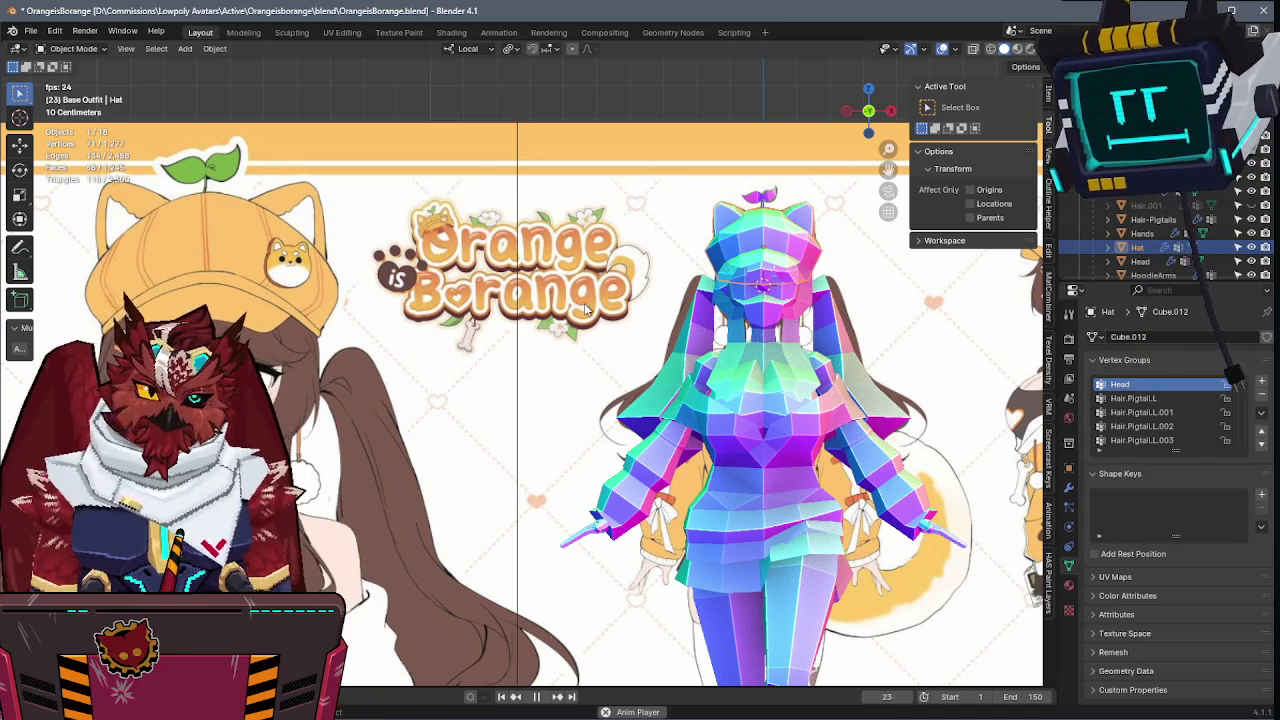
{"action": "middle_click_drag", "start_coordinate": [718, 334], "coordinate": [653, 316], "text": "shift"}
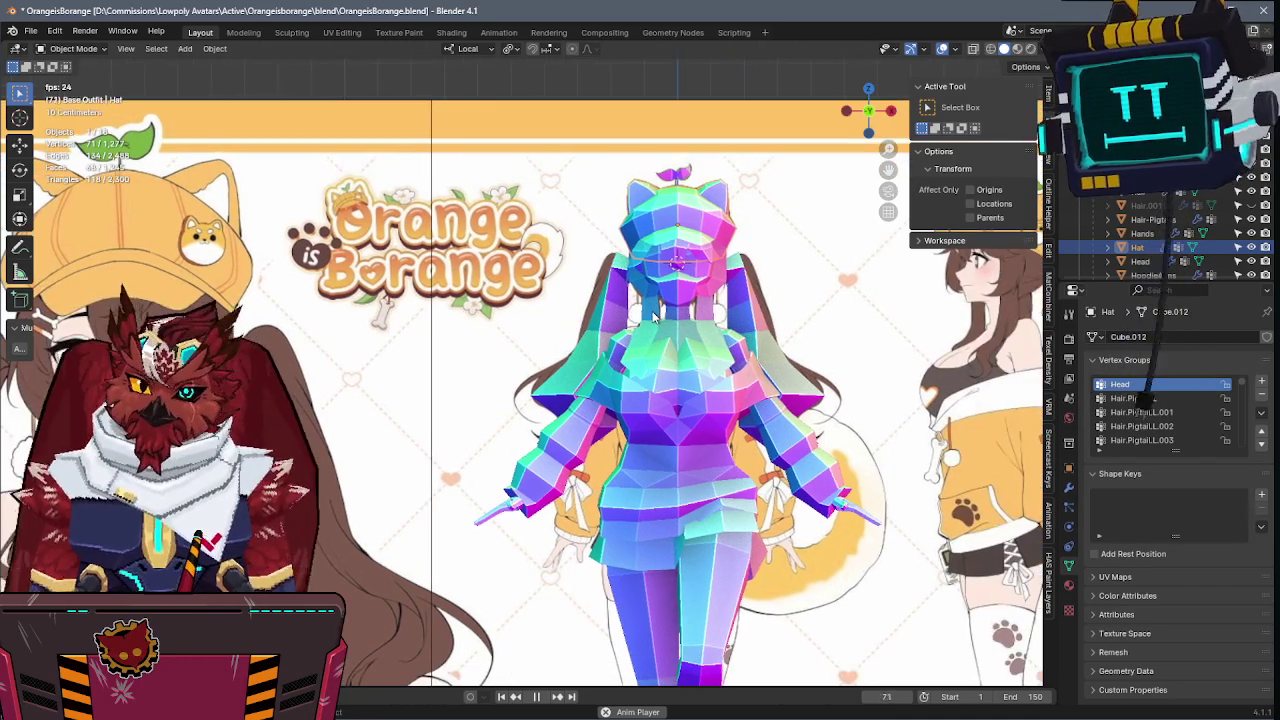
{"action": "scroll", "coordinate": [773, 201], "scroll_direction": "down", "scroll_amount": 1}
{"action": "scroll", "coordinate": [783, 193], "scroll_direction": "down", "scroll_amount": 1}
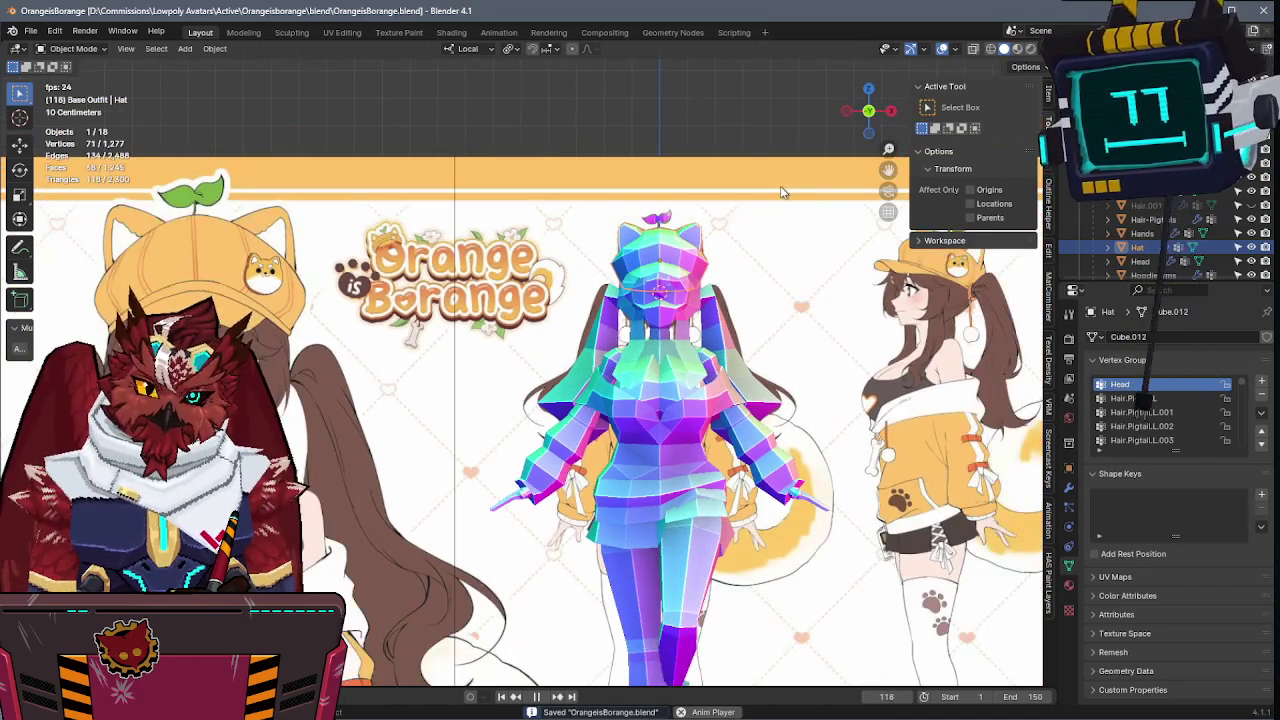
- Zoom in on the head in side view against the side reference, show wireframe, and save
{"action": "key", "text": "KP_3"}
{"action": "scroll", "coordinate": [611, 344], "scroll_direction": "up", "scroll_amount": 1}
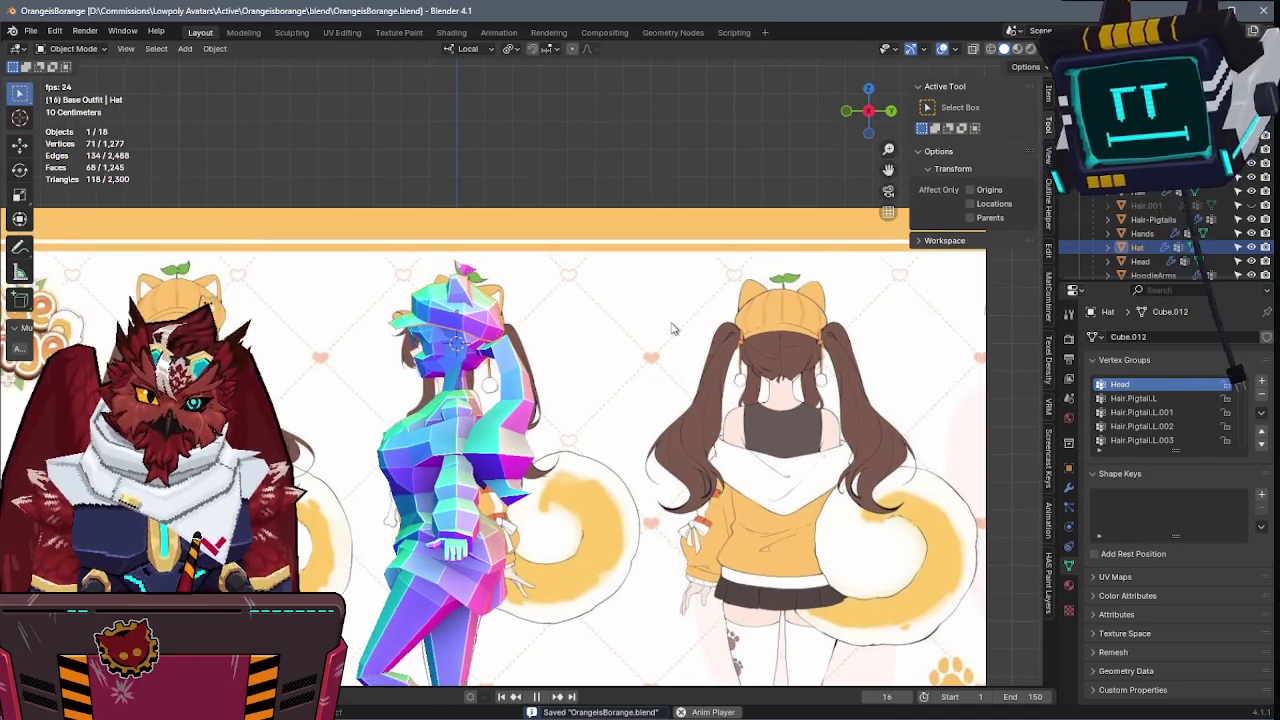
{"action": "scroll", "coordinate": [611, 344], "scroll_direction": "up", "scroll_amount": 2}
{"action": "scroll", "coordinate": [611, 344], "scroll_direction": "up", "scroll_amount": 1}
{"action": "scroll", "coordinate": [608, 343], "scroll_direction": "up", "scroll_amount": 1}
{"action": "scroll", "coordinate": [597, 346], "scroll_direction": "up", "scroll_amount": 1}
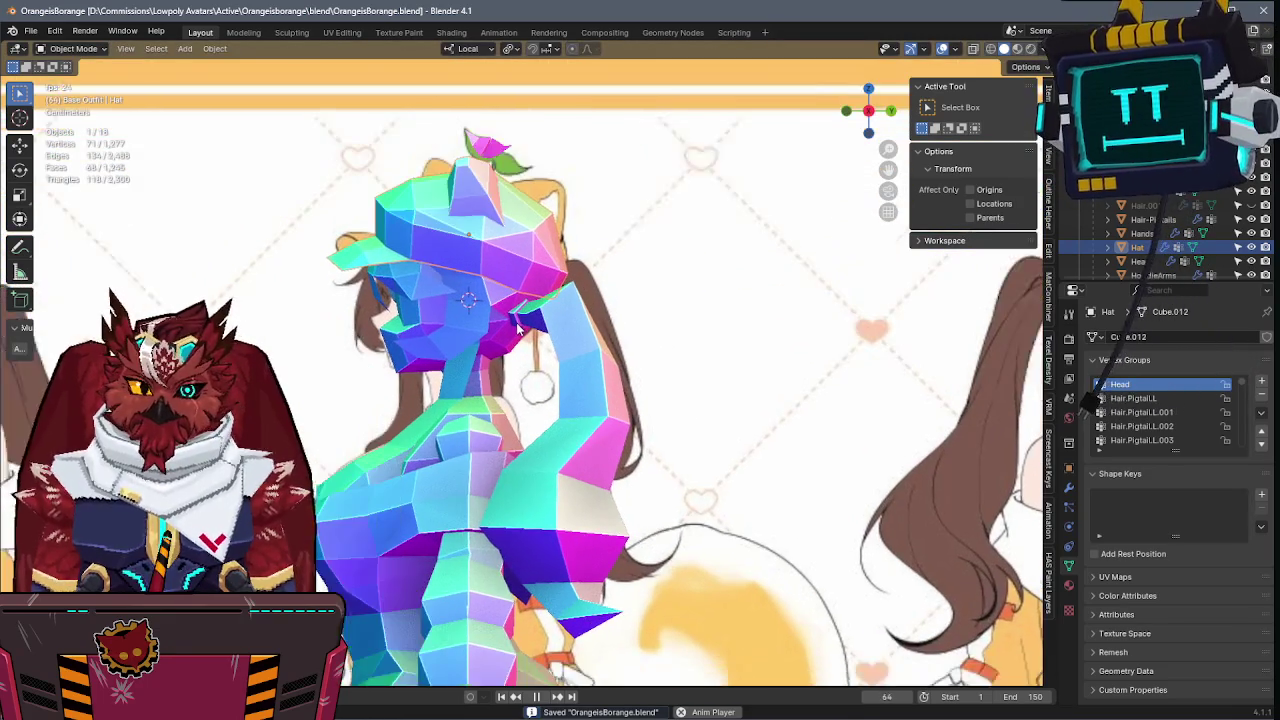
{"action": "scroll", "coordinate": [571, 315], "scroll_direction": "up", "scroll_amount": 2}
{"action": "key", "text": "shift+z"}
{"action": "key", "text": "shift+z"}
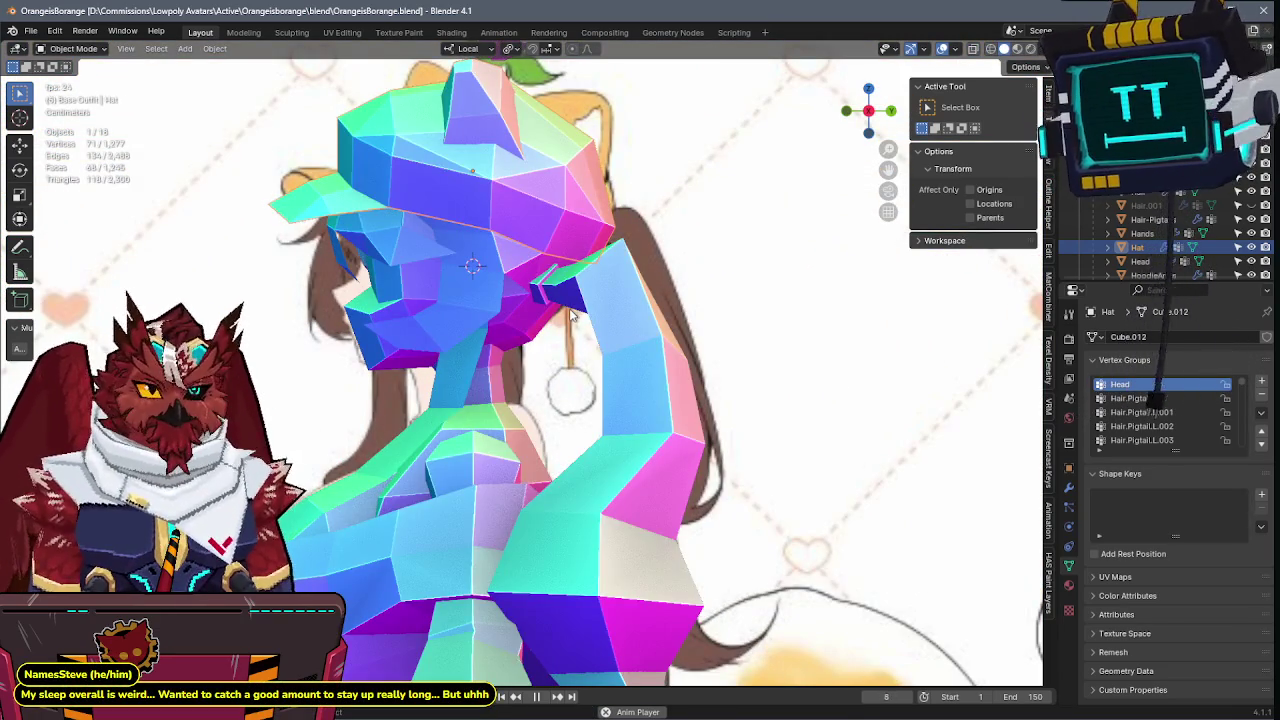
{"action": "key", "text": "ctrl+s"}
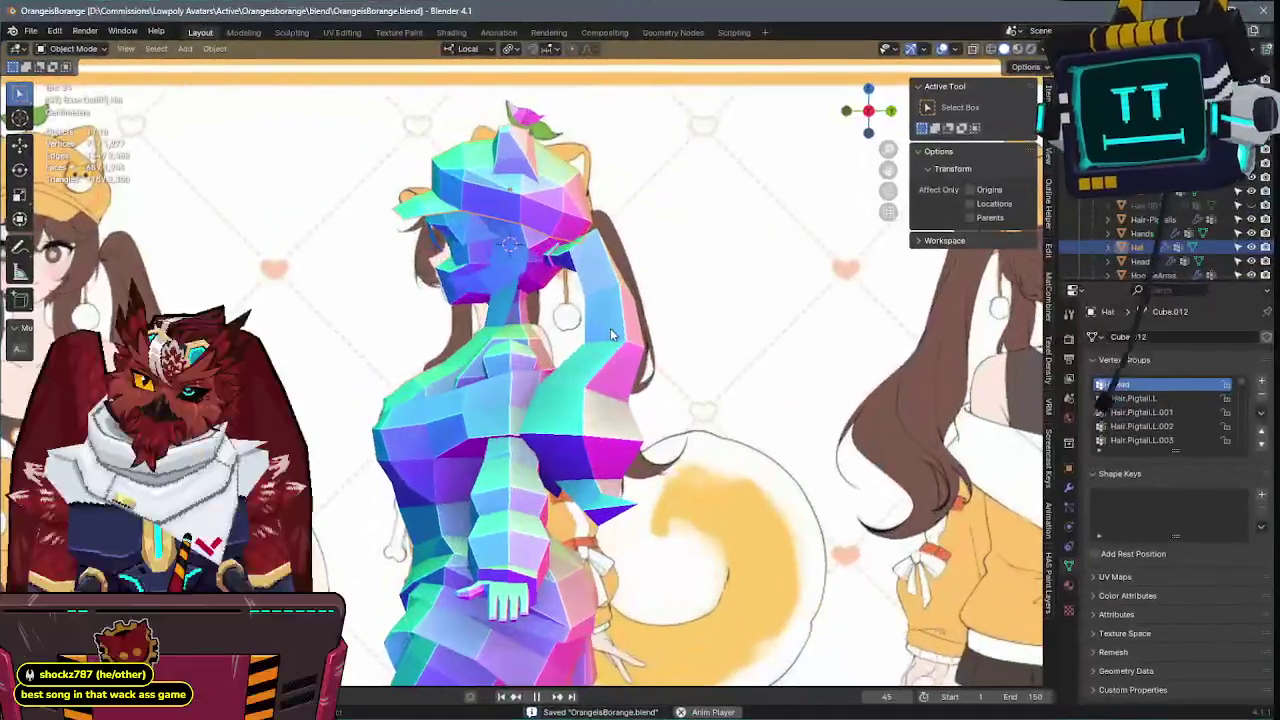
- Check the hat against the reference by toggling wireframe shading on and off
{"action": "middle_click_drag", "start_coordinate": [606, 319], "coordinate": [591, 344], "text": "shift"}
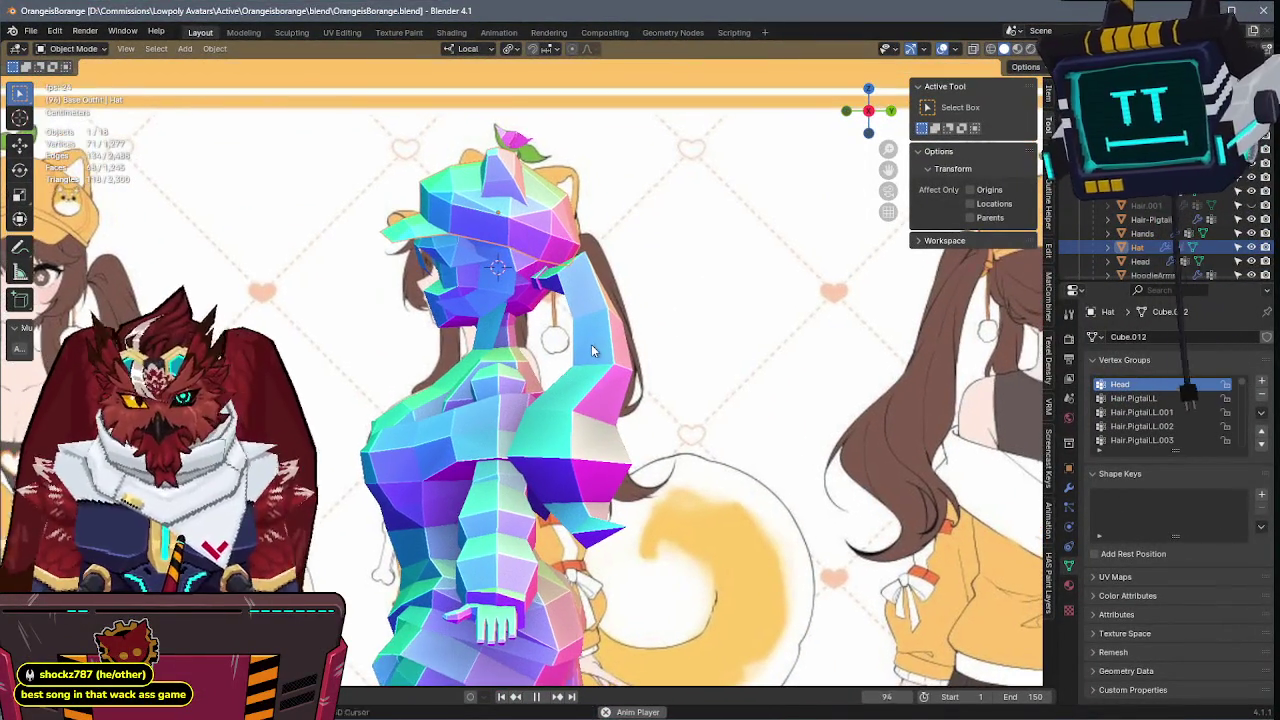
{"action": "key", "text": "shift+z"}
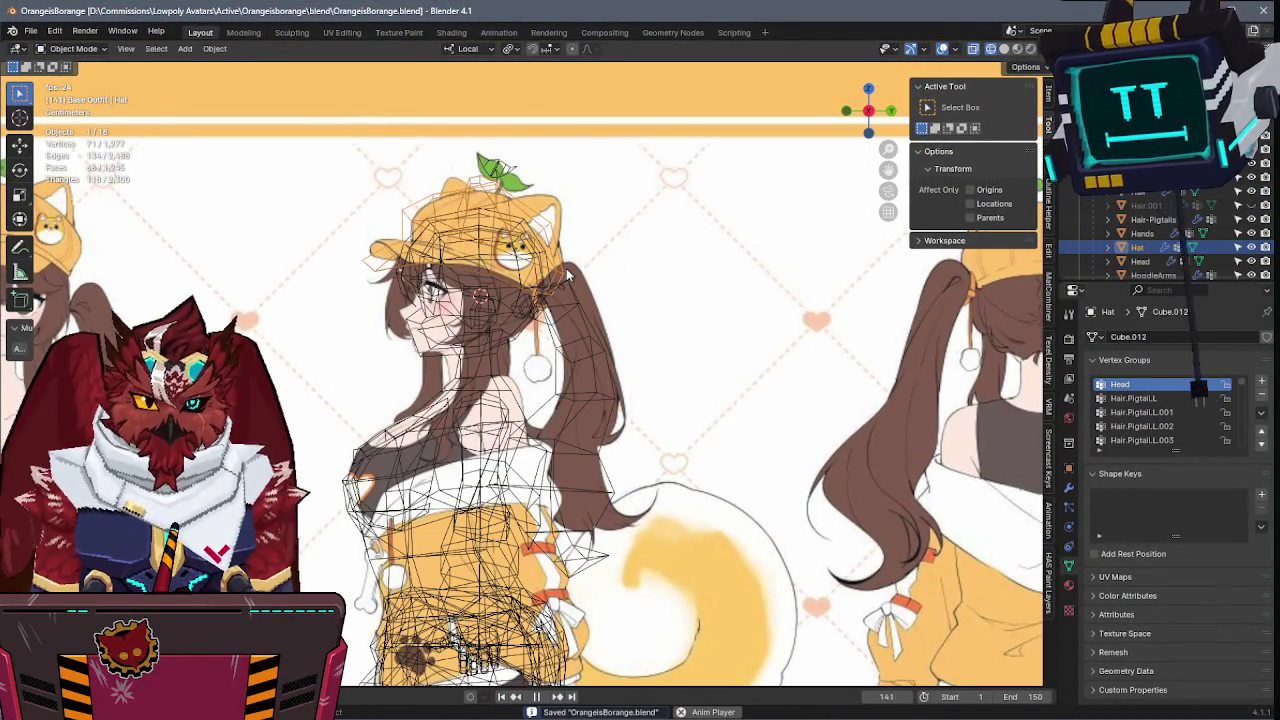
{"action": "key", "text": "shift+z"}
{"action": "key", "text": "shift+z"}
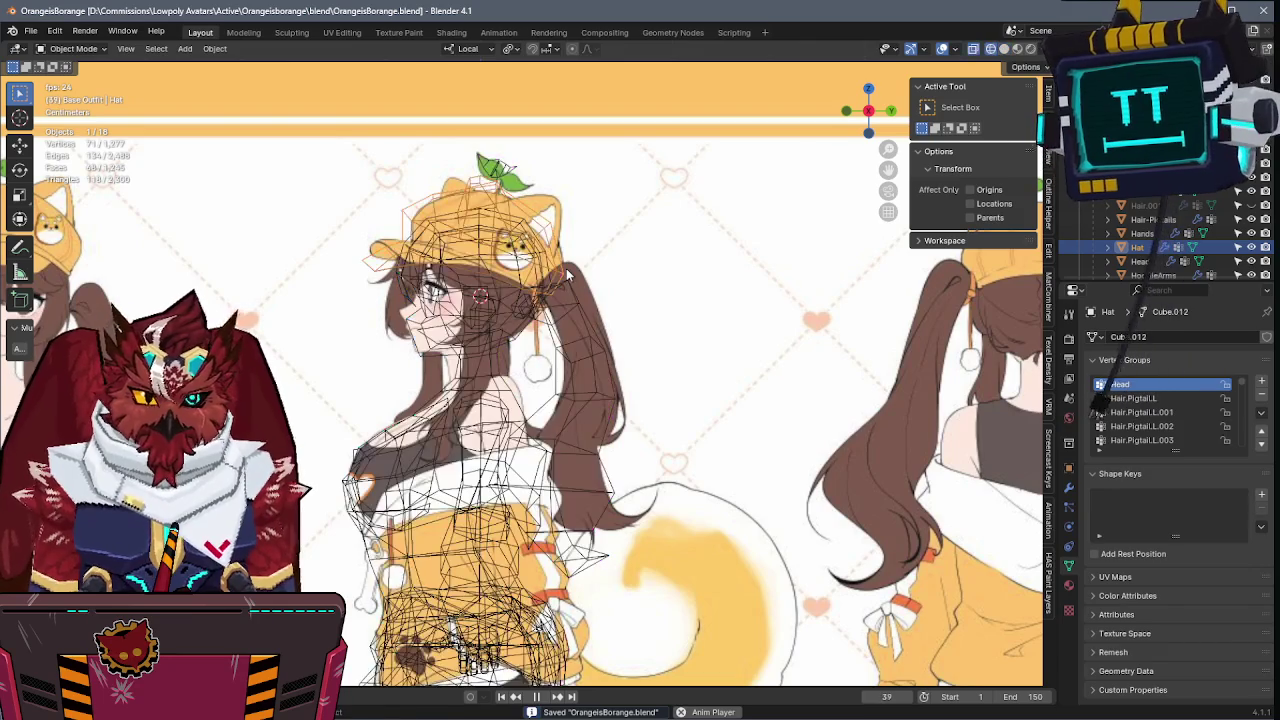
{"action": "key", "text": "shift+z"}
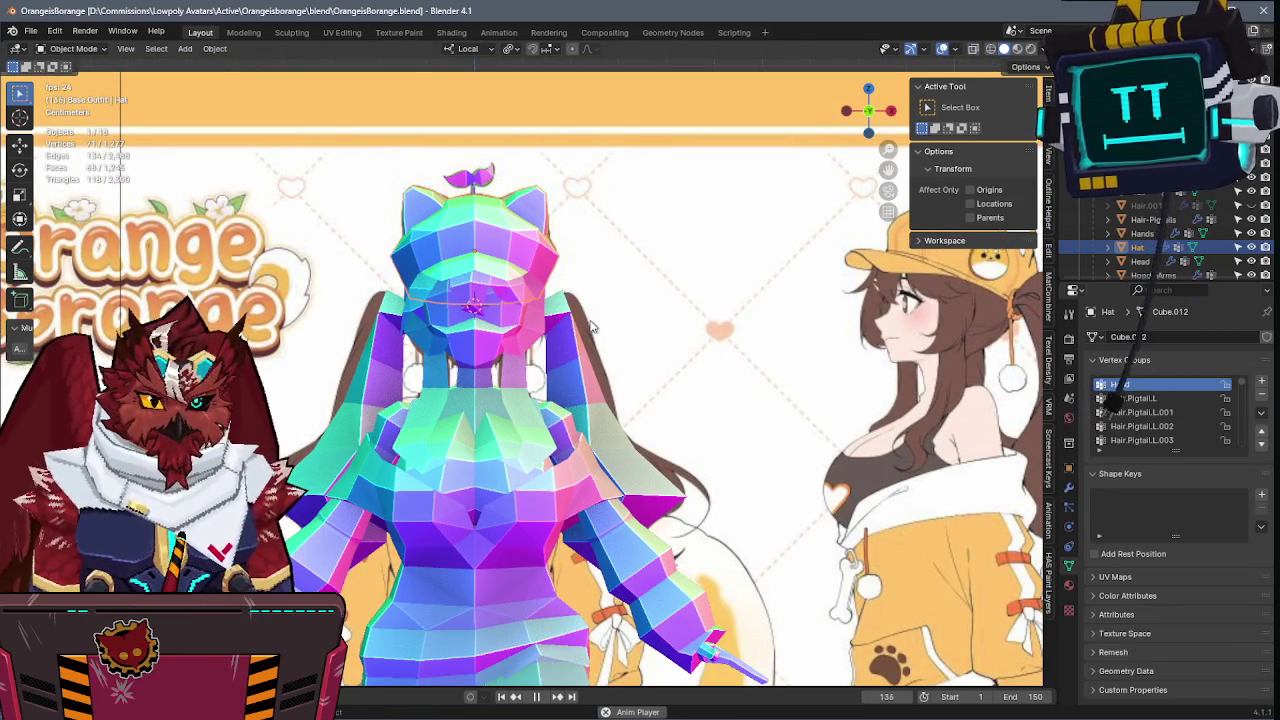
- Add a cube from Quick Favorites, undo it, and bring up the Add mesh menu
{"action": "key", "text": "q"}
{"action": "left_click", "coordinate": [553, 333]}
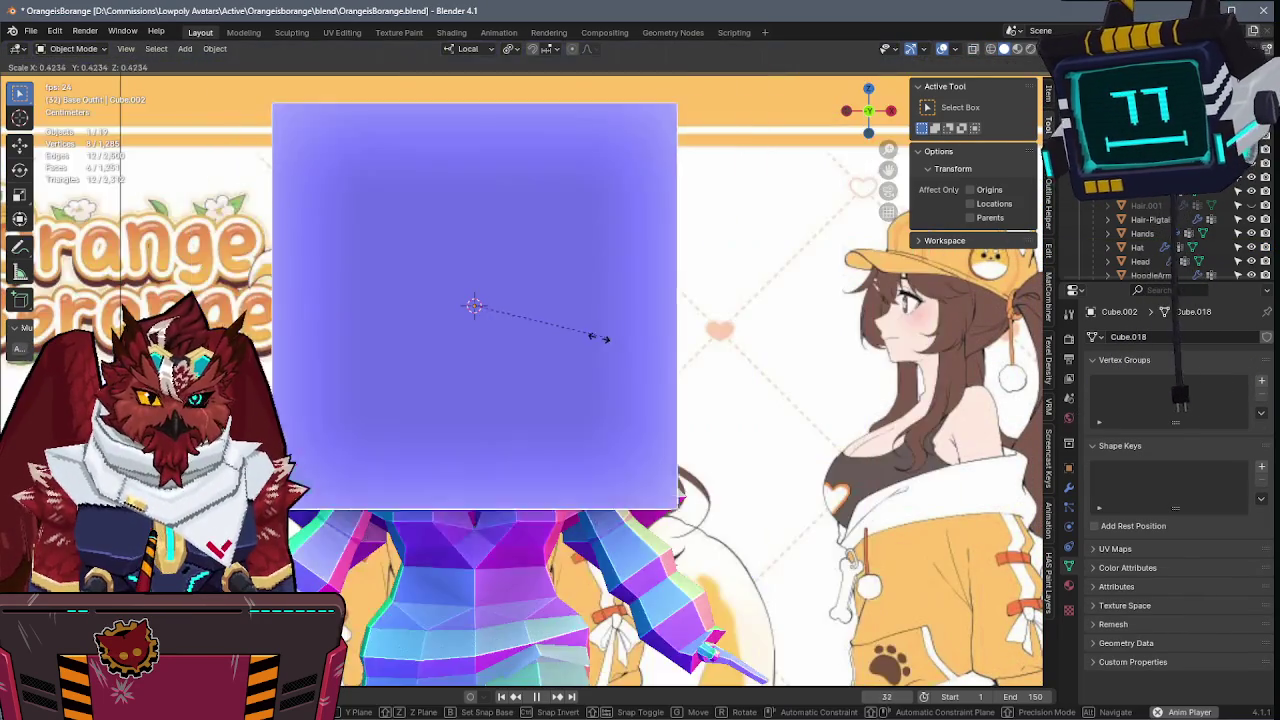
{"action": "key", "text": "ctrl+z"}
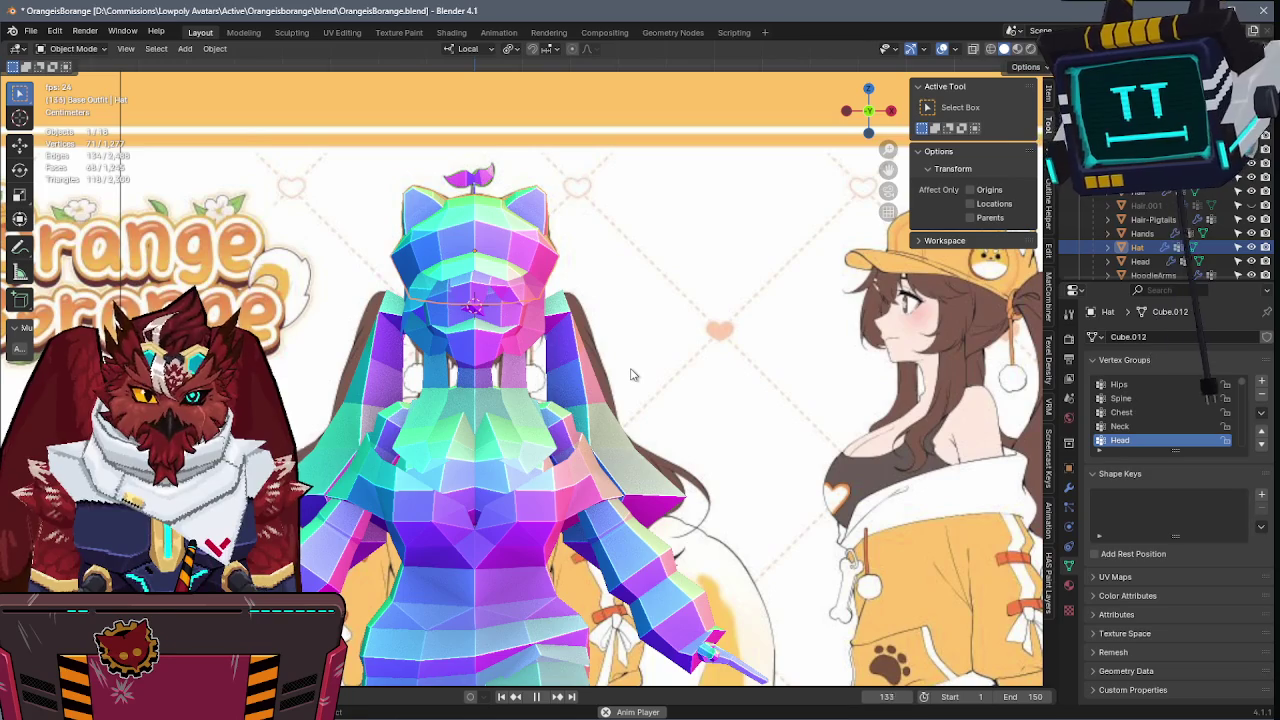
{"action": "key", "text": "shift+a"}
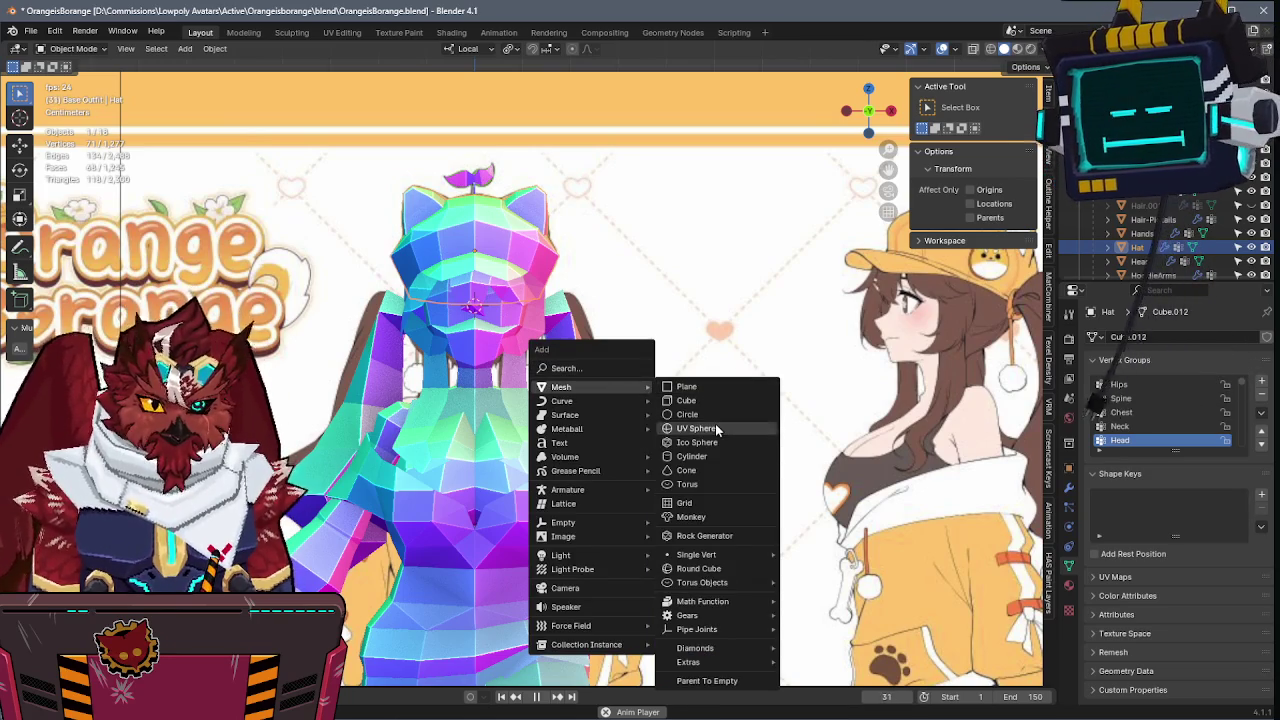
- Add a UV Sphere and raise its segment and ring counts, undo it, and return to solid shading
{"action": "left_click", "coordinate": [716, 428]}
{"action": "left_click_drag", "start_coordinate": [130, 520], "coordinate": [200, 520]}
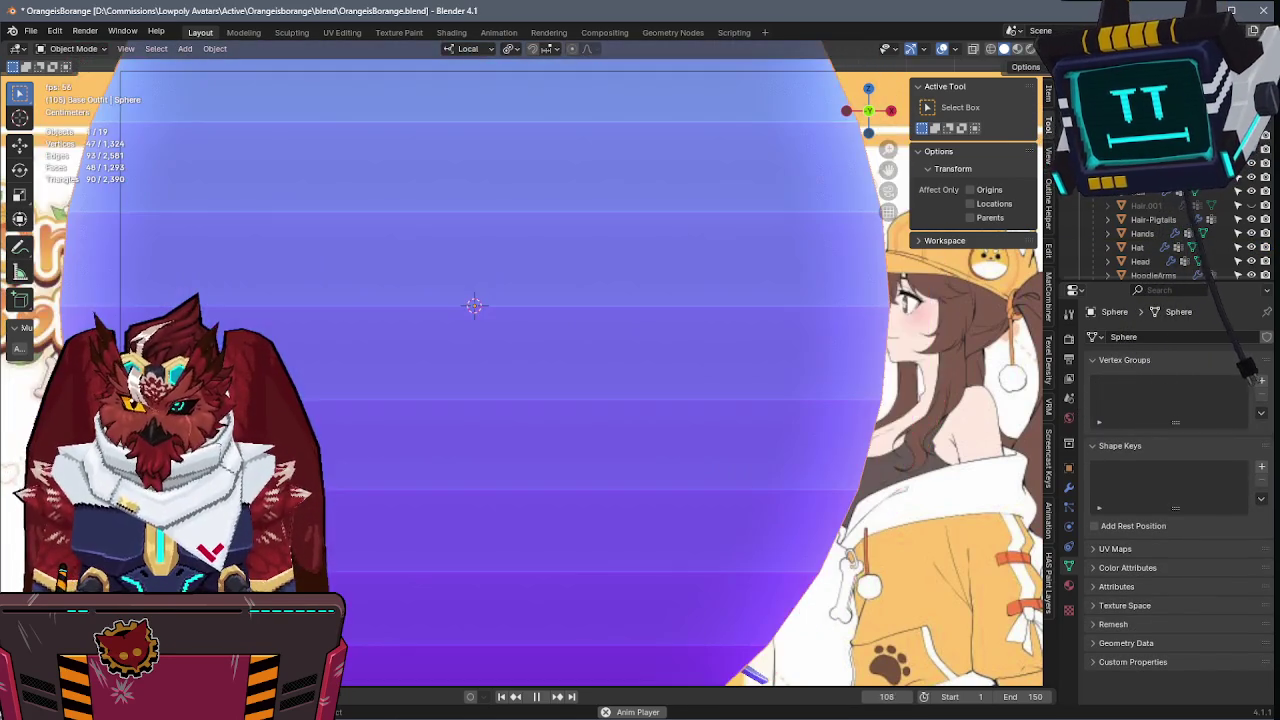
{"action": "key", "text": "ctrl+z"}
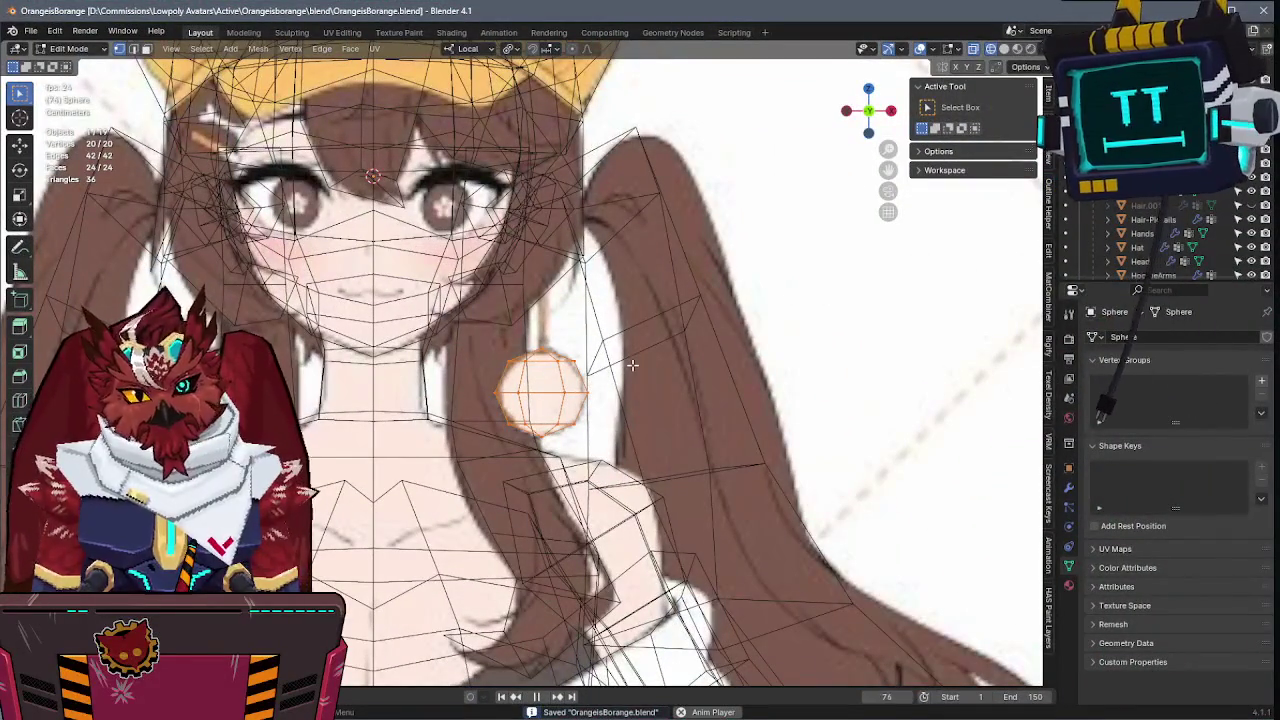
{"action": "key", "text": "shift+z"}
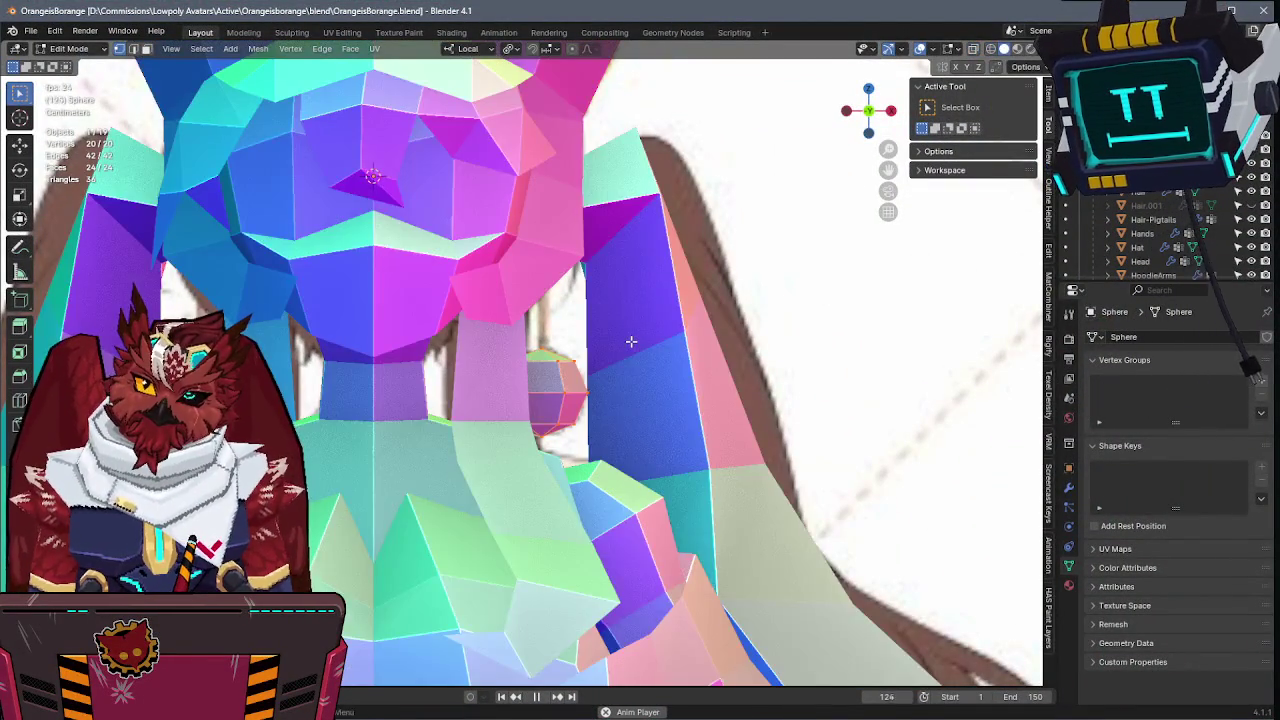
- Add an upright, scaled-down plane into the ball mesh and move it above the ball
{"action": "key", "text": "shift+z"}
{"action": "key", "text": "shift+z"}
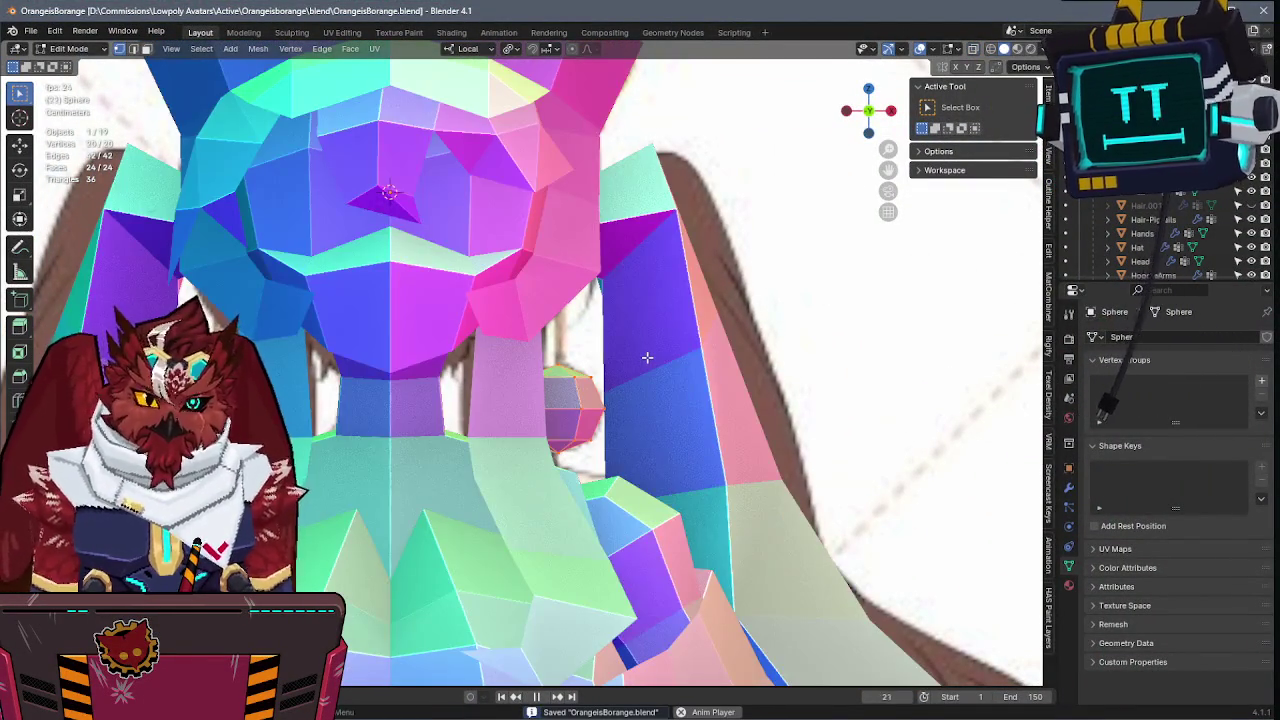
{"action": "key", "text": "shift+z"}
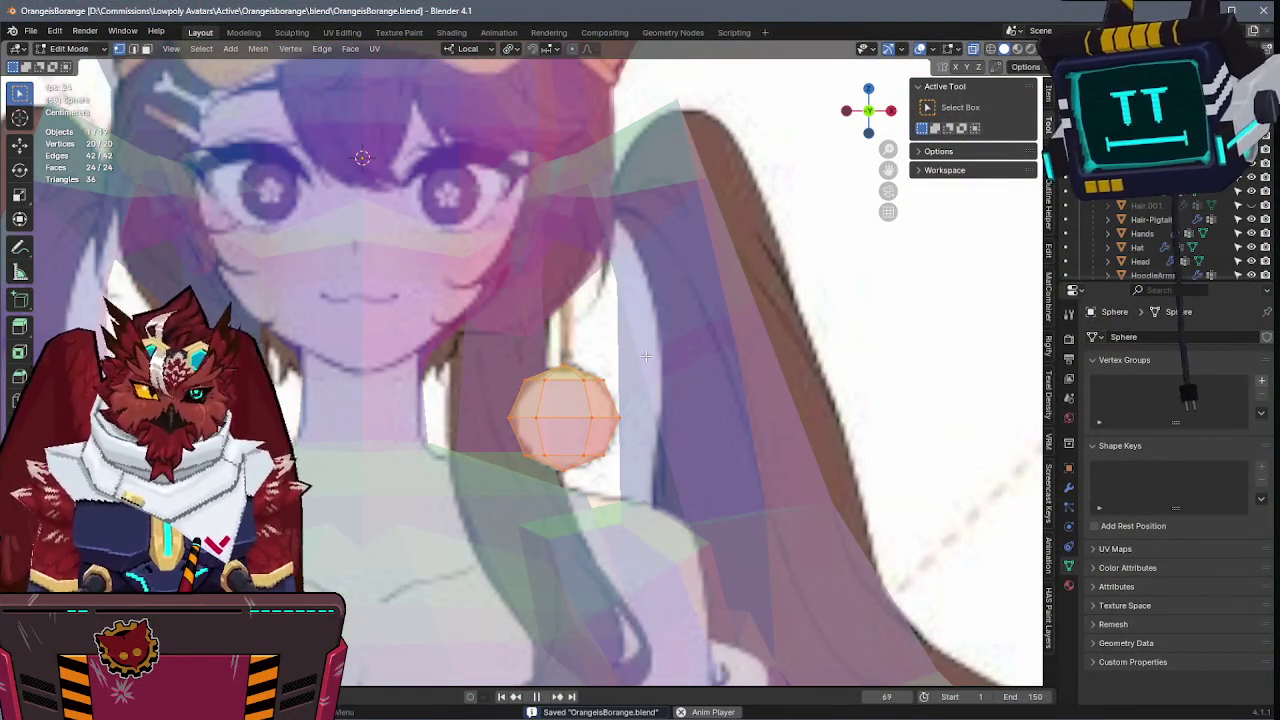
{"action": "right_click", "coordinate": [646, 356]}
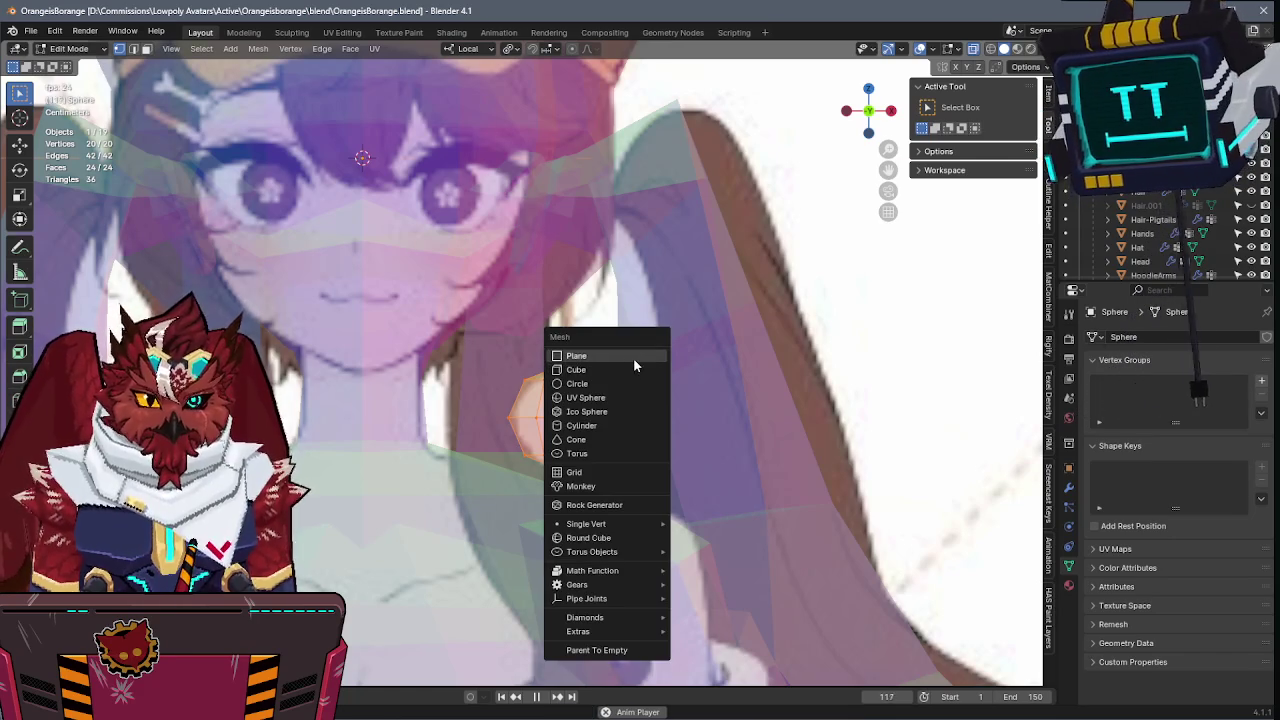
{"action": "left_click", "coordinate": [633, 357]}
{"action": "key", "text": "Return"}
{"action": "key", "text": "s"}
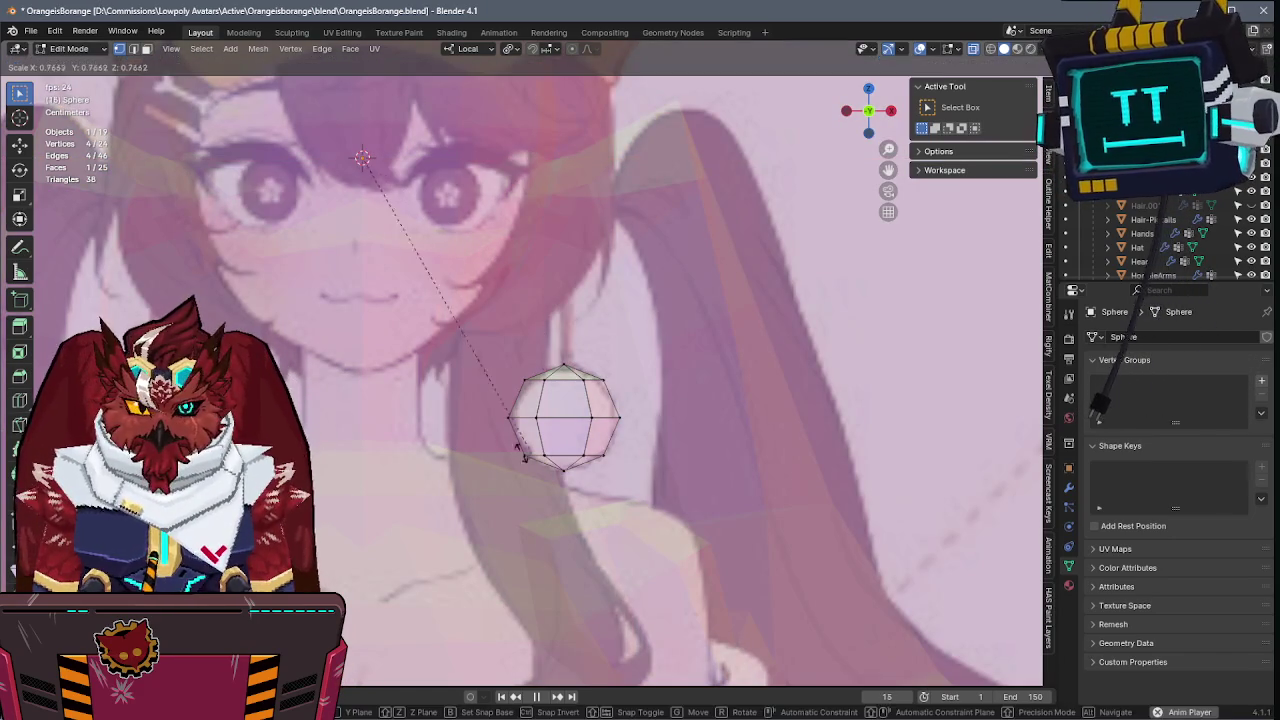
{"action": "left_click", "coordinate": [458, 403]}
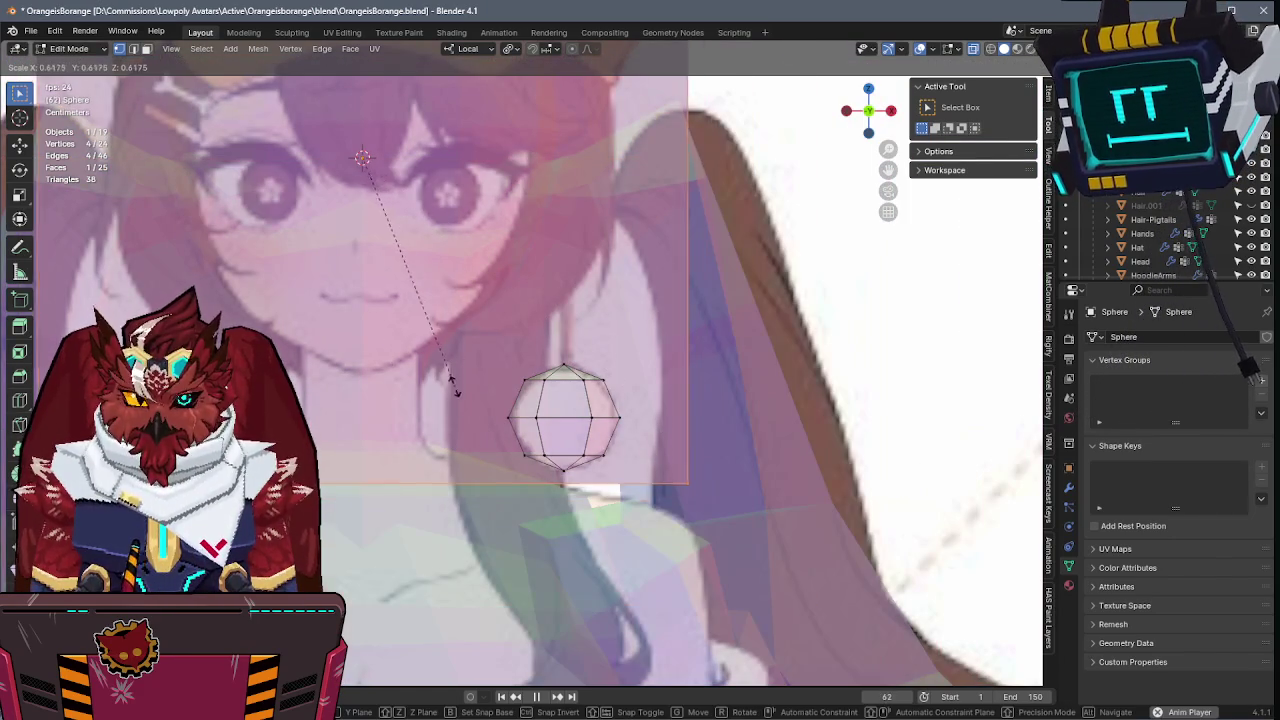
{"action": "key", "text": "g"}
{"action": "left_click", "coordinate": [600, 343]}
- Squeeze the plane into a thin, shorter vertical strip with S X and S Z
{"action": "key", "text": "s"}
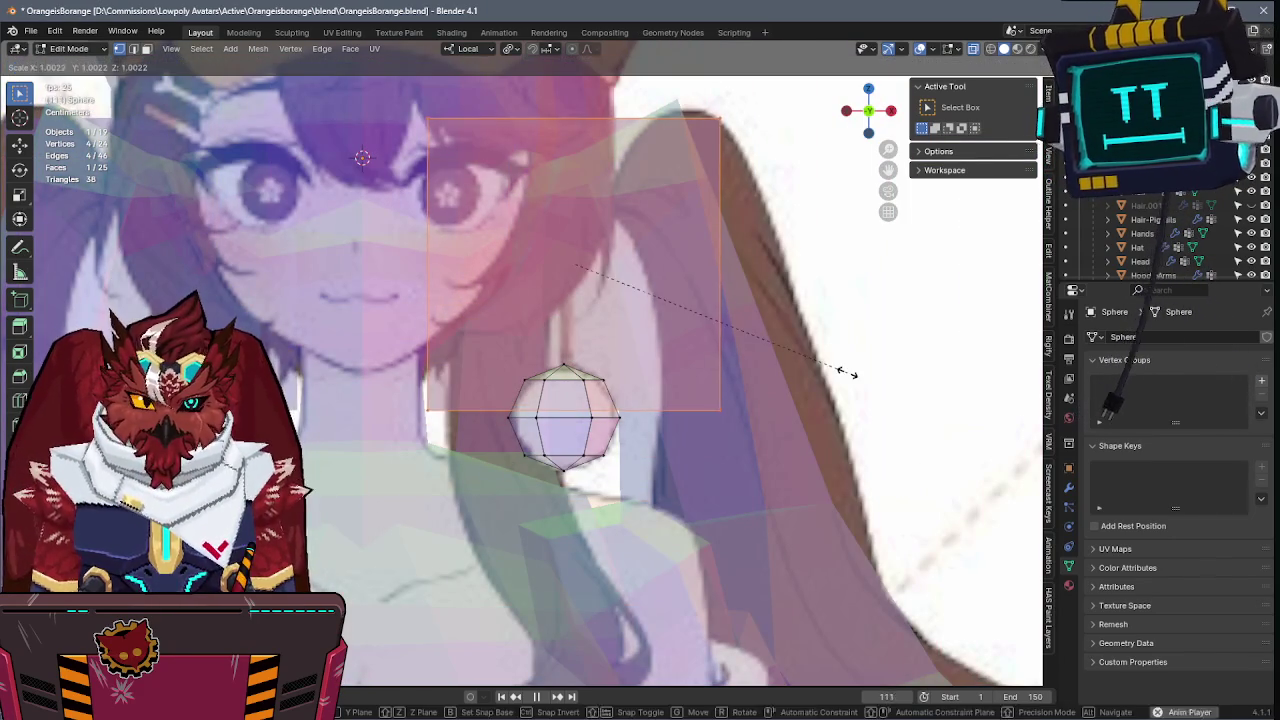
{"action": "key", "text": "x"}
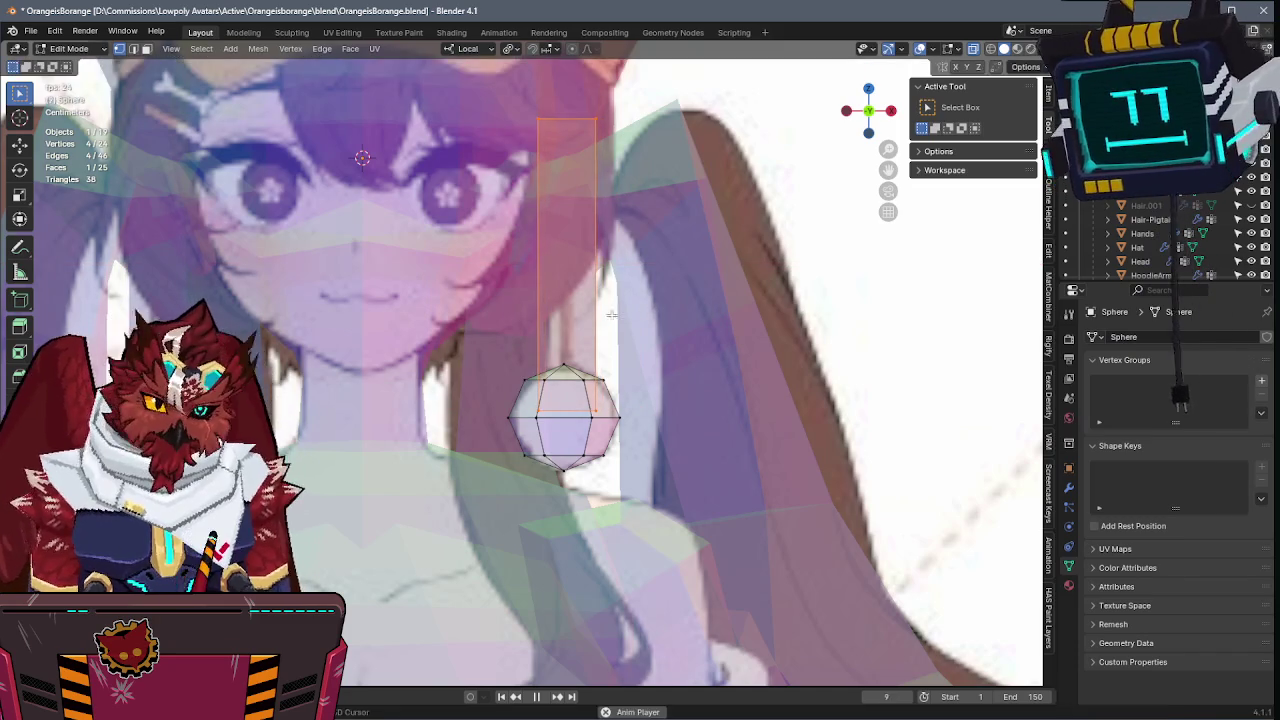
{"action": "left_click", "coordinate": [595, 290]}
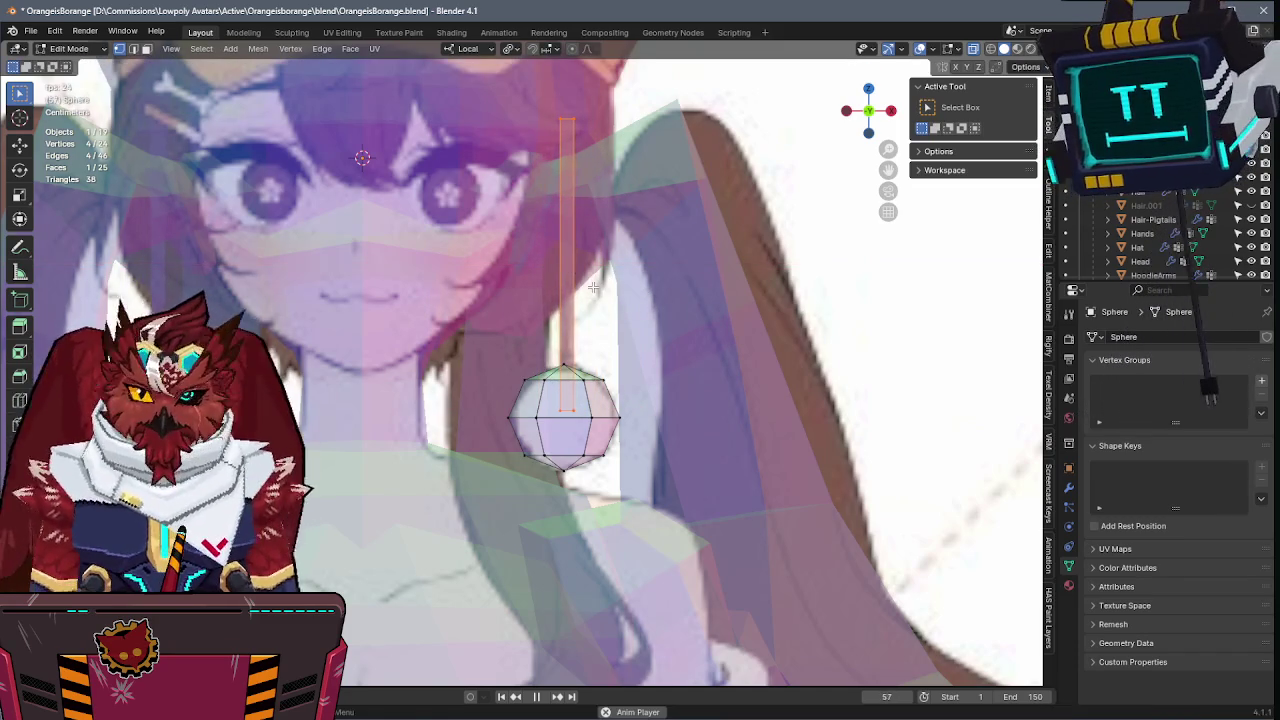
{"action": "key", "text": "l"}
{"action": "key", "text": "ctrl+s"}
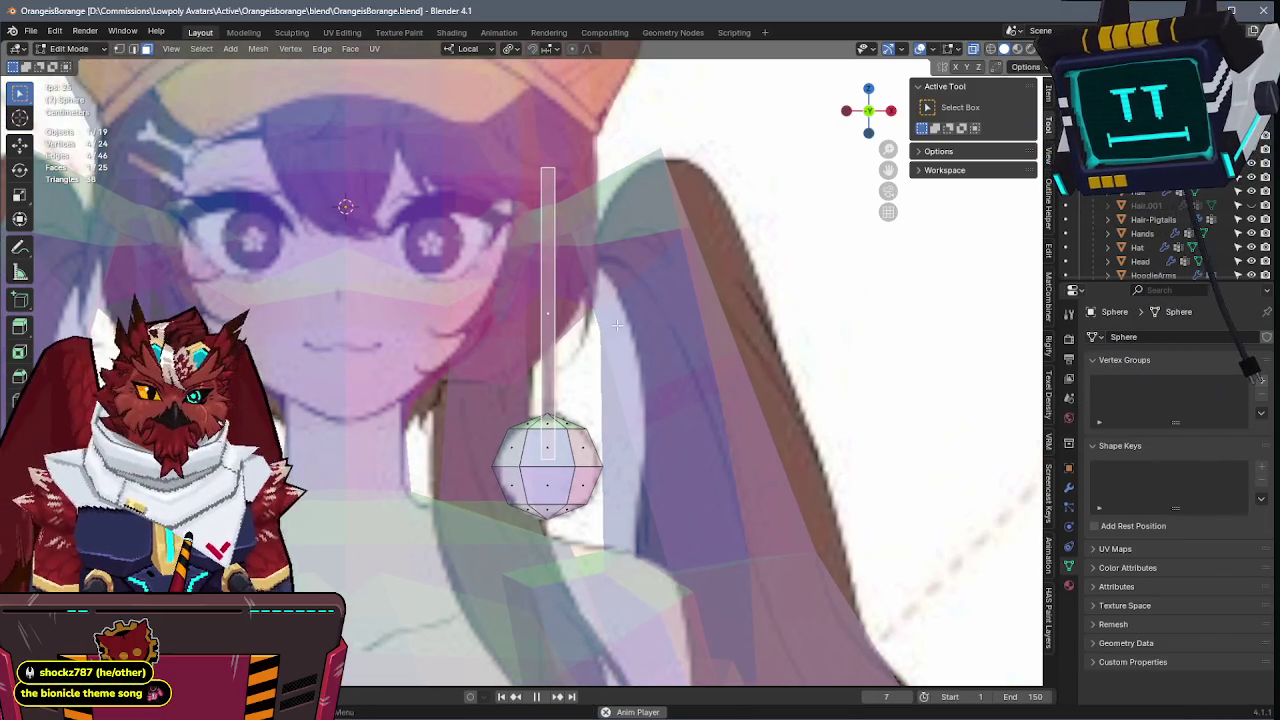
{"action": "key", "text": "s"}
{"action": "key", "text": "x"}
{"action": "left_click", "coordinate": [715, 305]}
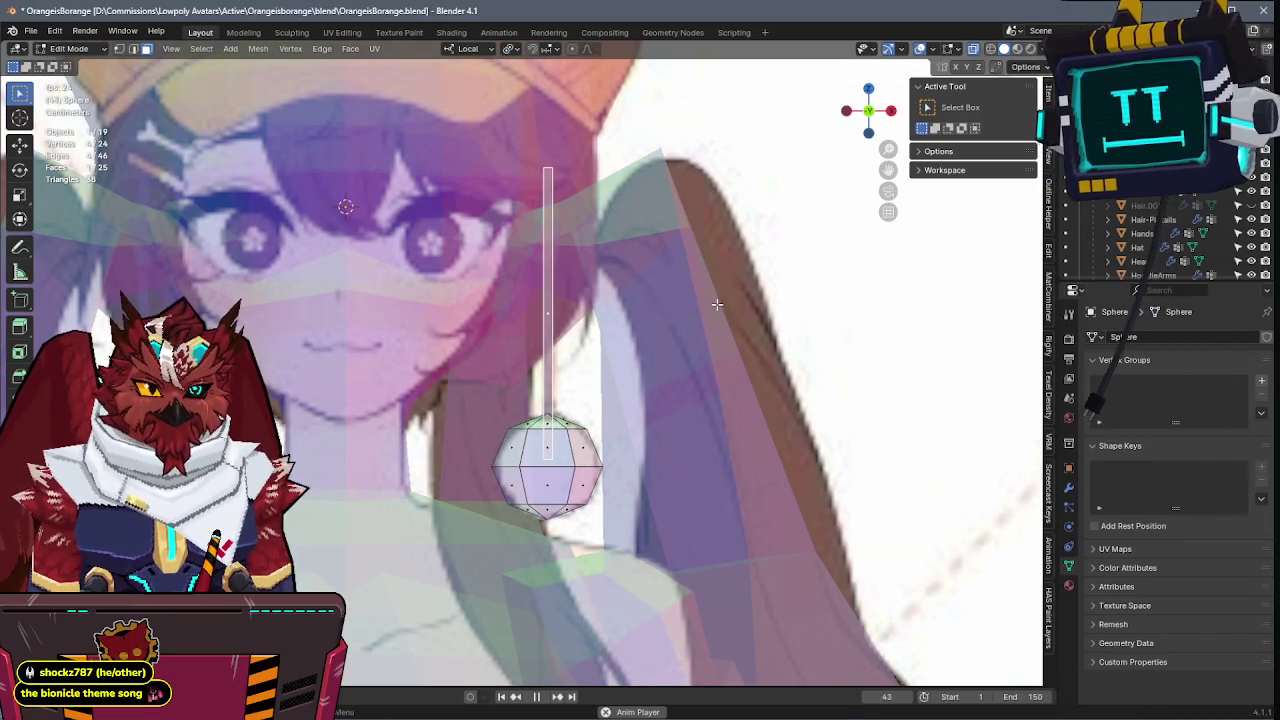
{"action": "key", "text": "s"}
{"action": "key", "text": "z"}
{"action": "left_click", "coordinate": [622, 341]}
- Position the strip above the ball and slide it along Y into place
{"action": "key", "text": "g"}
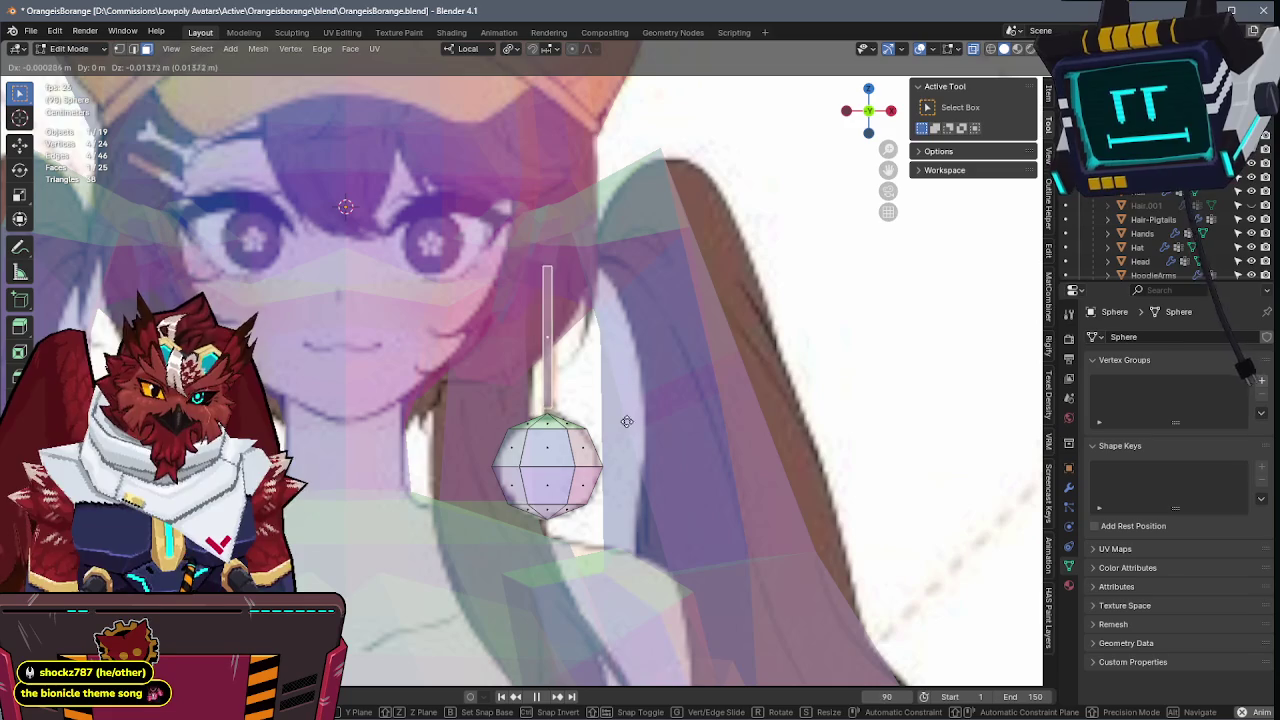
{"action": "left_click", "coordinate": [628, 540]}
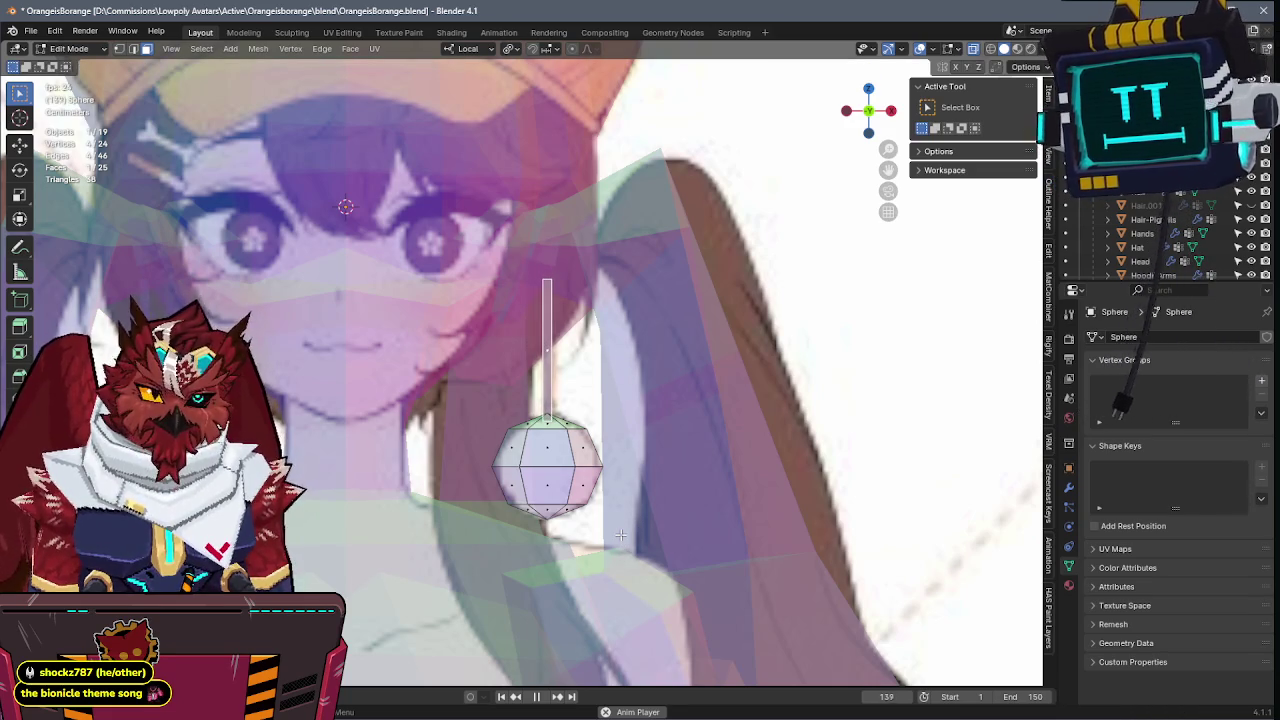
{"action": "key", "text": "g"}
{"action": "key", "text": "y"}
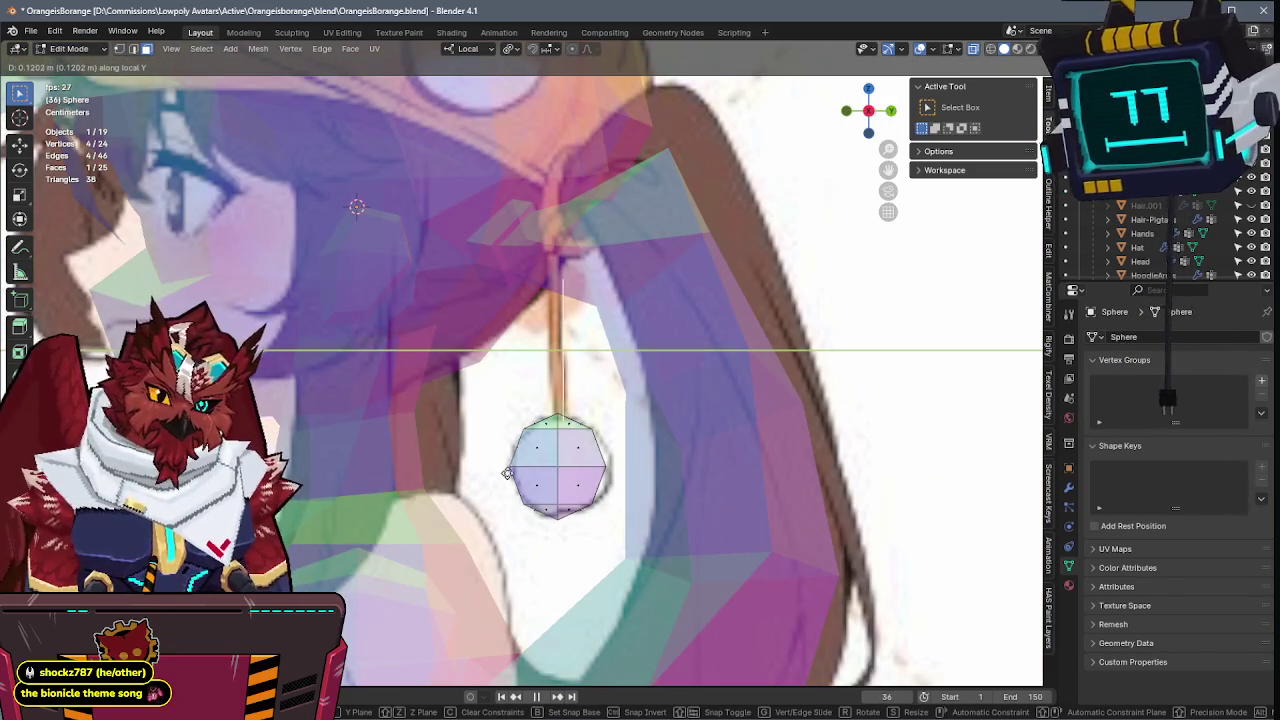
{"action": "left_click", "coordinate": [455, 472]}
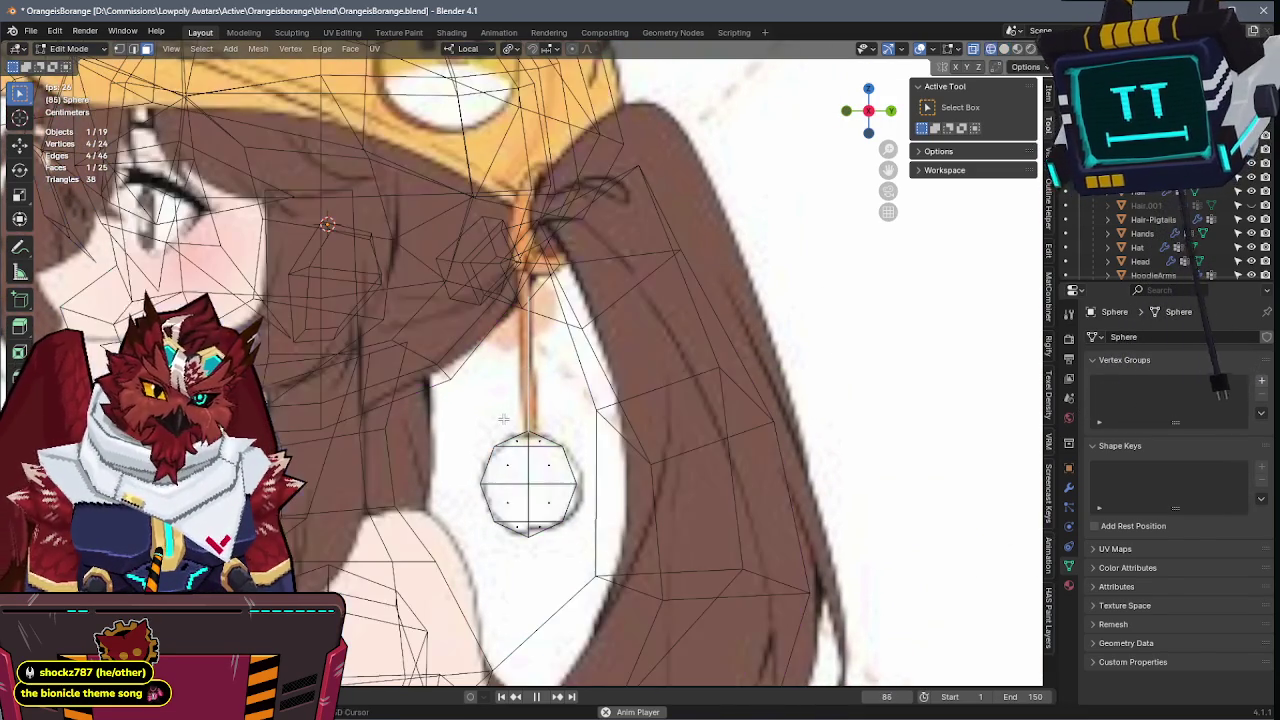
{"action": "key", "text": "shift+z"}
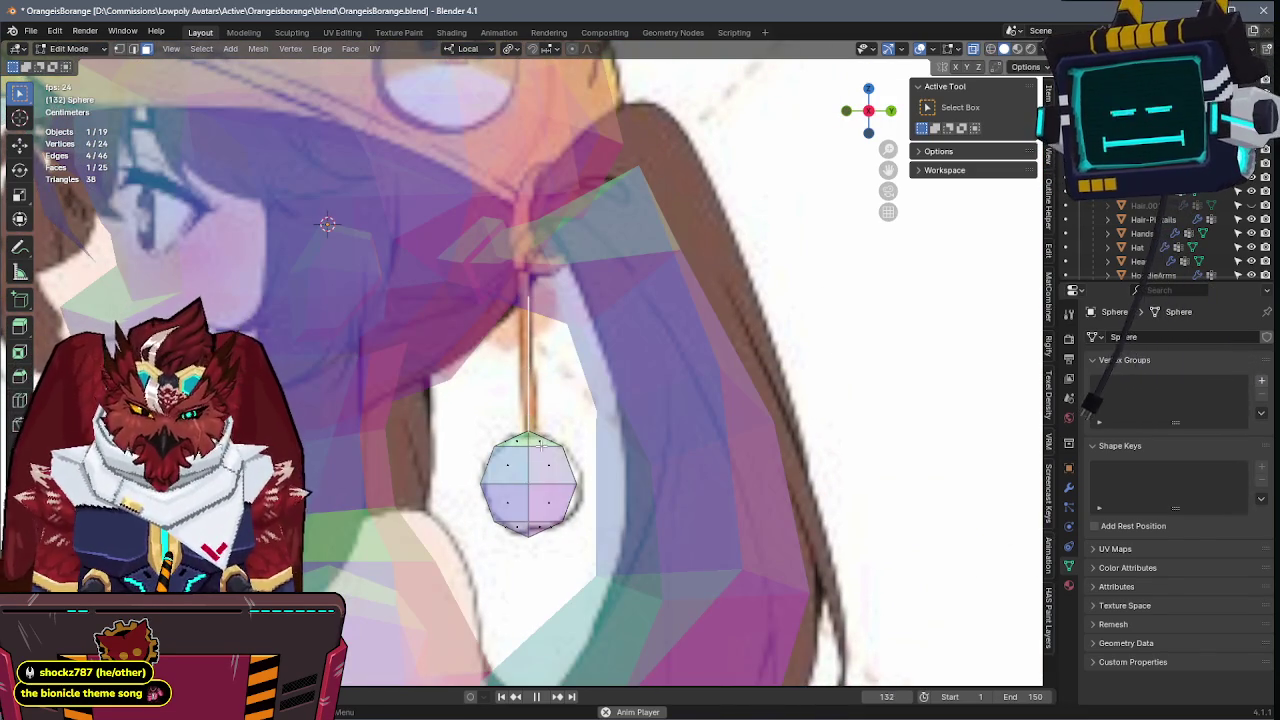
{"action": "key", "text": "shift+z"}
- Shift the ball and string along Y and X to hang under the pigtail
{"action": "key", "text": "alt+z"}
{"action": "key", "text": "g"}
{"action": "key", "text": "y"}
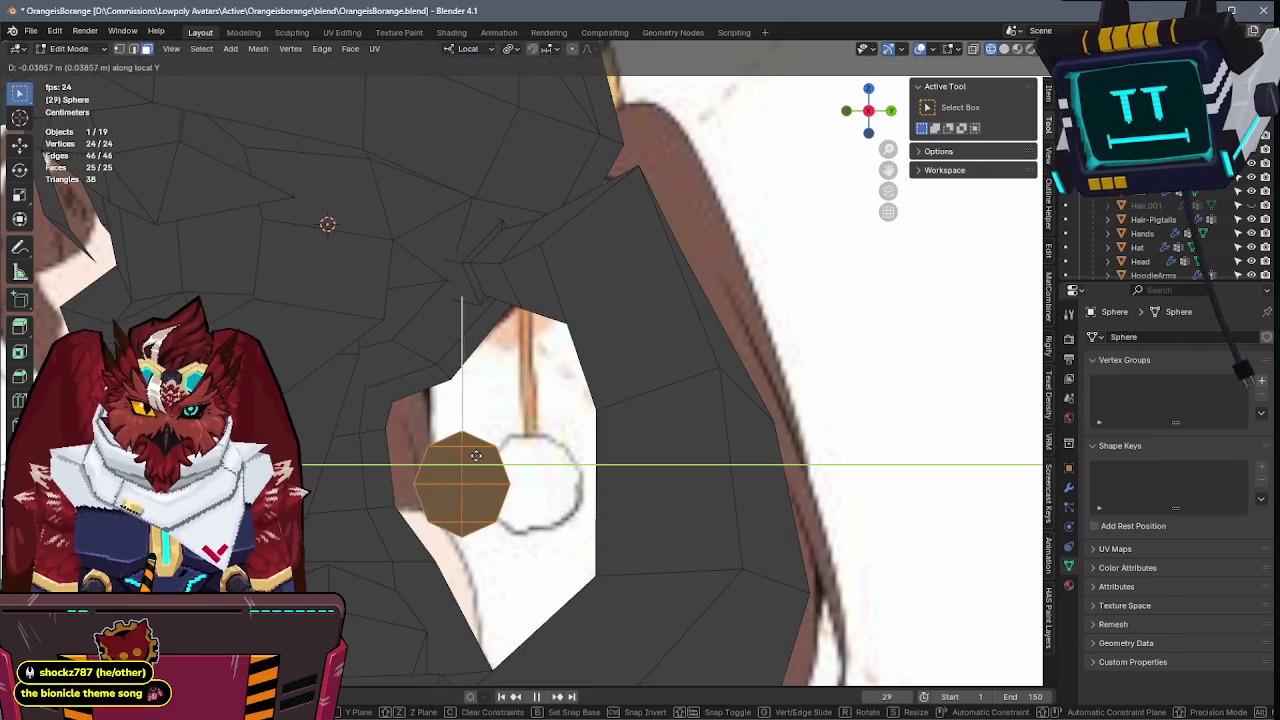
{"action": "left_click", "coordinate": [498, 457]}
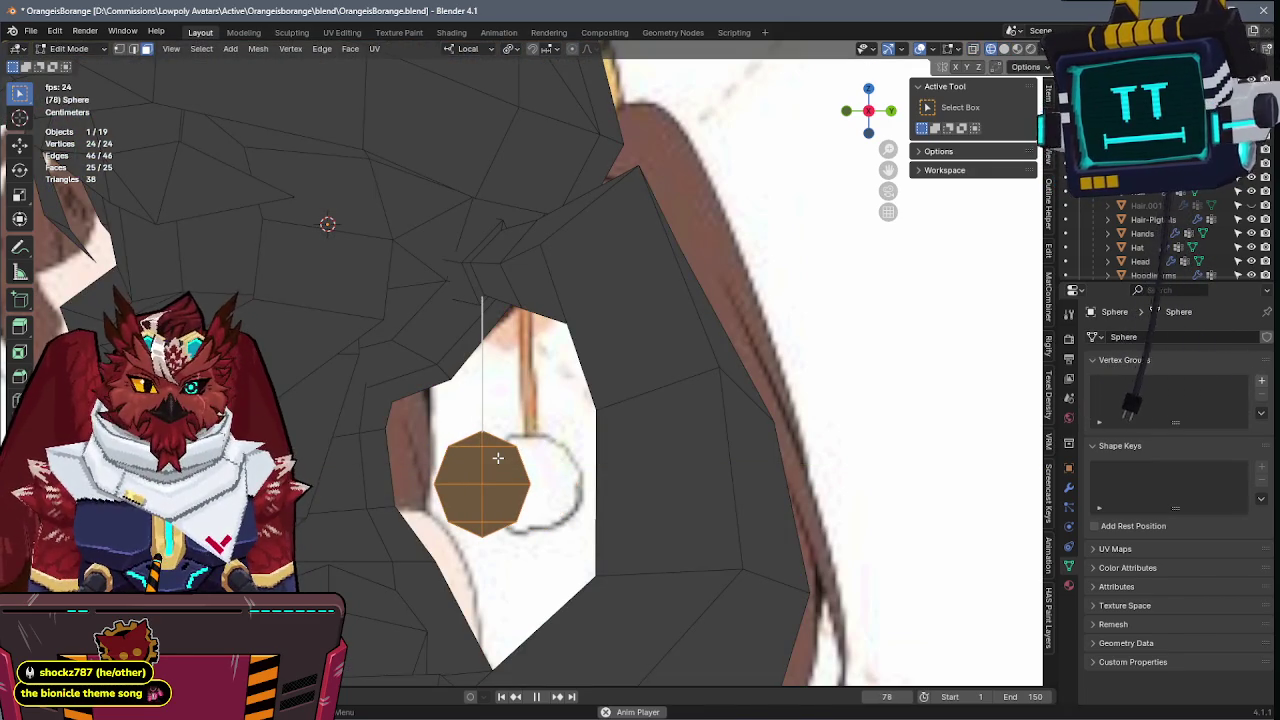
{"action": "key", "text": "alt+z"}
{"action": "key", "text": "g"}
{"action": "key", "text": "x"}
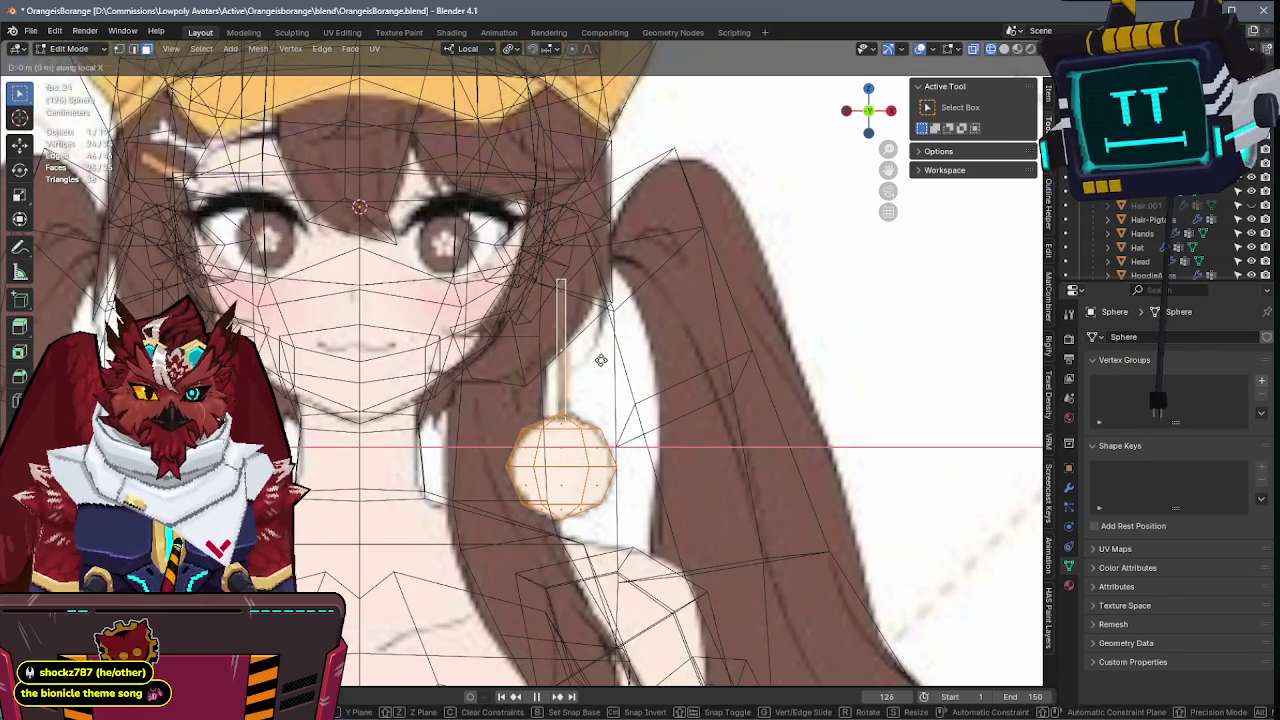
{"action": "left_click", "coordinate": [558, 357]}
{"action": "key", "text": "alt+z"}
{"action": "key", "text": "alt+z"}
{"action": "key", "text": "alt+z"}
- Inspect the hanging ball from front and angled views and save the file
{"action": "key", "text": "alt+z"}
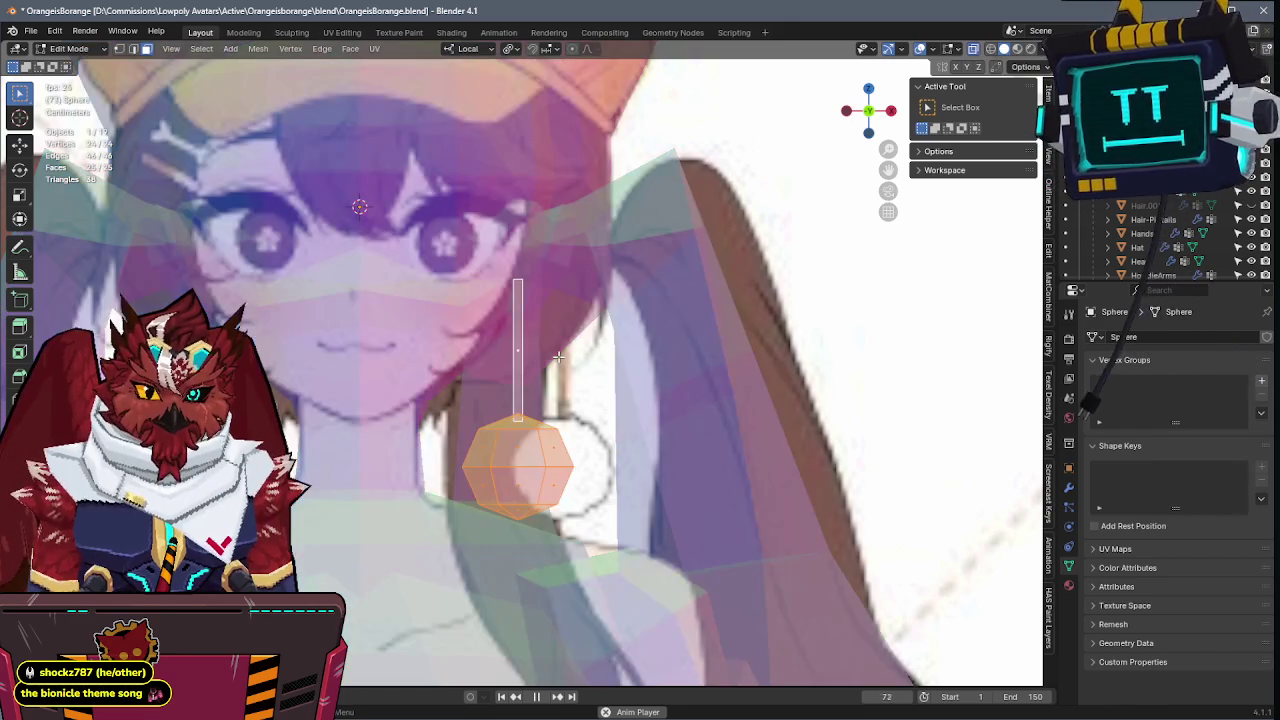
{"action": "key", "text": "alt+z"}
{"action": "mouse_move", "coordinate": [563, 357]}
{"action": "middle_mouse_down"}
{"action": "mouse_move", "coordinate": [512, 354]}
{"action": "mouse_move", "coordinate": [534, 331]}
{"action": "mouse_move", "coordinate": [492, 343]}
{"action": "mouse_move", "coordinate": [554, 331]}
{"action": "middle_mouse_up"}
{"action": "key", "text": "KP_1"}
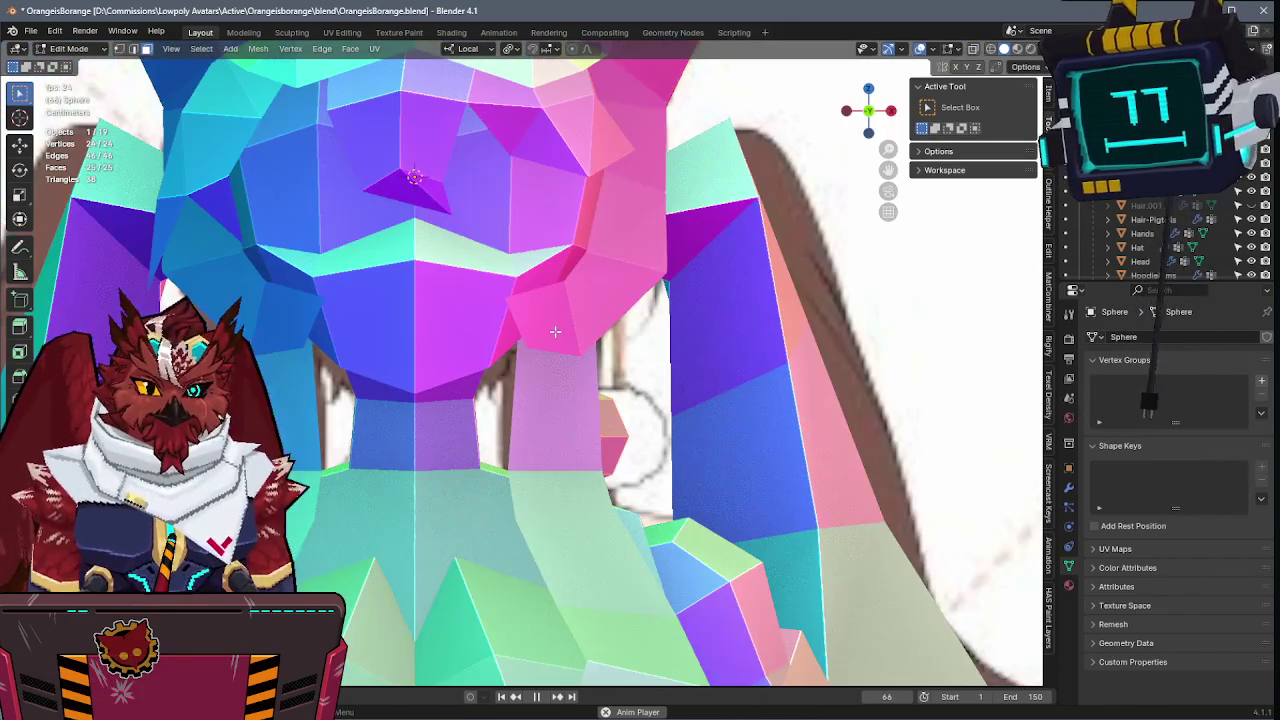
{"action": "key", "text": "alt+z"}
{"action": "key", "text": "alt+z"}
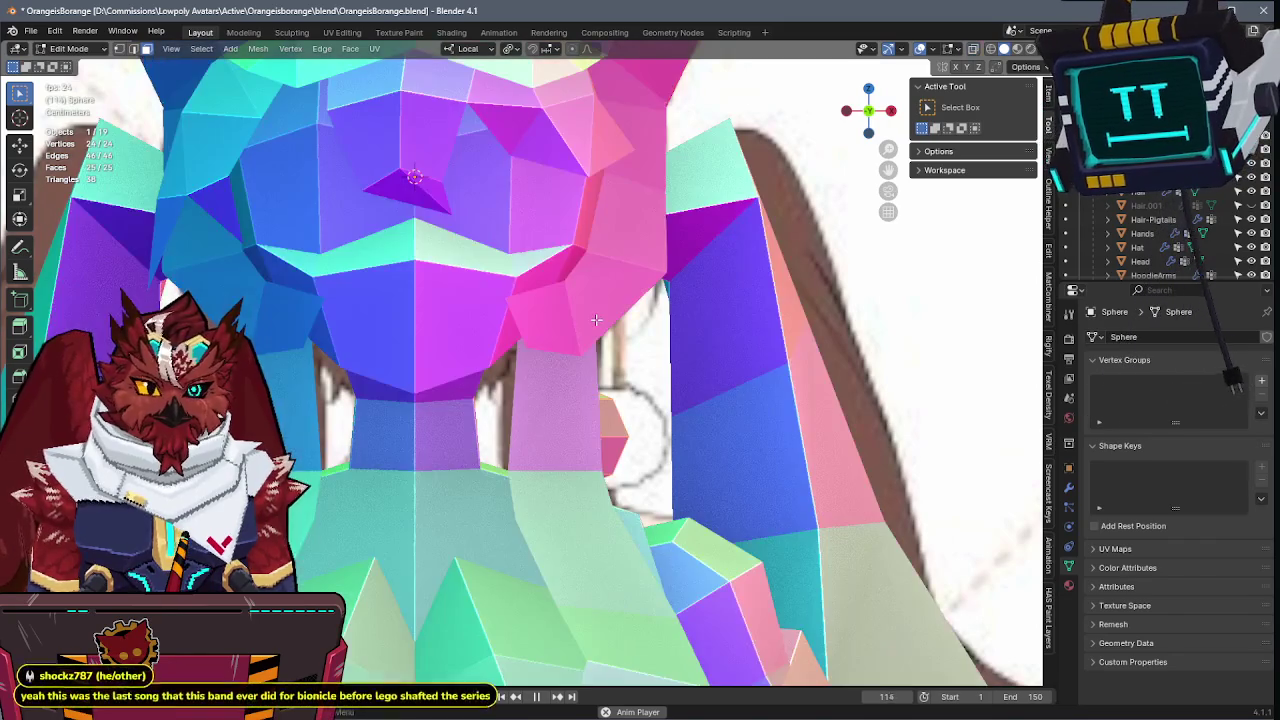
{"action": "mouse_move", "coordinate": [596, 320]}
{"action": "middle_mouse_down"}
{"action": "mouse_move", "coordinate": [477, 324]}
{"action": "mouse_move", "coordinate": [569, 281]}
{"action": "mouse_move", "coordinate": [584, 290]}
{"action": "mouse_move", "coordinate": [547, 273]}
{"action": "mouse_move", "coordinate": [548, 307]}
{"action": "middle_mouse_up"}
{"action": "key", "text": "ctrl+s"}
{"action": "key", "text": "alt+z"}
{"action": "key", "text": "alt+z"}
{"action": "key", "text": "Tab"}
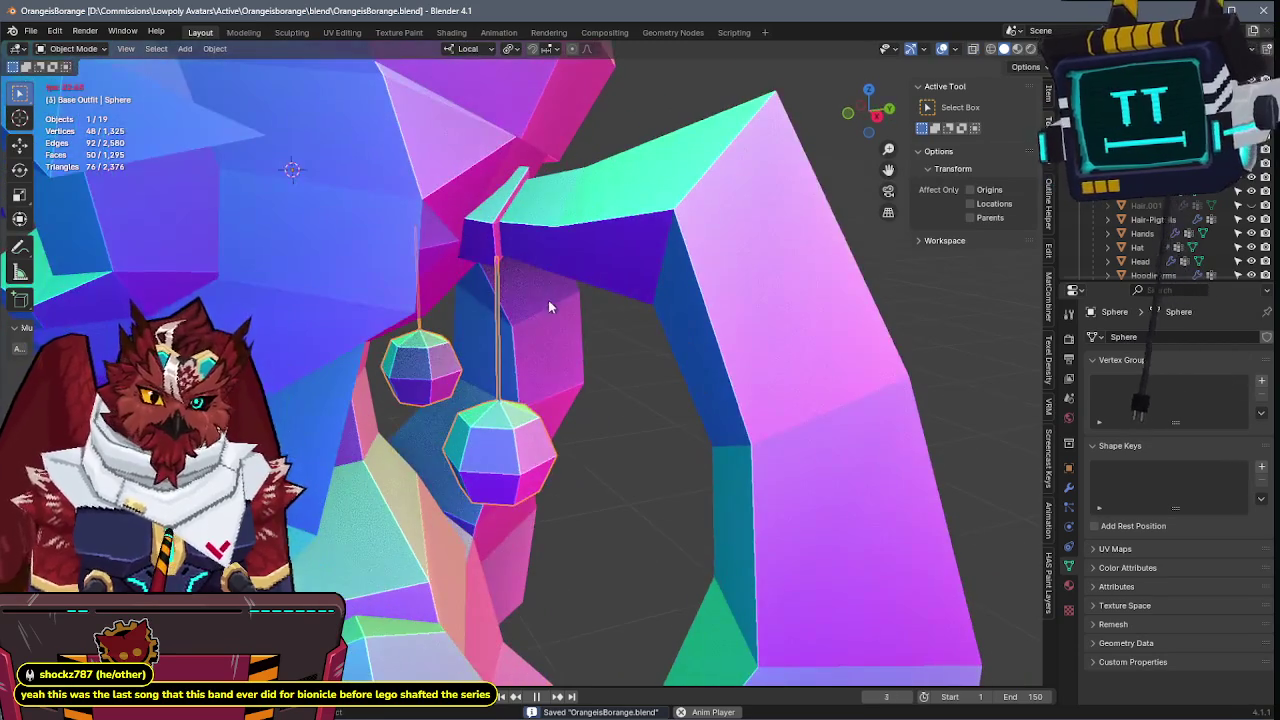
- Reveal the armature, enter its Edit Mode and select the Hair.Pigtail.L bone
{"action": "scroll", "coordinate": [560, 320], "scroll_direction": "down", "scroll_amount": 2}
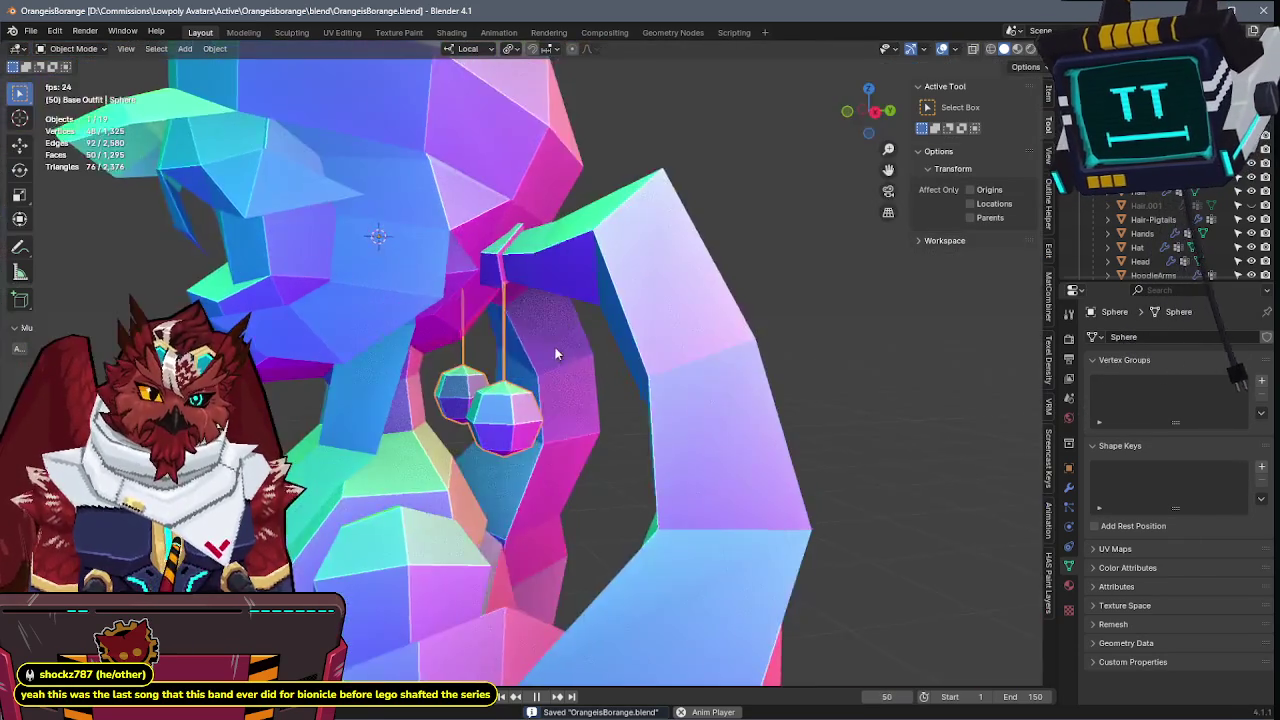
{"action": "key", "text": "ctrl+s"}
{"action": "key", "text": "ctrl+z"}
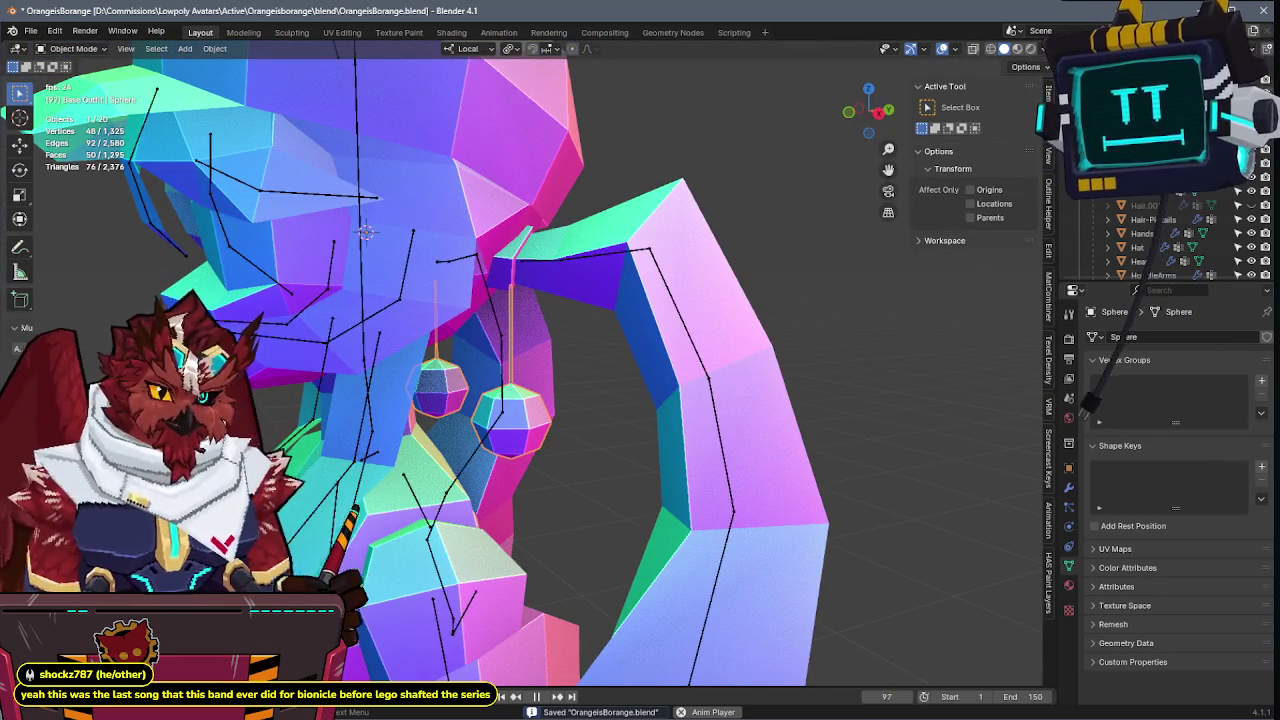
{"action": "left_click", "coordinate": [360, 146]}
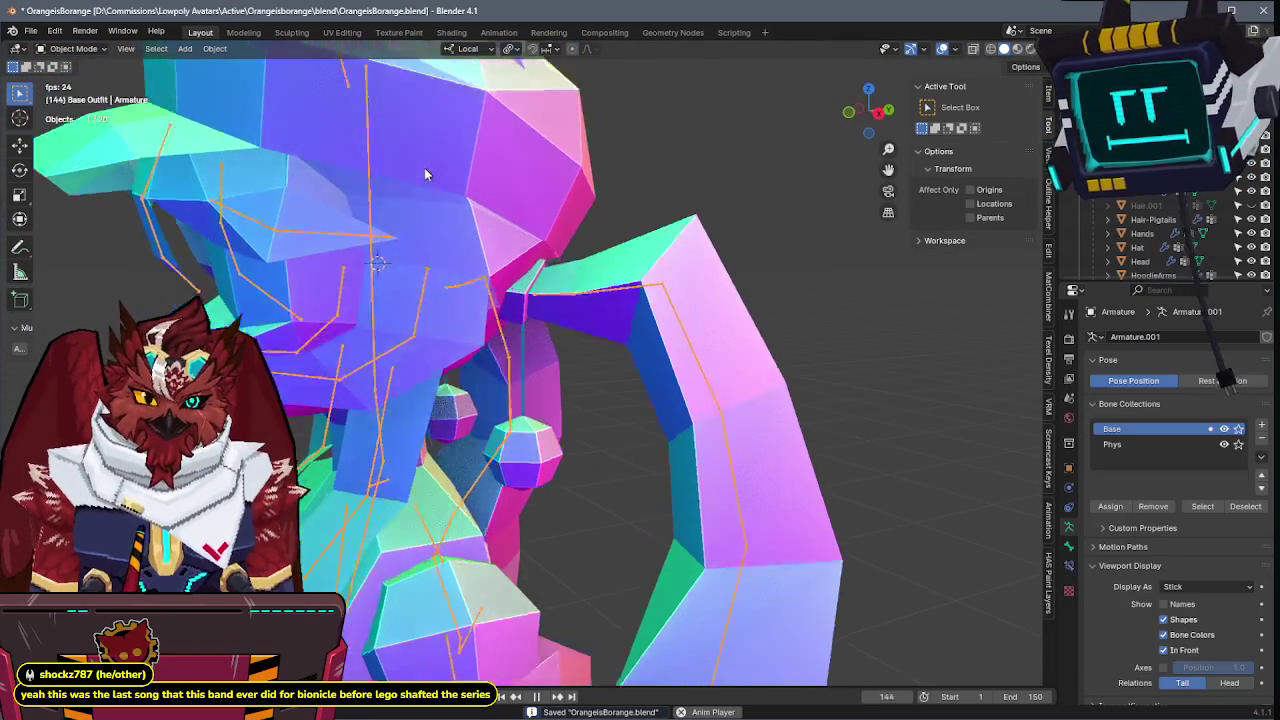
{"action": "key", "text": "Tab"}
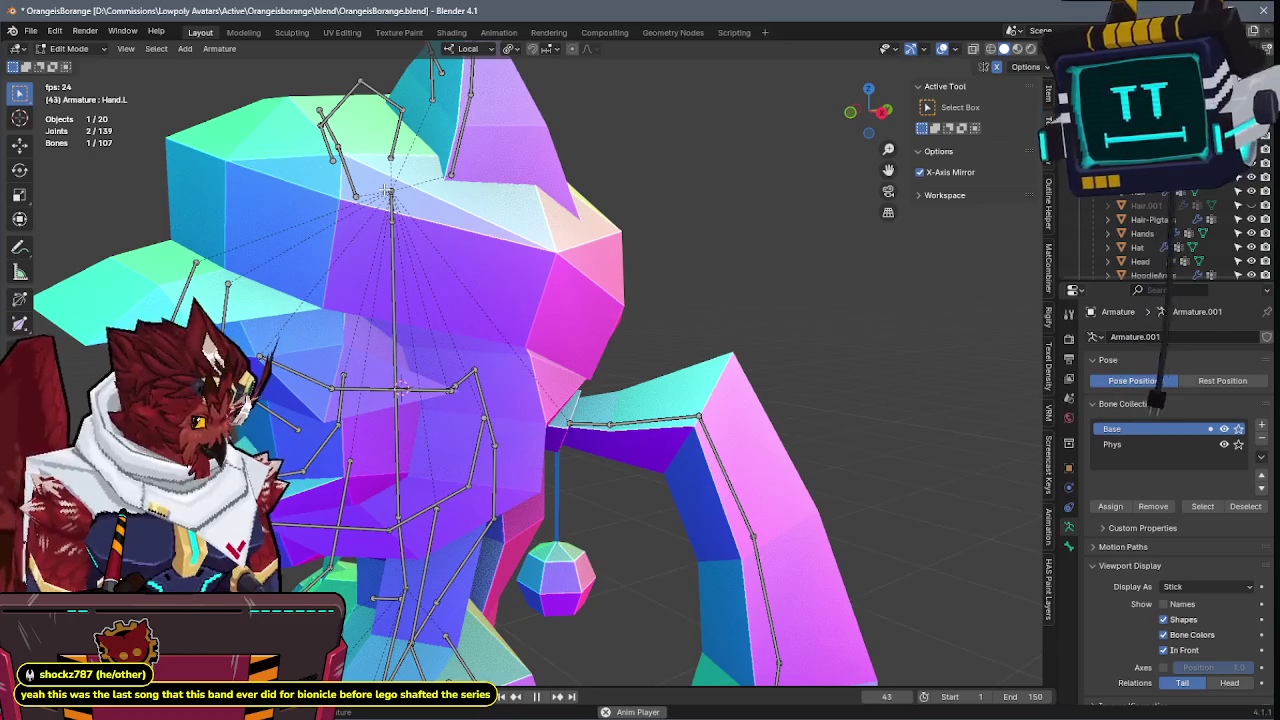
{"action": "left_click", "coordinate": [584, 426]}
{"action": "scroll", "coordinate": [582, 415], "scroll_direction": "up", "scroll_amount": 2}
{"action": "scroll", "coordinate": [575, 353], "scroll_direction": "up", "scroll_amount": 2}
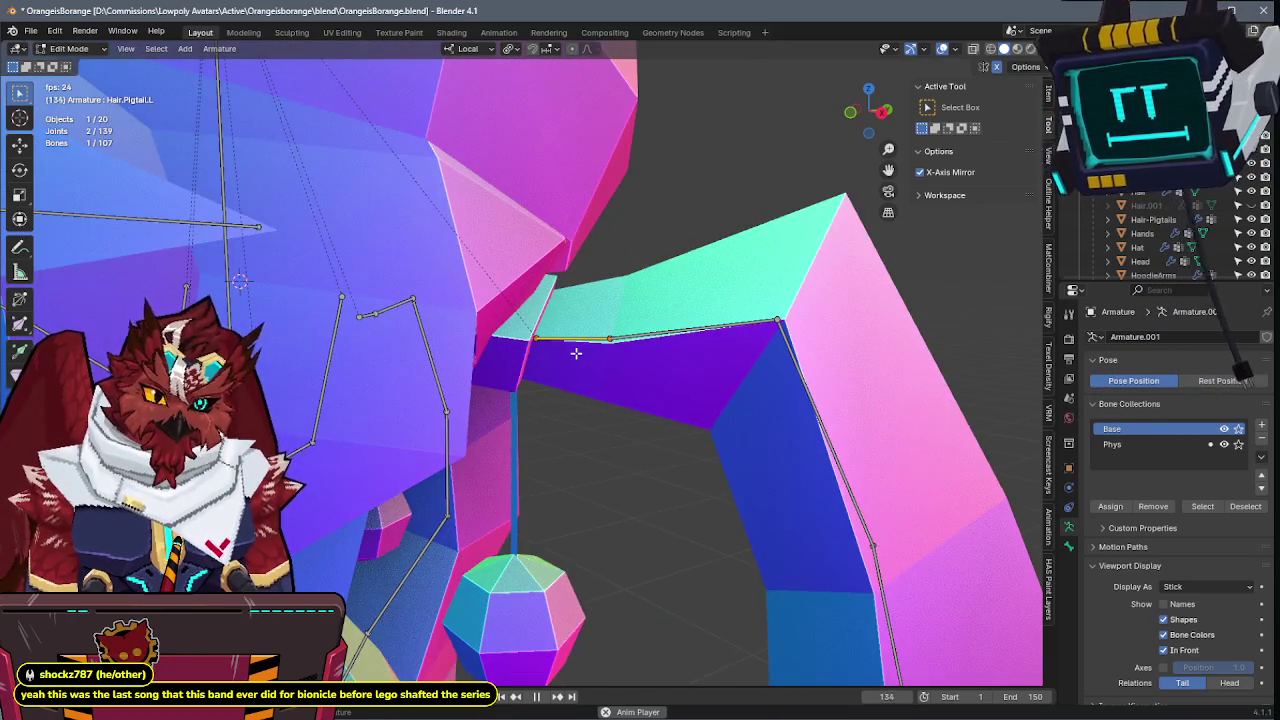
- Extrude a new bone from Hair.Pigtail.L, rescale it, and move it above the ball
{"action": "key", "text": "e"}
{"action": "key", "text": "r"}
{"action": "key", "text": "x"}
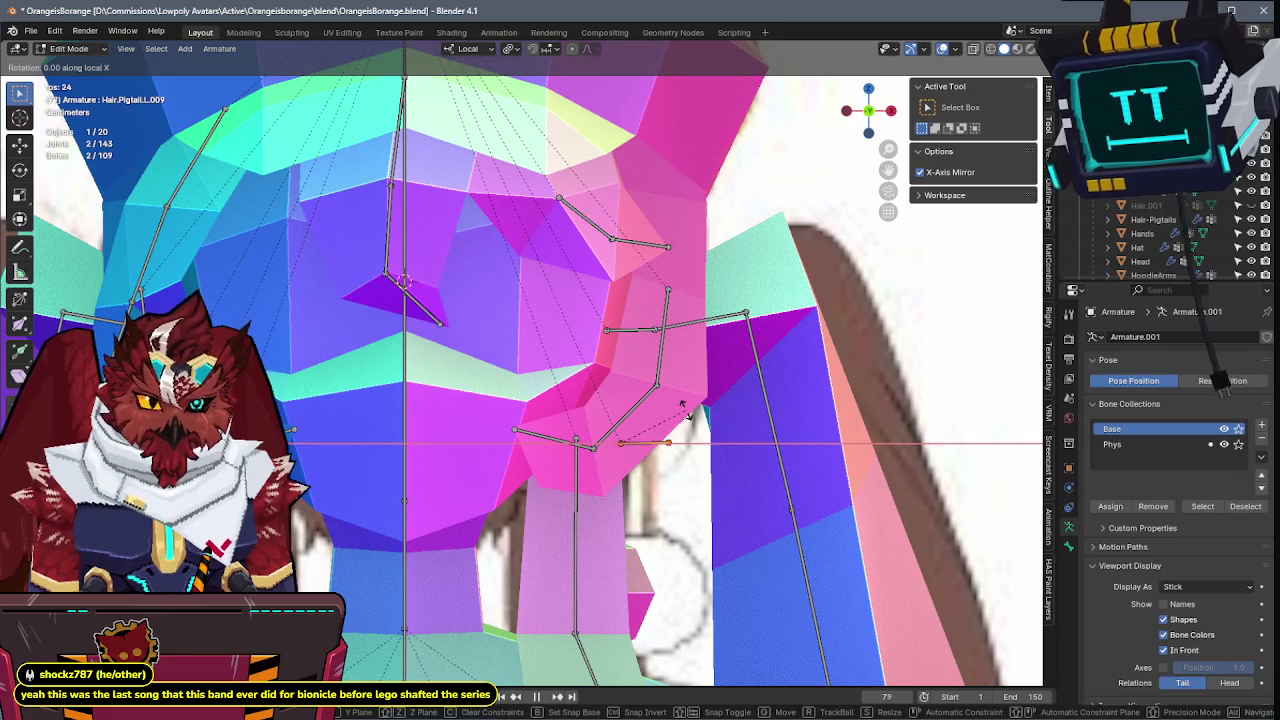
{"action": "key", "text": "s"}
{"action": "key", "text": "z"}
{"action": "key", "text": "0"}
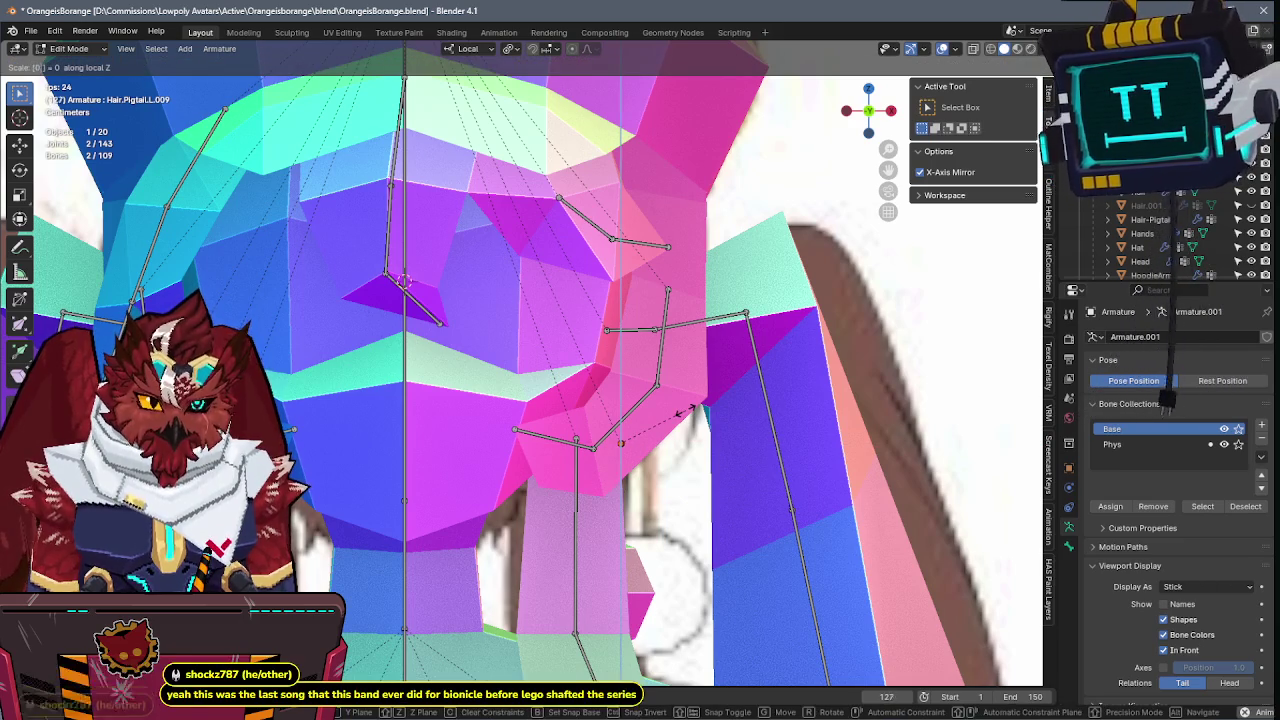
{"action": "key", "text": "BackSpace"}
{"action": "key", "text": "z"}
{"action": "key", "text": "z"}
{"action": "key", "text": "Escape"}
{"action": "scroll", "coordinate": [528, 328], "scroll_direction": "up", "scroll_amount": 3}
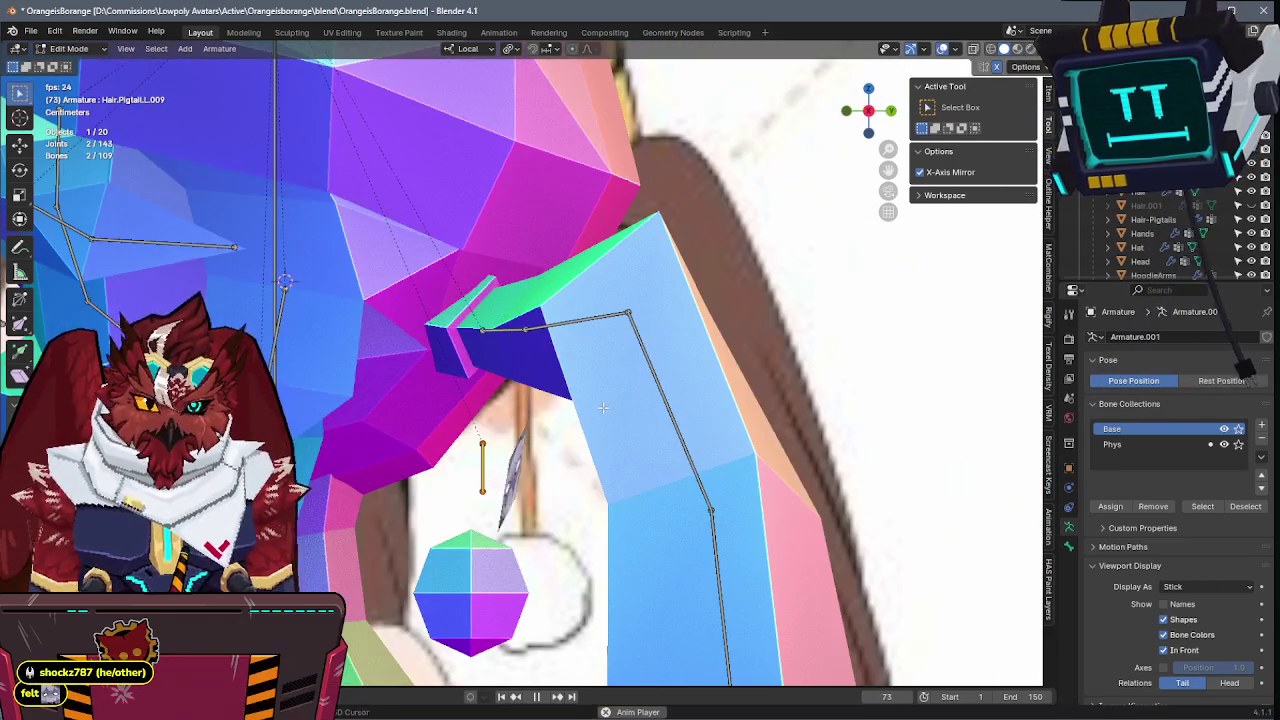
{"action": "key", "text": "g"}
{"action": "left_click", "coordinate": [512, 288]}
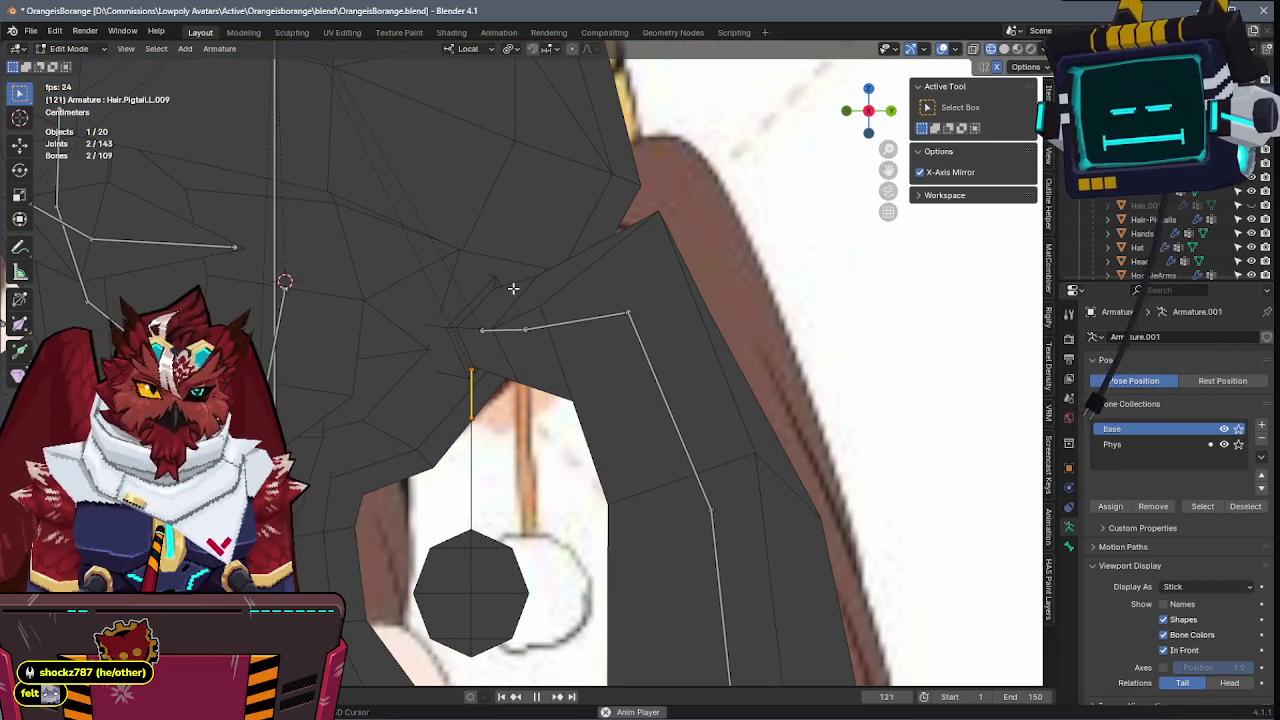
- Align the new bone with the string along X and save the file
{"action": "key", "text": "KP_6"}
{"action": "key", "text": "ctrl+KP_2"}
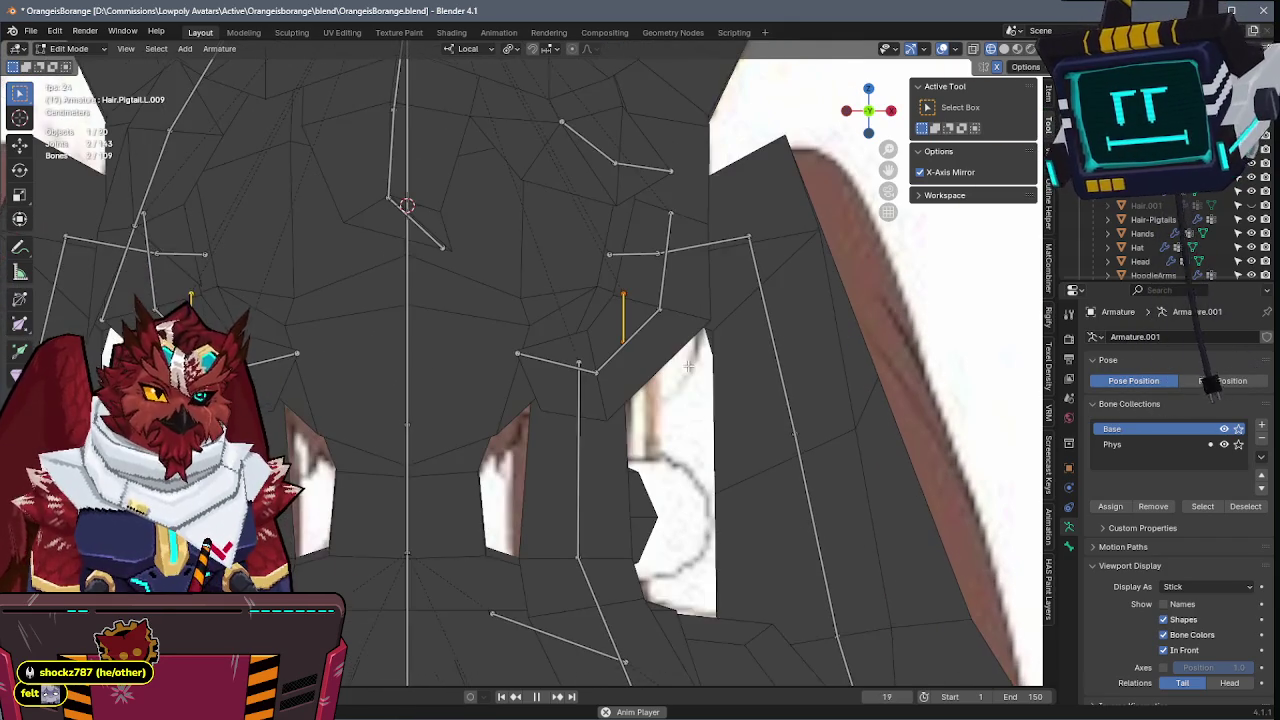
{"action": "key", "text": "ctrl+s"}
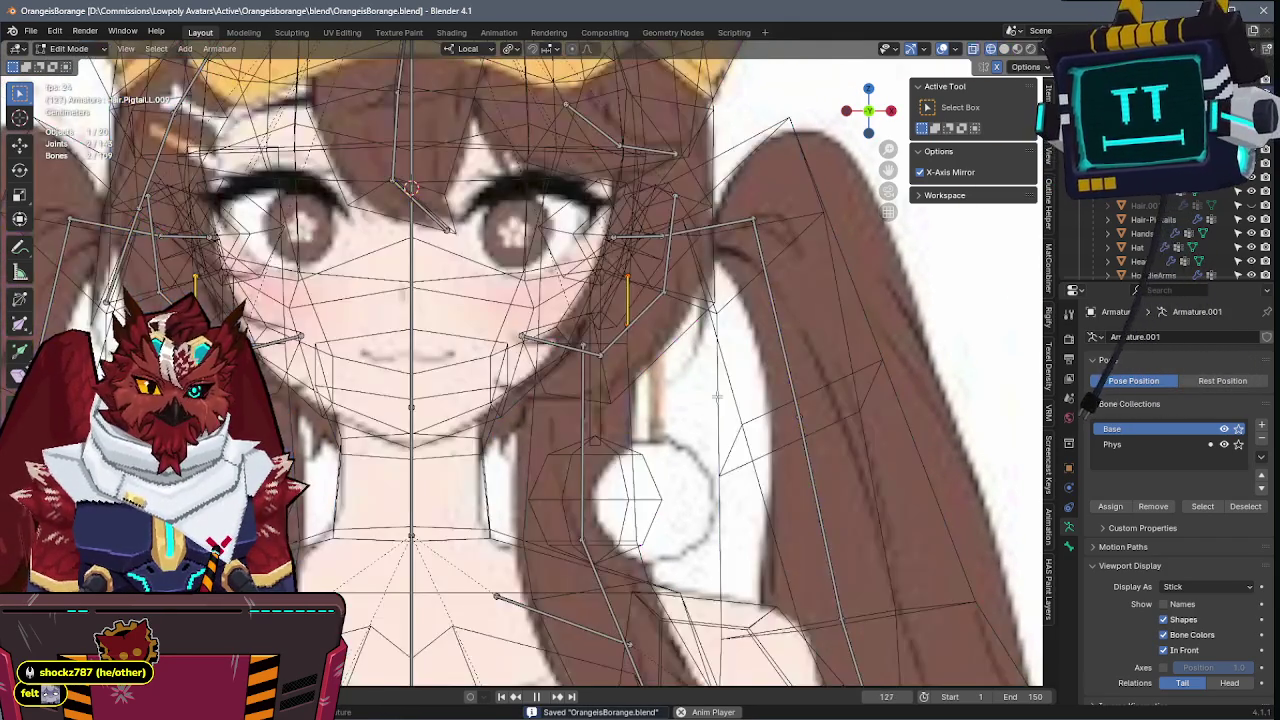
{"action": "key", "text": "g"}
{"action": "key", "text": "x"}
{"action": "left_click", "coordinate": [680, 380]}
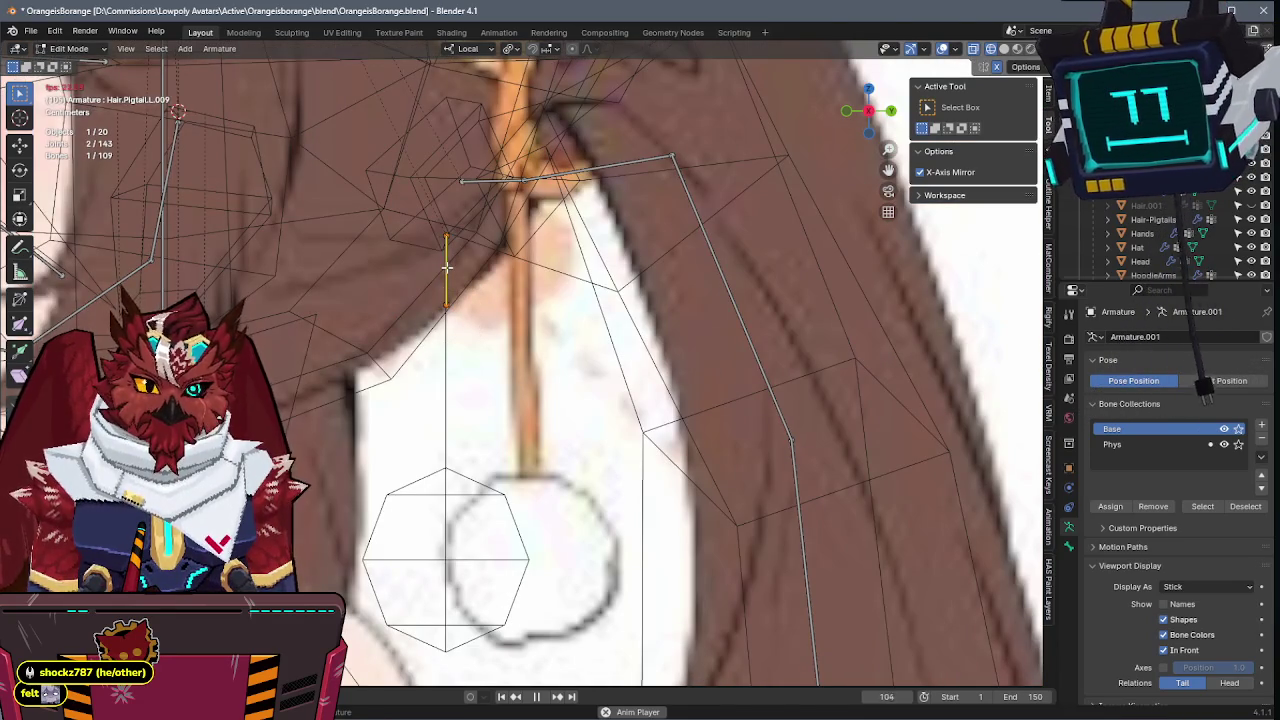
{"action": "key", "text": "F2"}
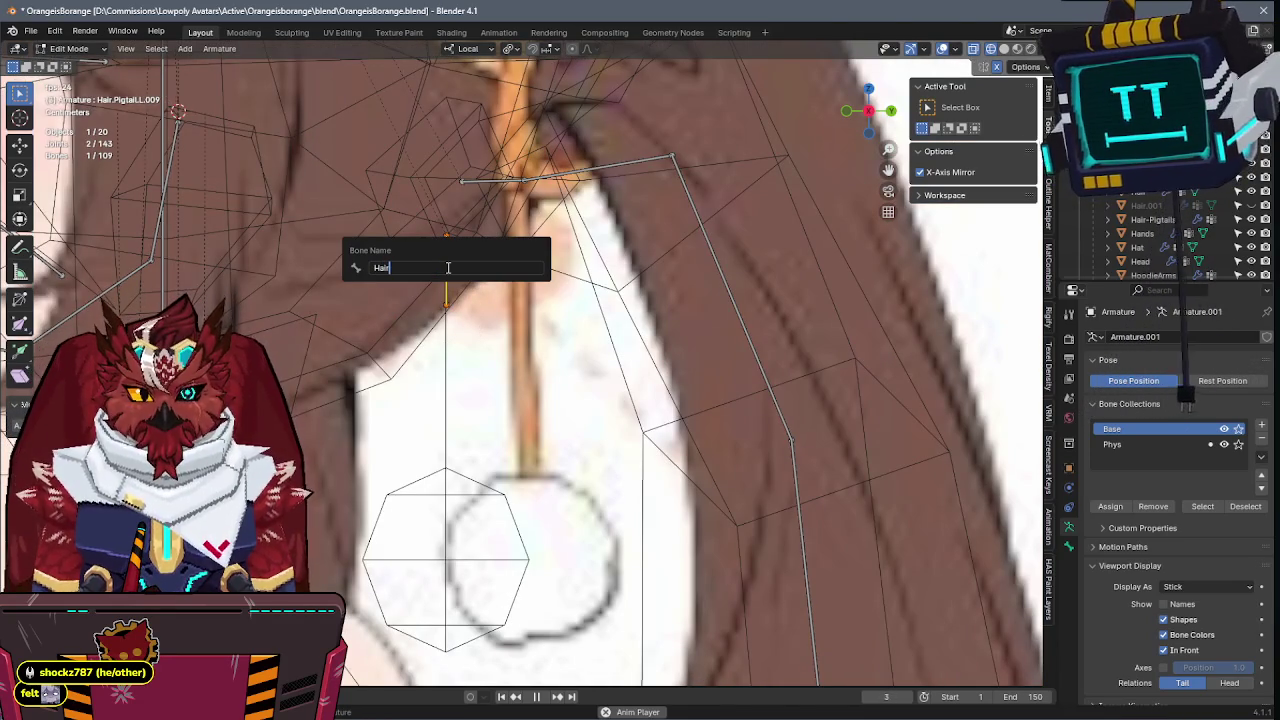
{"action": "type", "text": "Hair.Tassle.L"}
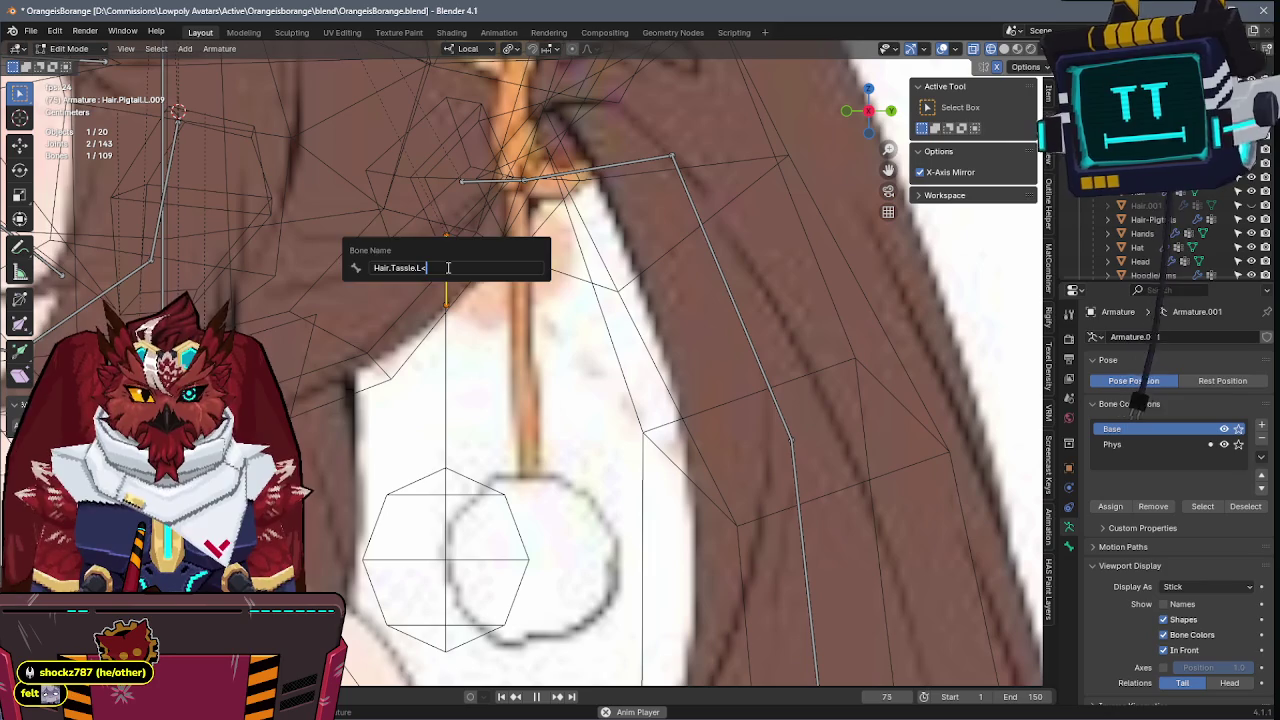
{"action": "key", "text": "Escape"}
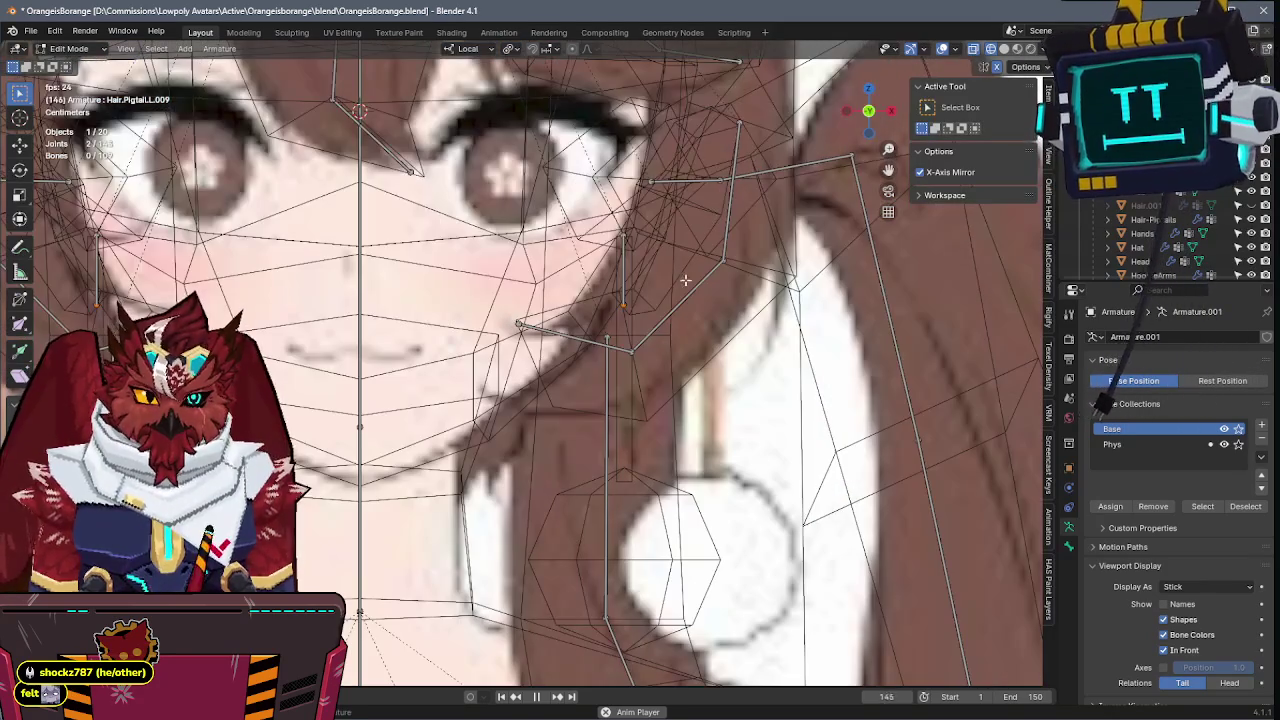
- Extend the string bone's tail down to the ball's bottom and subdivide it into two
{"action": "key", "text": "g"}
{"action": "key", "text": "z"}
{"action": "left_click", "coordinate": [697, 459]}
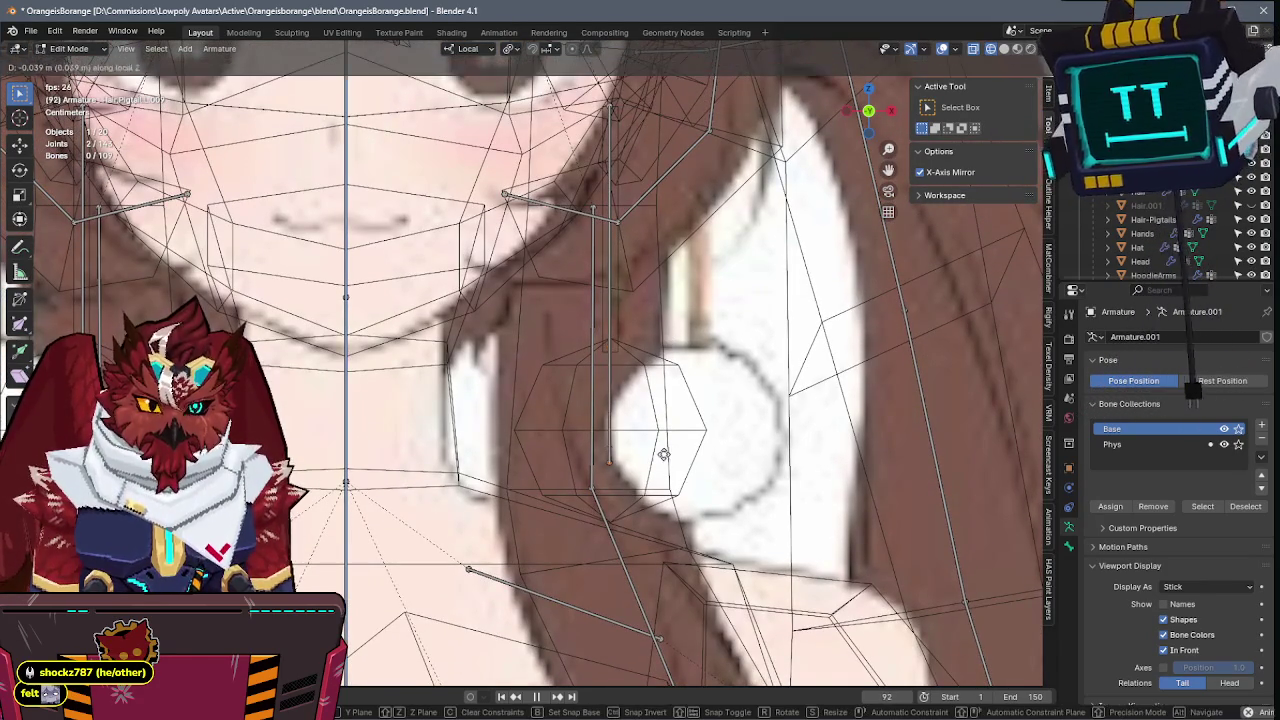
{"action": "key", "text": "g"}
{"action": "key", "text": "z"}
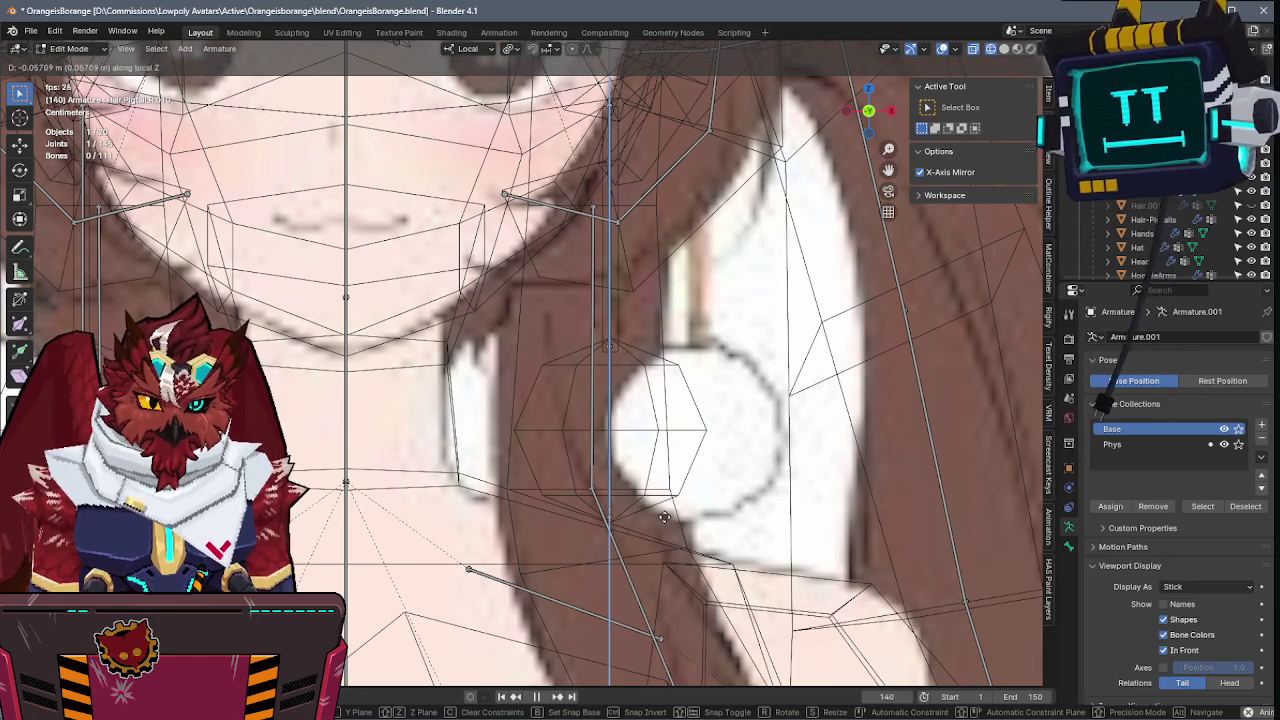
{"action": "left_click", "coordinate": [662, 488]}
{"action": "right_click", "coordinate": [788, 325]}
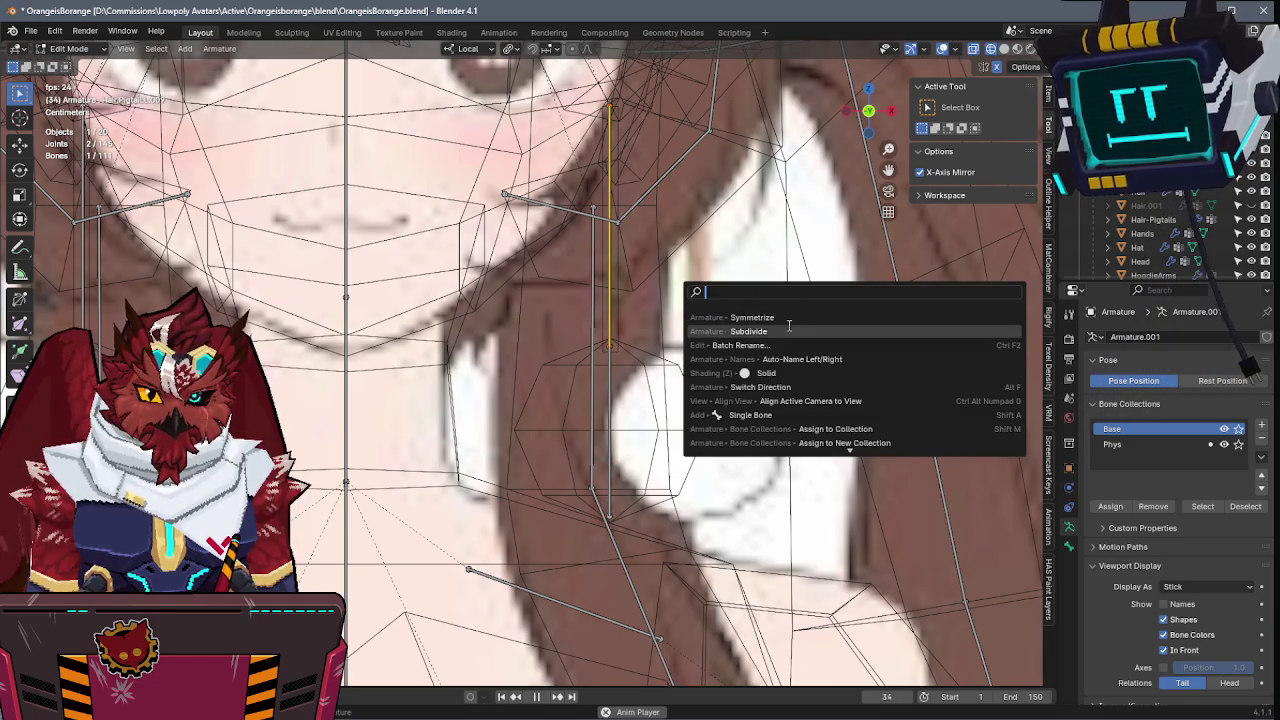
{"action": "left_click", "coordinate": [788, 325]}
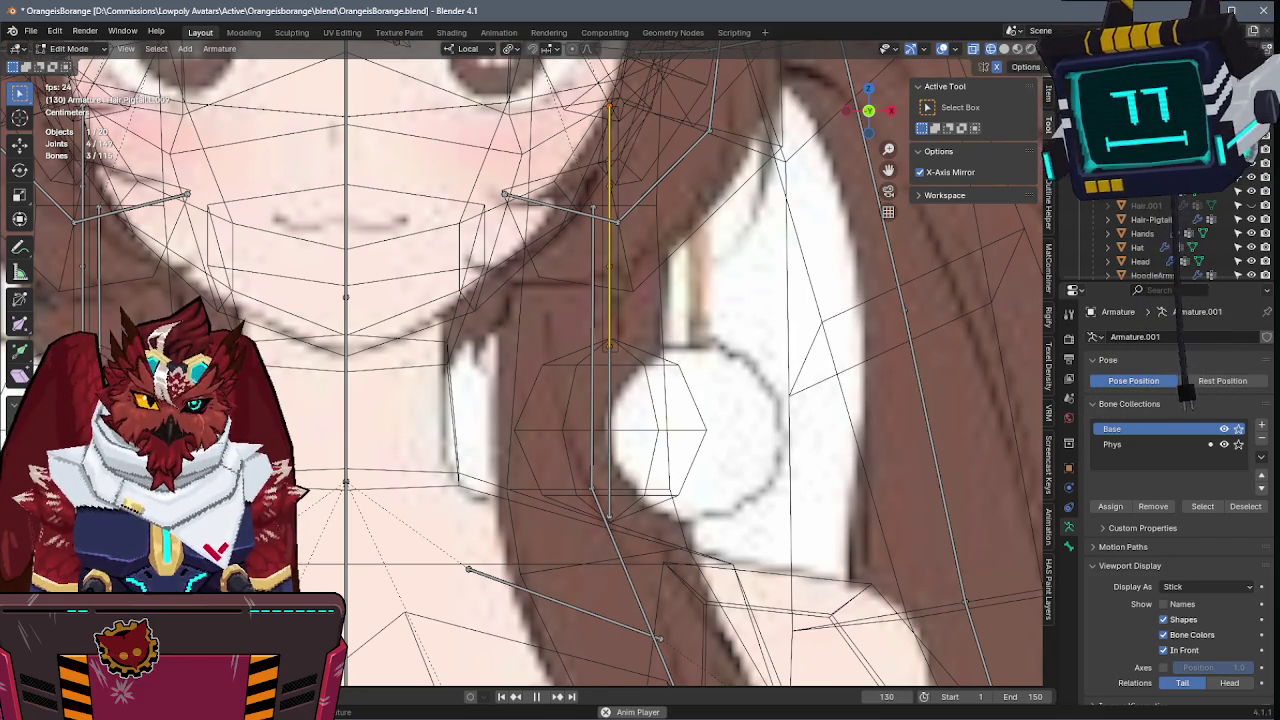
- Check the bones from another angle, return to Object Mode, and save
{"action": "middle_click_drag", "start_coordinate": [692, 262], "coordinate": [748, 380]}
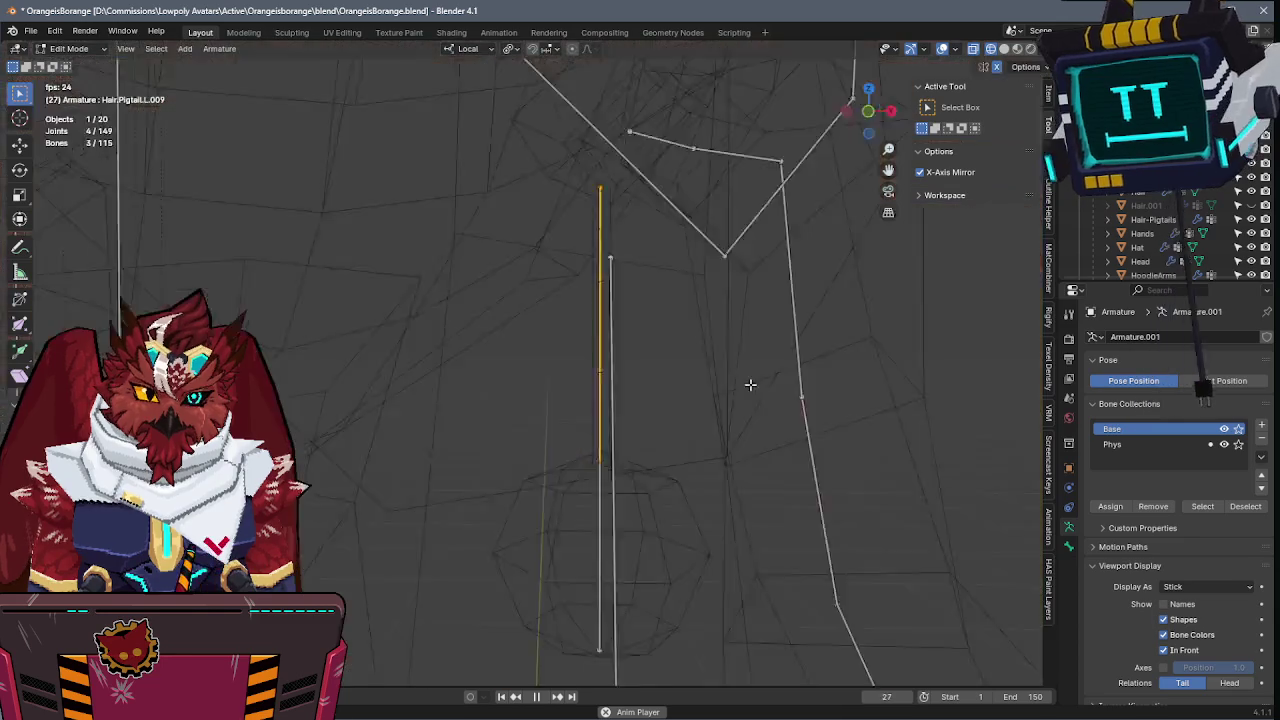
{"action": "key", "text": "ctrl+Tab"}
{"action": "left_click", "coordinate": [533, 400]}
{"action": "key", "text": "ctrl+s"}
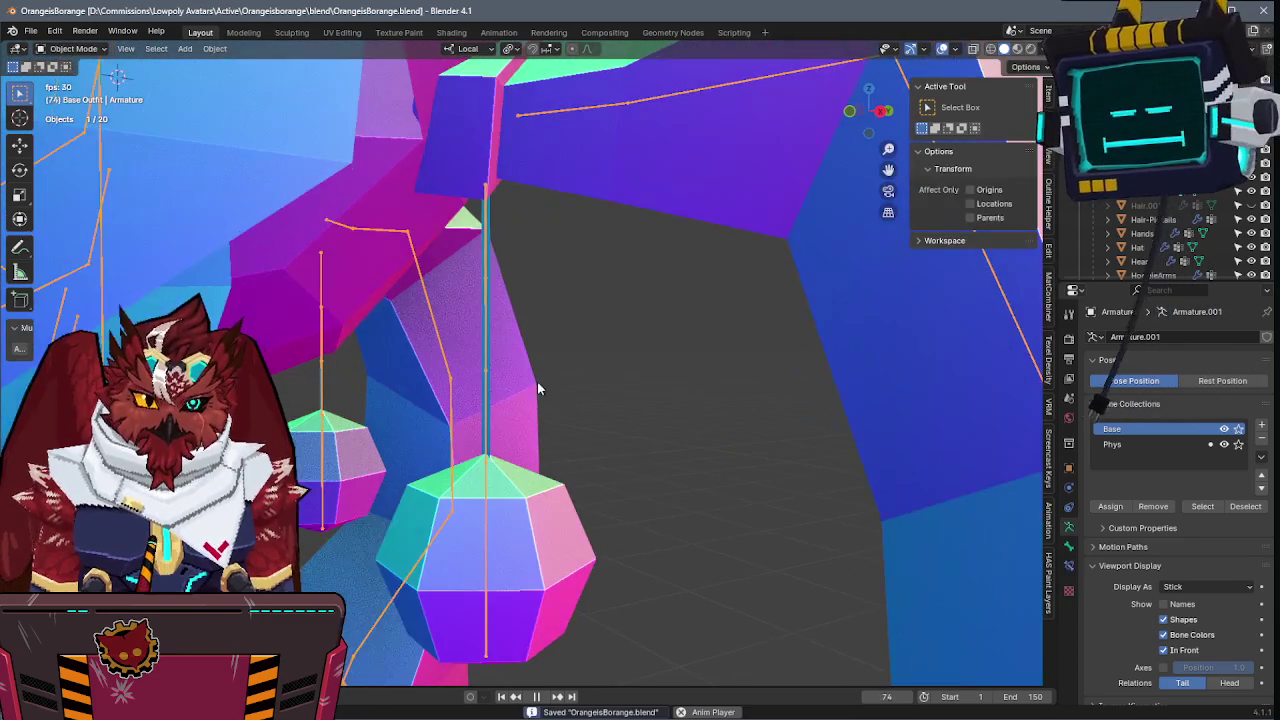
- Select the tassel sphere, toggle into Edit Mode and back, and save
{"action": "left_click", "coordinate": [491, 352]}
{"action": "key", "text": "Tab"}
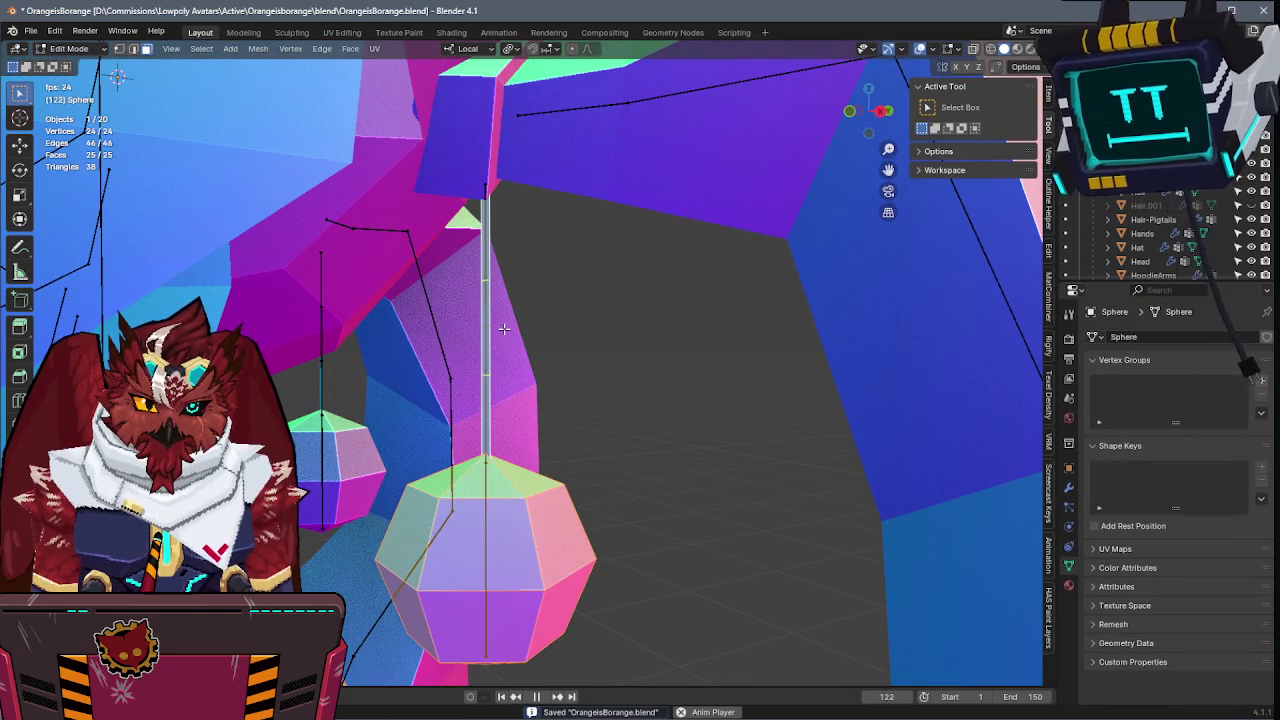
{"action": "key", "text": "ctrl+Tab"}
{"action": "left_click", "coordinate": [580, 337]}
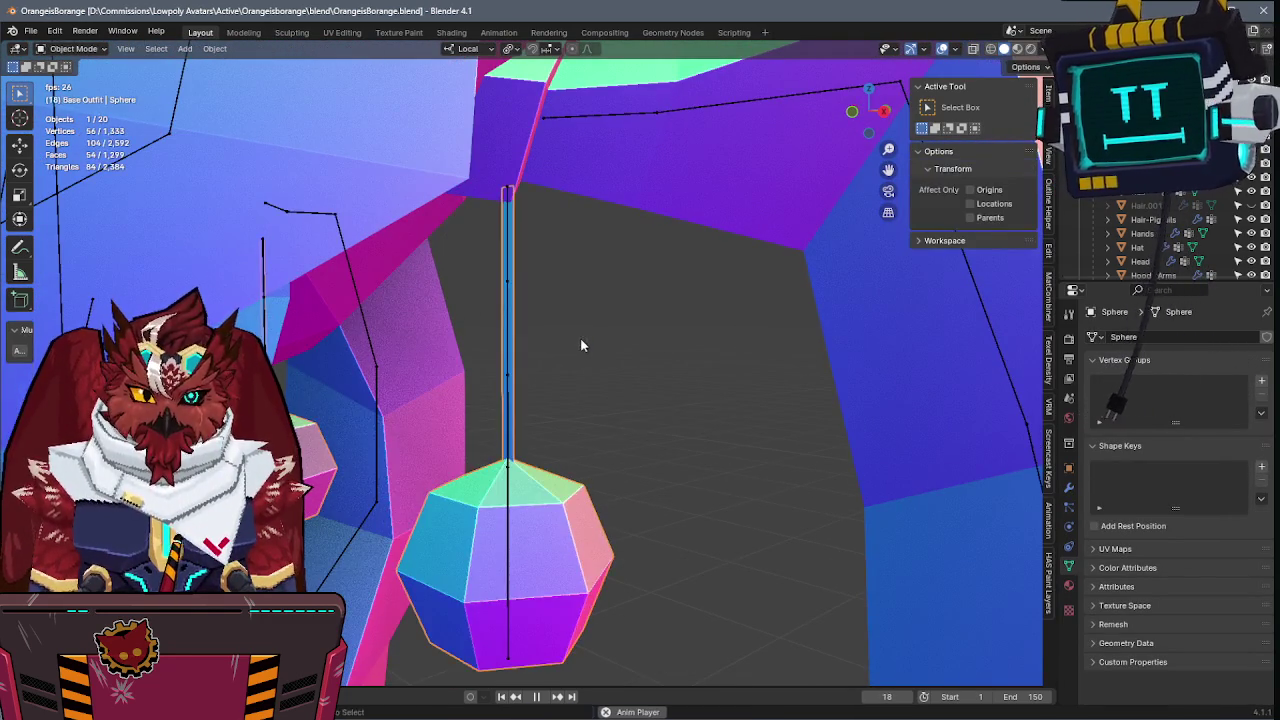
{"action": "key", "text": "ctrl+s"}
- Try Weight Paint with the armature selected, then make the Sphere the active object
{"action": "left_click", "coordinate": [497, 270], "text": "shift"}
{"action": "key", "text": "ctrl+Tab"}
{"action": "left_click", "coordinate": [414, 391]}
{"action": "key", "text": "ctrl+Tab"}
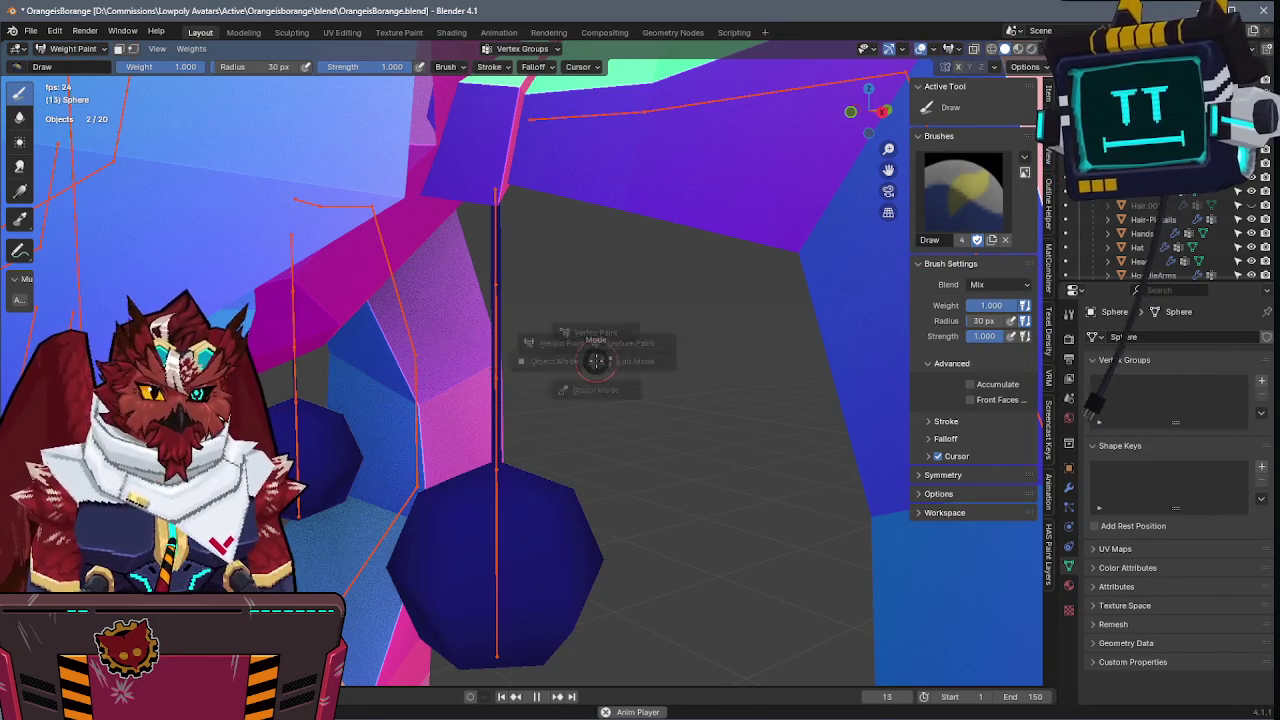
{"action": "left_click", "coordinate": [509, 451]}
{"action": "left_click", "coordinate": [497, 433], "text": "alt"}
{"action": "left_click", "coordinate": [495, 428]}
- In X-ray Edit Mode, box-select all the ball's vertices and assign them to a new vertex group
{"action": "key", "text": "ctrl+Tab"}
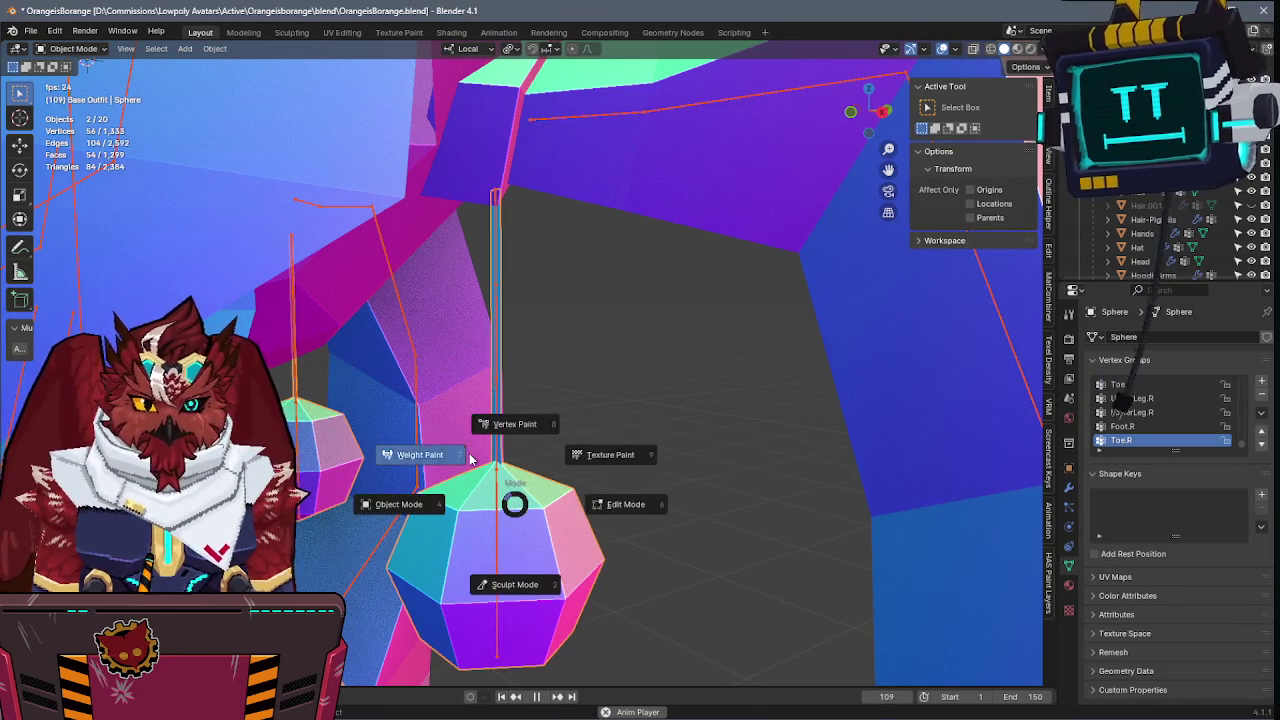
{"action": "left_click", "coordinate": [420, 451]}
{"action": "key", "text": "Tab"}
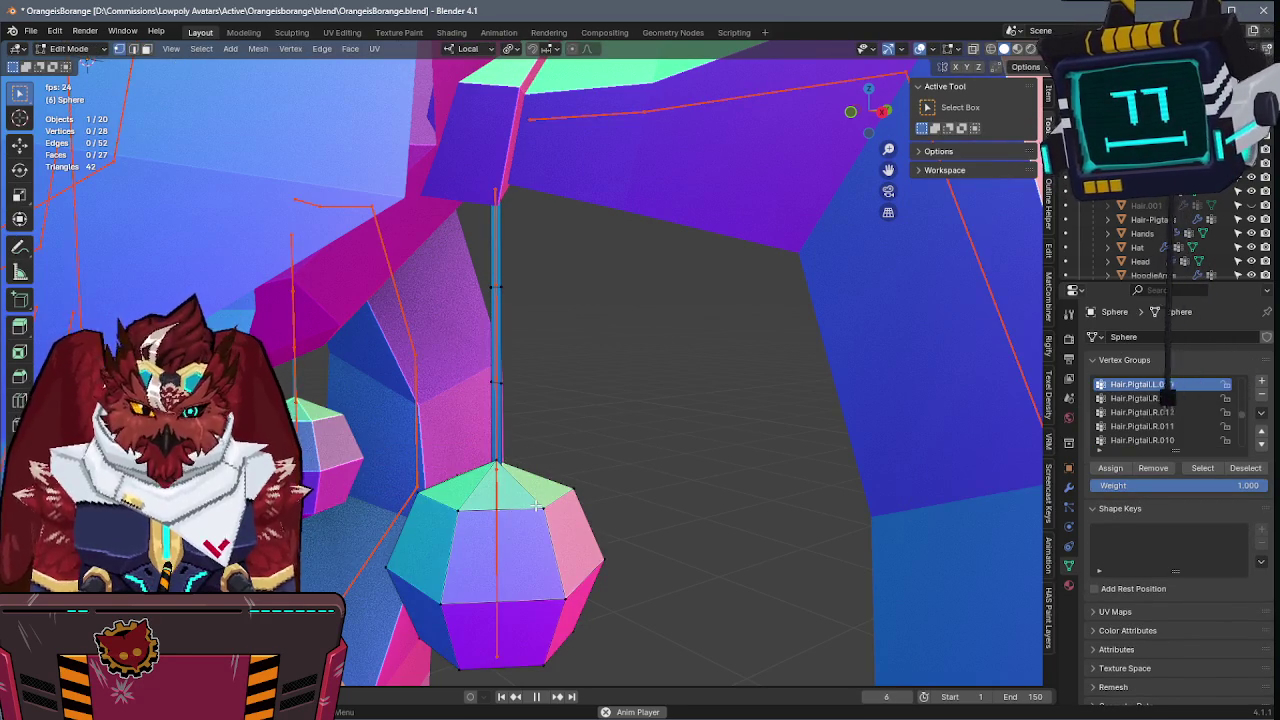
{"action": "key", "text": "alt+z"}
{"action": "left_click_drag", "start_coordinate": [457, 434], "coordinate": [609, 586]}
{"action": "key", "text": "q"}
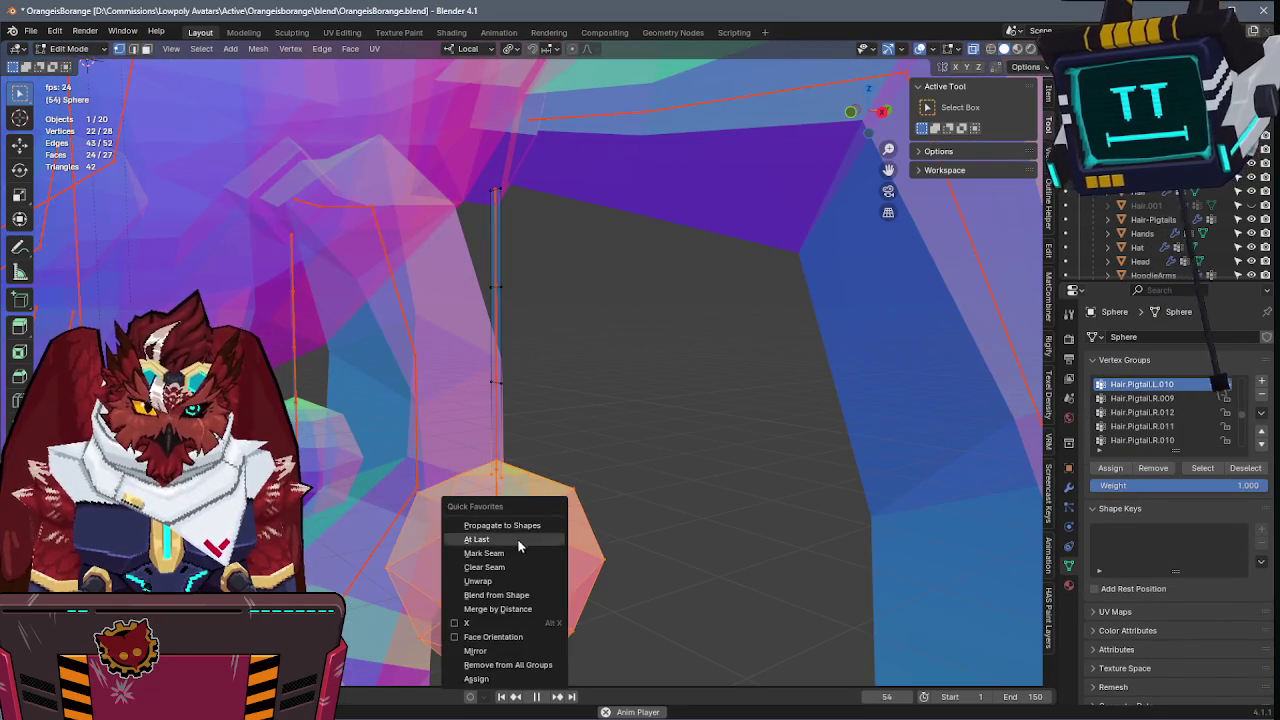
{"action": "left_click", "coordinate": [476, 679]}
{"action": "key", "text": "ctrl+Tab"}
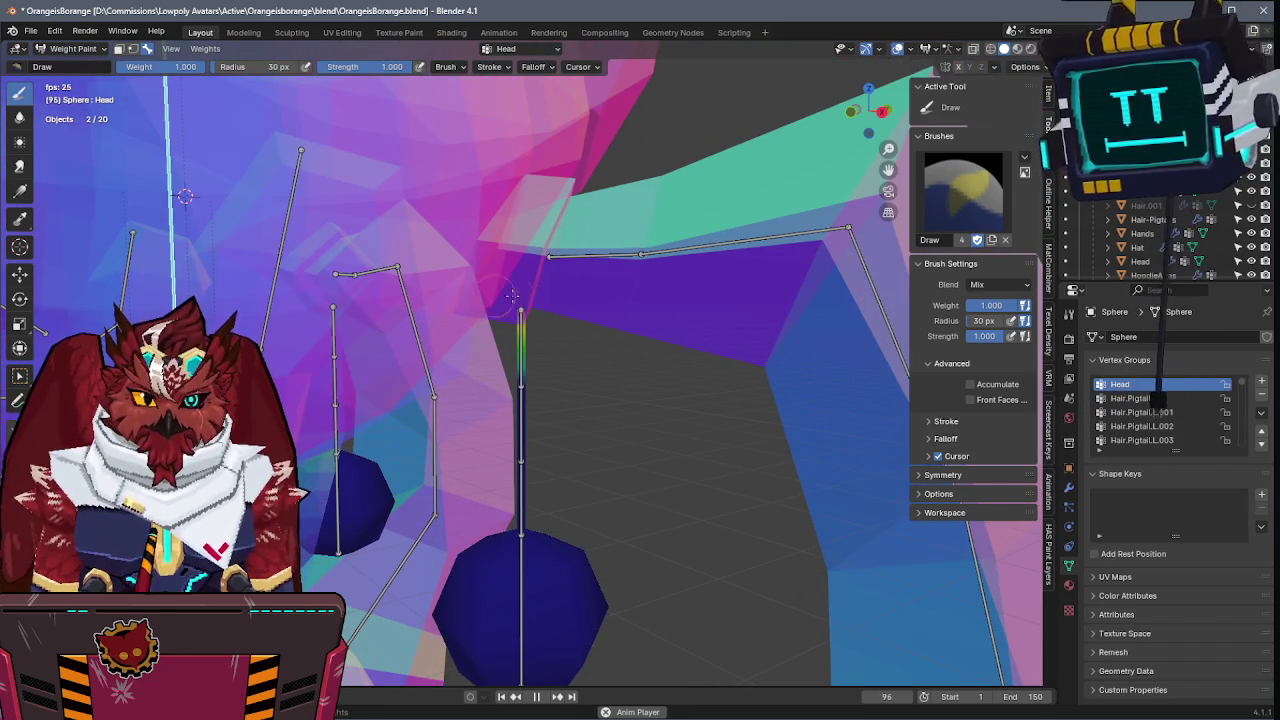
- View the lower and upper string bones' weights and test-bend the upper bone
{"action": "key", "text": "shift+space"}
{"action": "left_click", "coordinate": [521, 412], "text": "ctrl"}
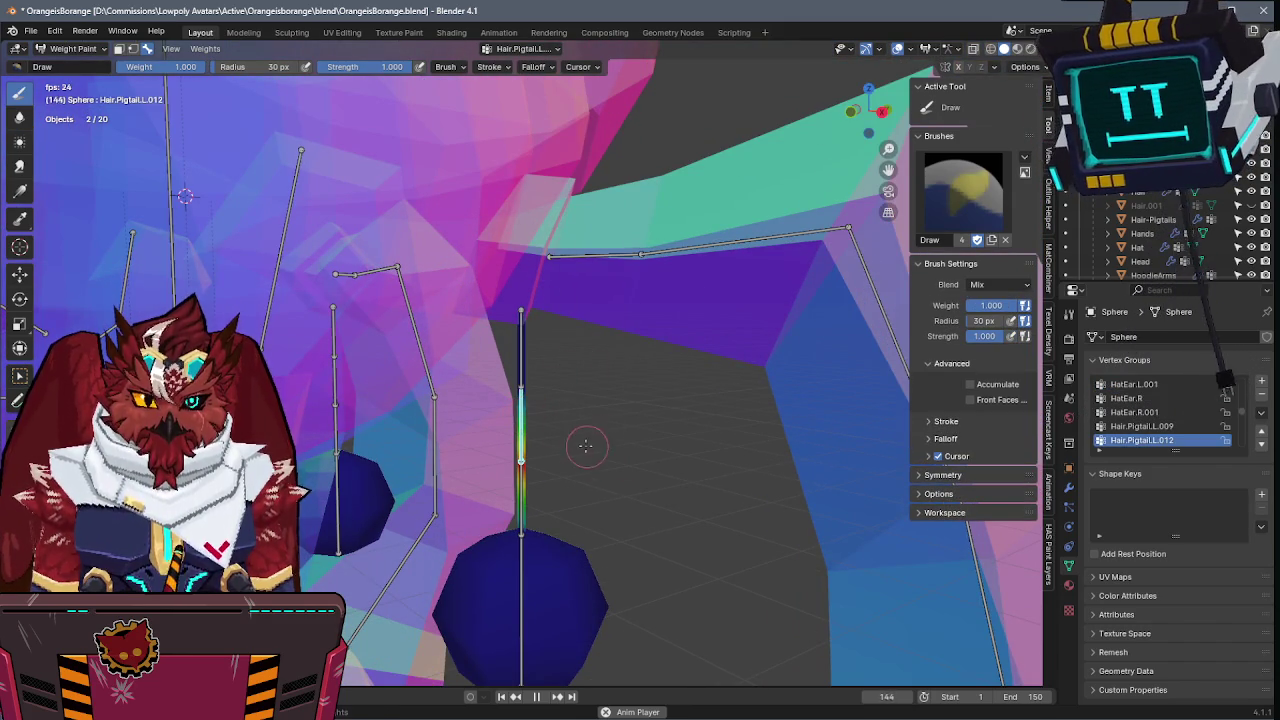
{"action": "key", "text": "shift+space"}
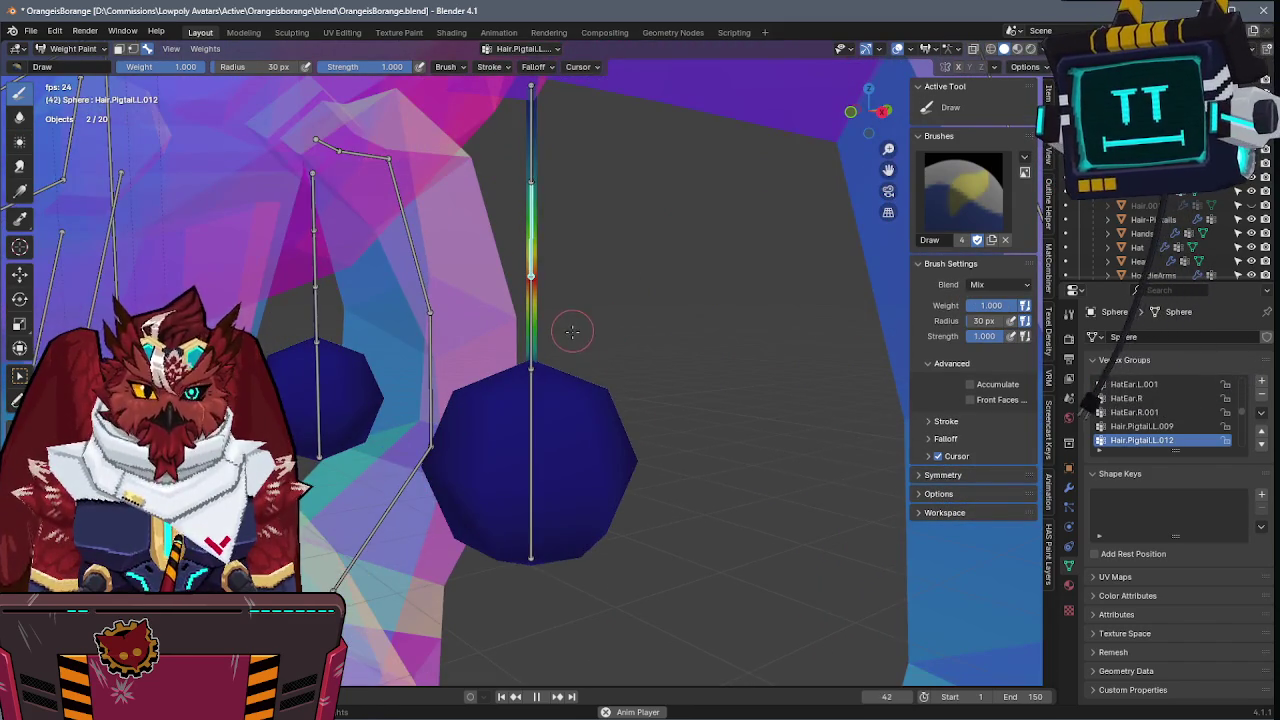
{"action": "left_click", "coordinate": [521, 172], "text": "ctrl"}
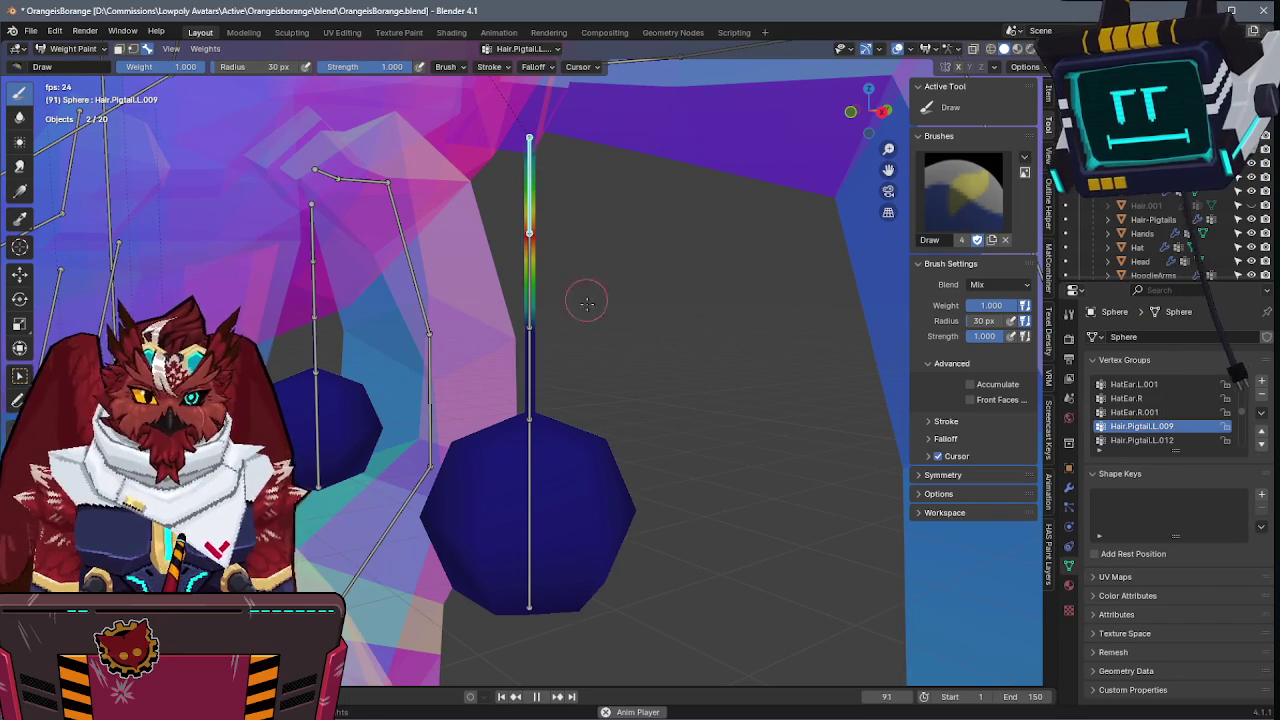
{"action": "key", "text": "r"}
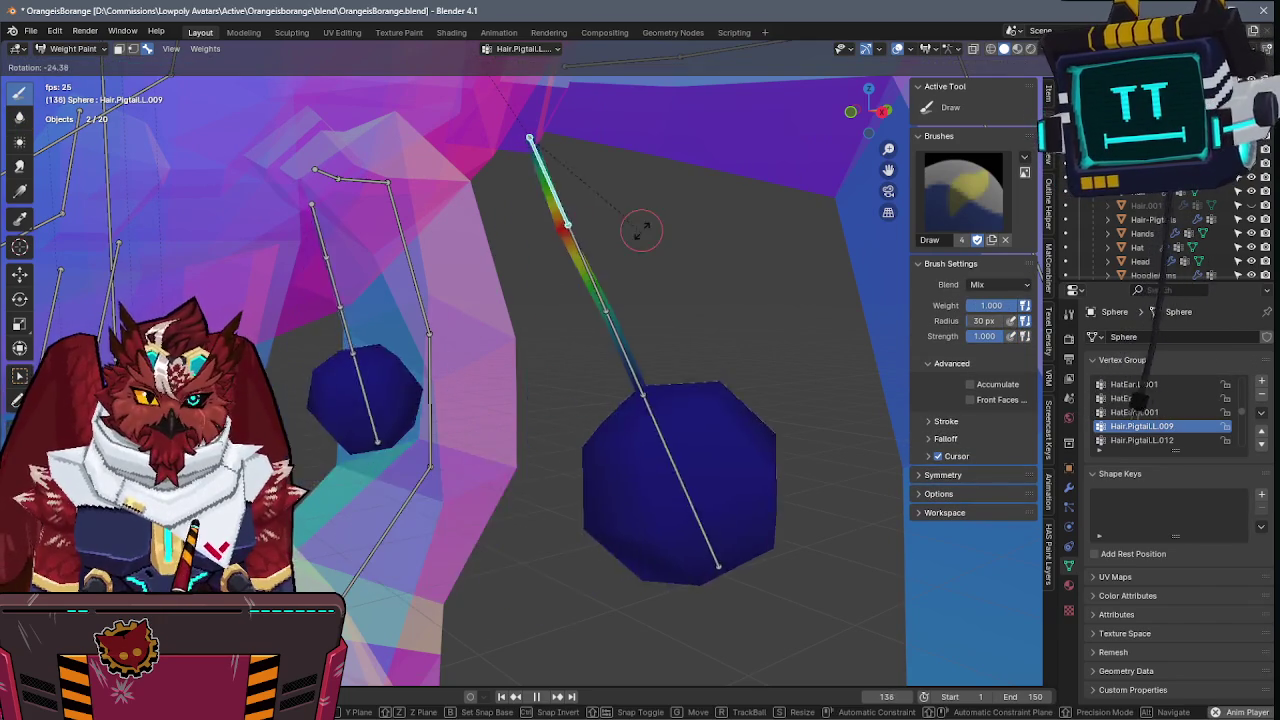
{"action": "key", "text": "Escape"}
- Return to Object Mode and select the armature to put it in Pose Mode
{"action": "key", "text": "ctrl+Tab"}
{"action": "left_click", "coordinate": [560, 327]}
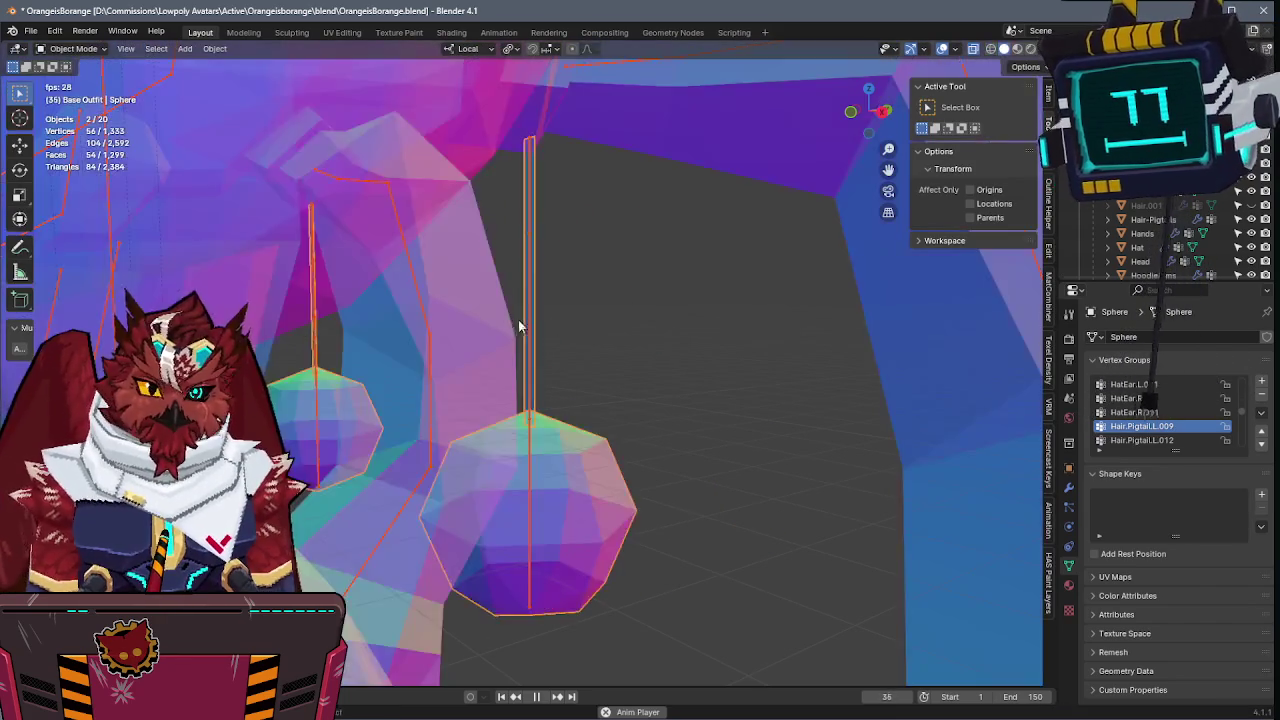
{"action": "left_click", "coordinate": [519, 326]}
{"action": "key", "text": "ctrl+Tab"}
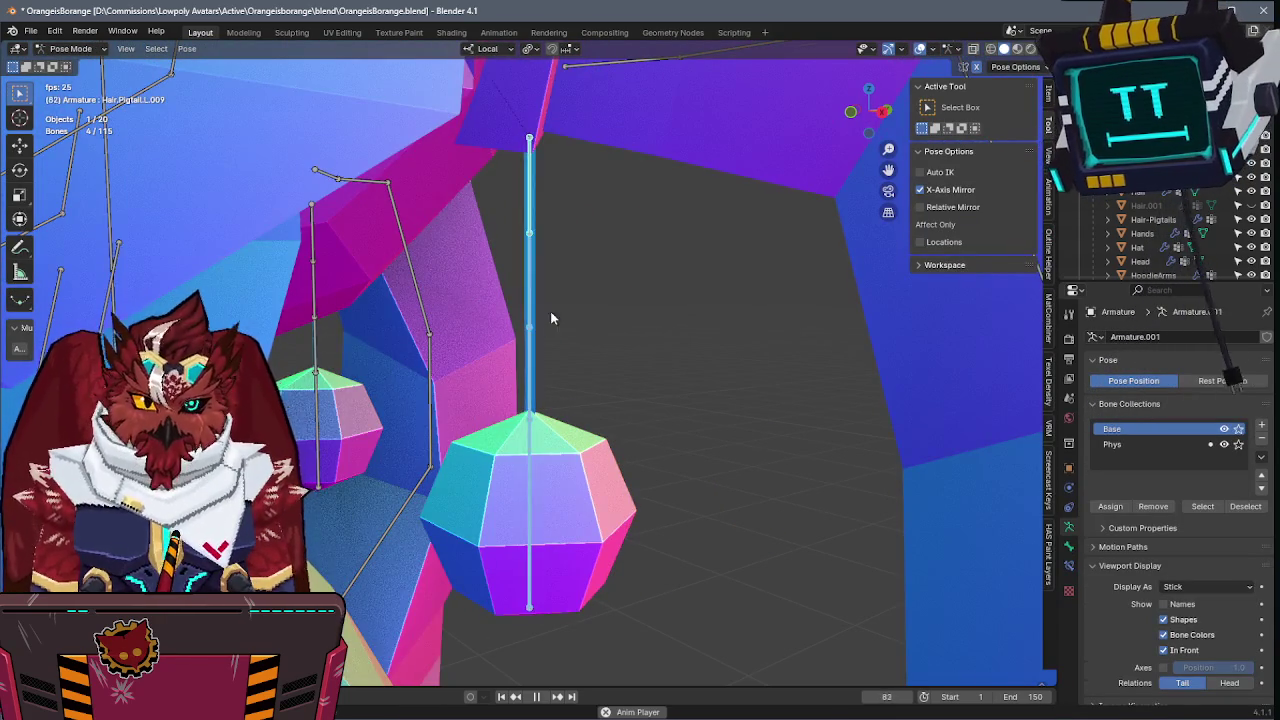
- Test-rotate the tassel bone, then swing the pigtail bones around X to check the weights
{"action": "key", "text": "r"}
{"action": "key", "text": "x"}
{"action": "key", "text": "x"}
{"action": "right_click", "coordinate": [588, 388]}
{"action": "scroll", "coordinate": [480, 350], "scroll_direction": "down", "scroll_amount": 5}
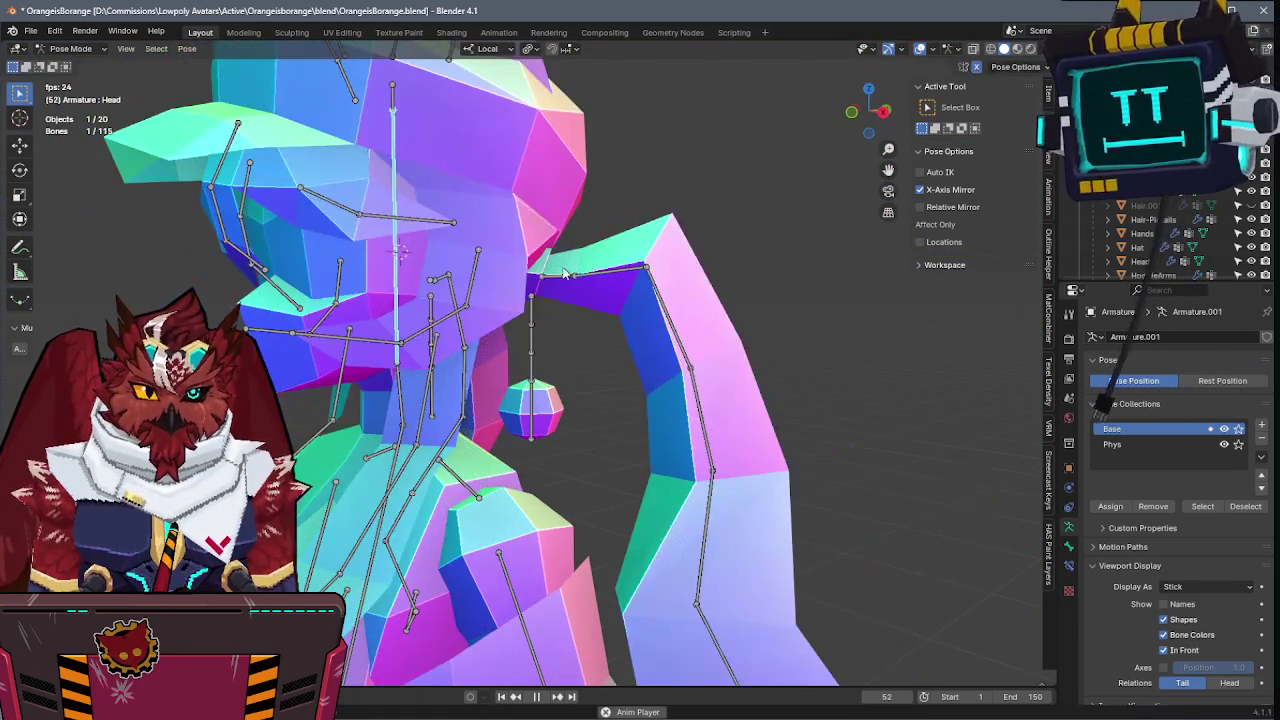
{"action": "left_click", "coordinate": [588, 285]}
{"action": "key", "text": "r"}
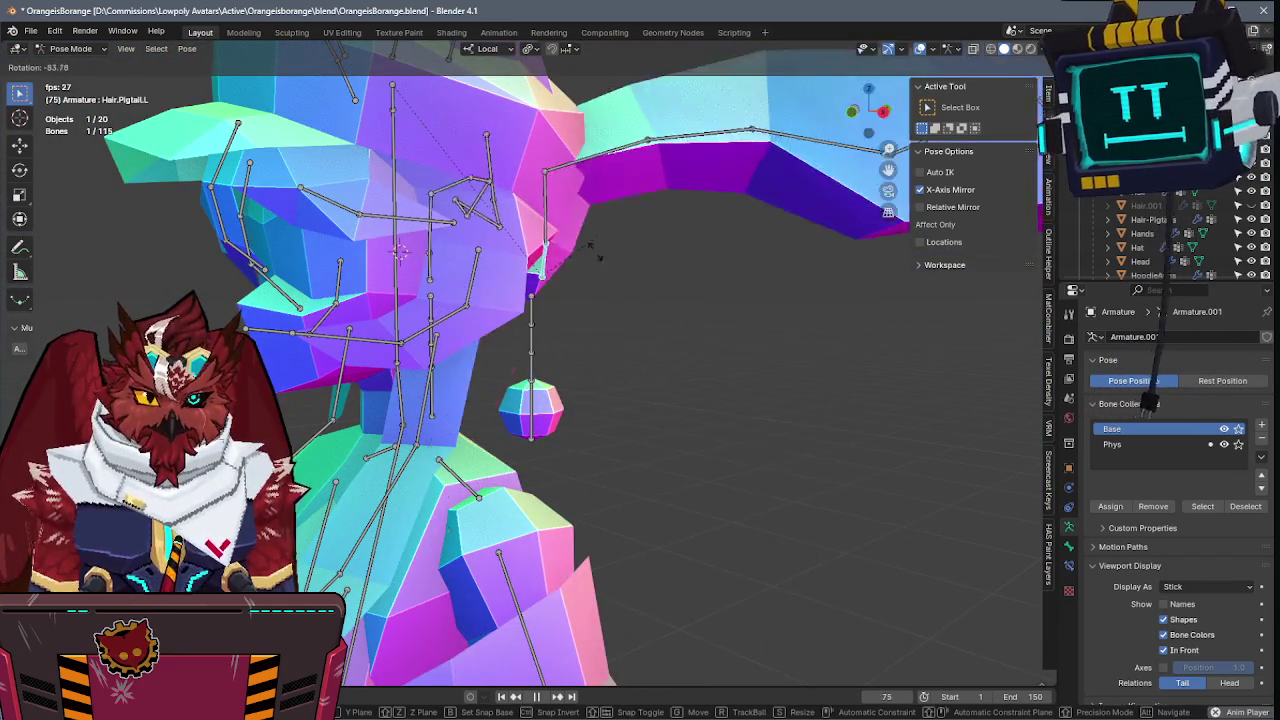
{"action": "left_click", "coordinate": [548, 327]}
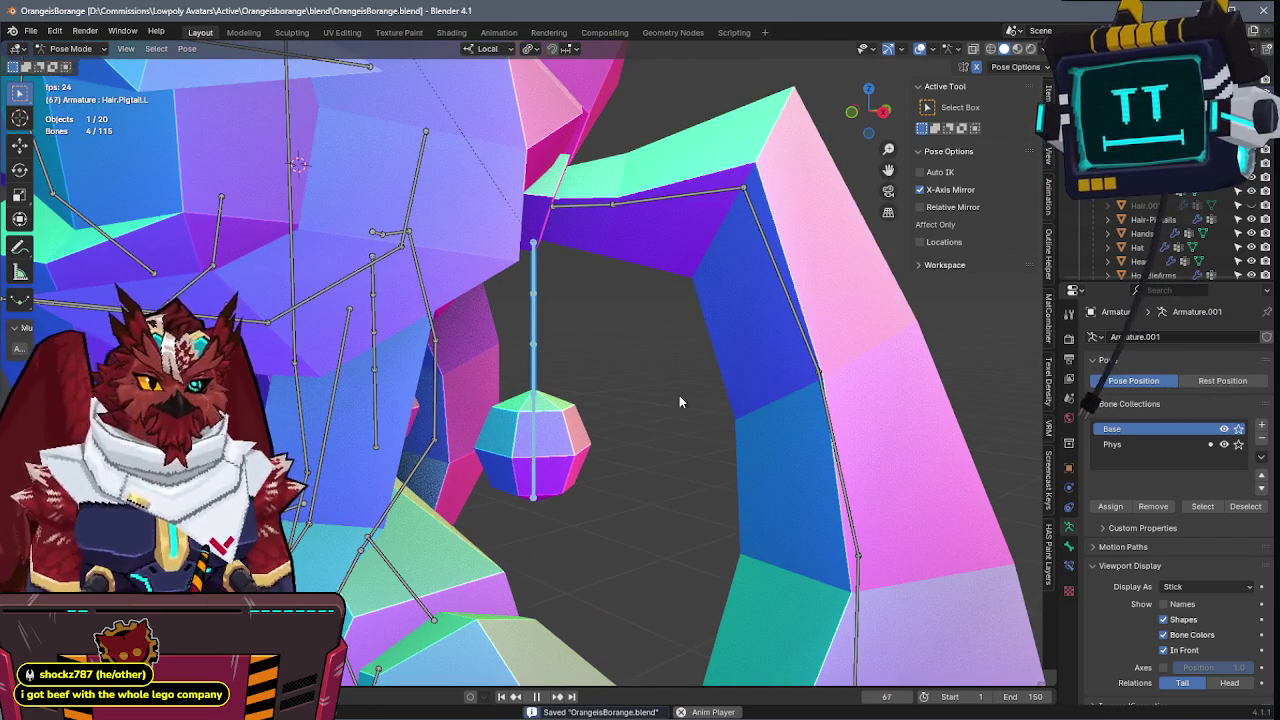
{"action": "key", "text": "r"}
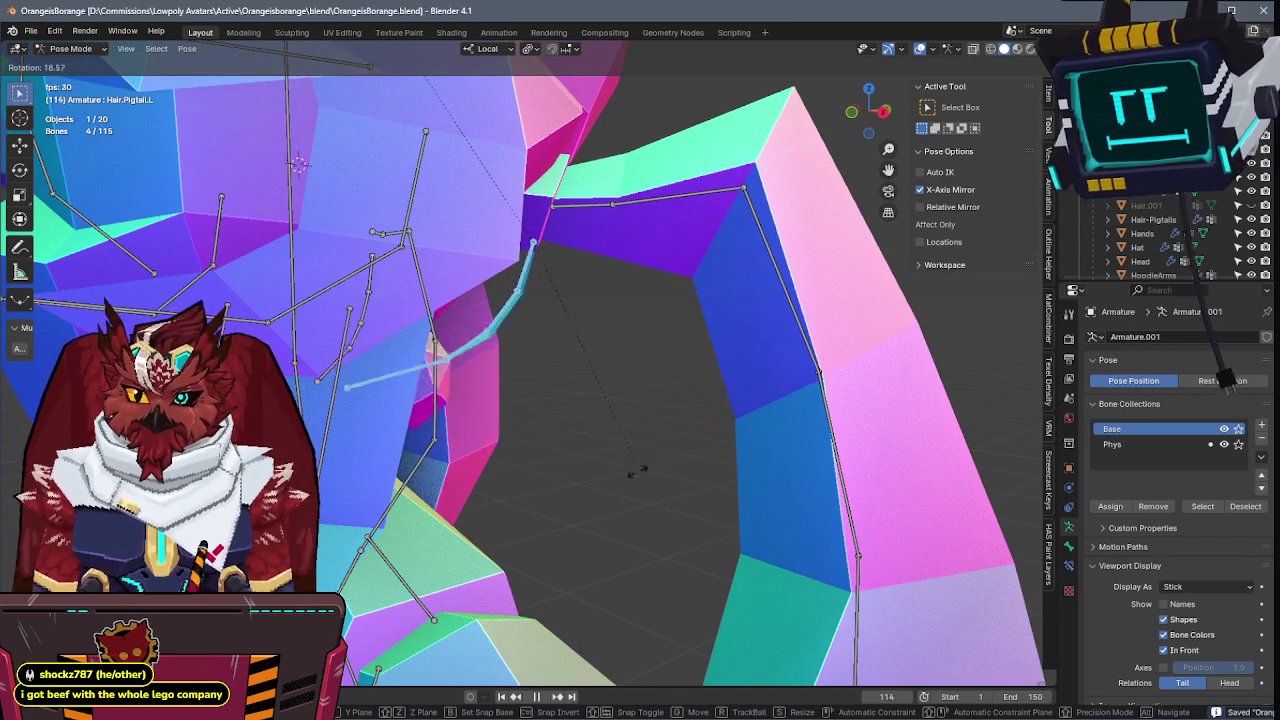
{"action": "key", "text": "x"}
{"action": "key", "text": "x"}
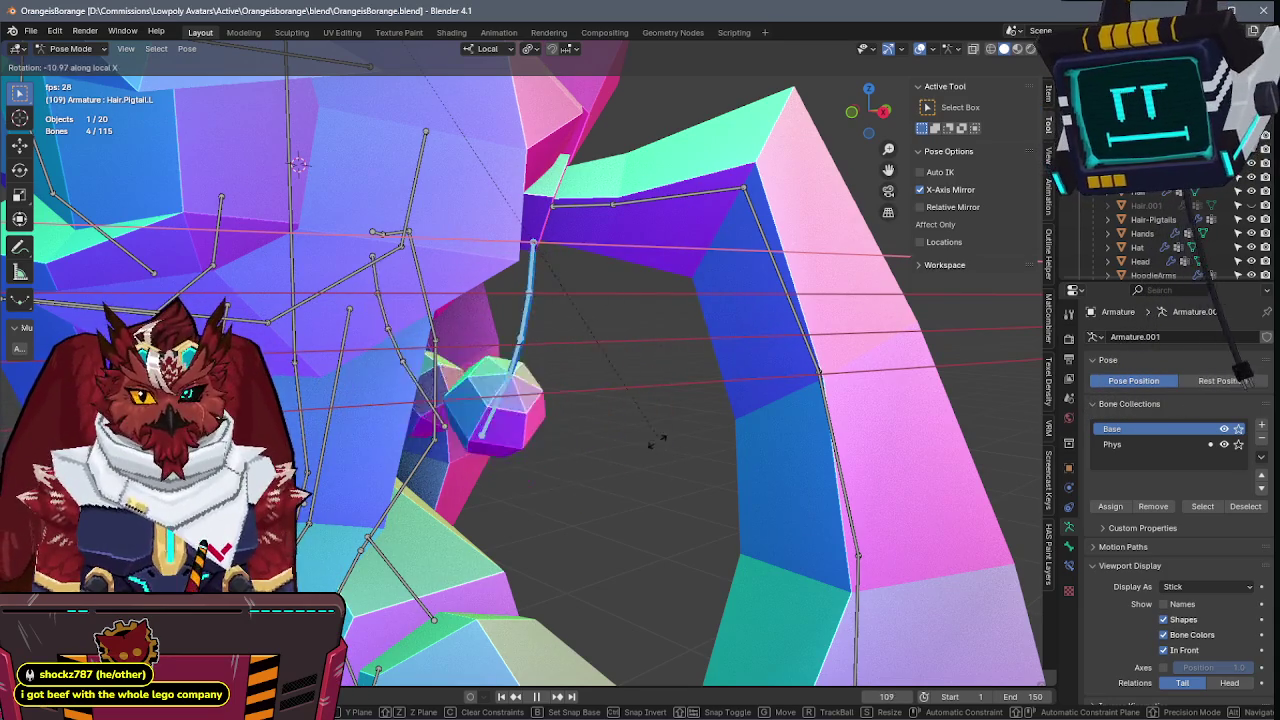
{"action": "left_click", "coordinate": [680, 386]}
{"action": "scroll", "coordinate": [679, 388], "scroll_direction": "down", "scroll_amount": 5}
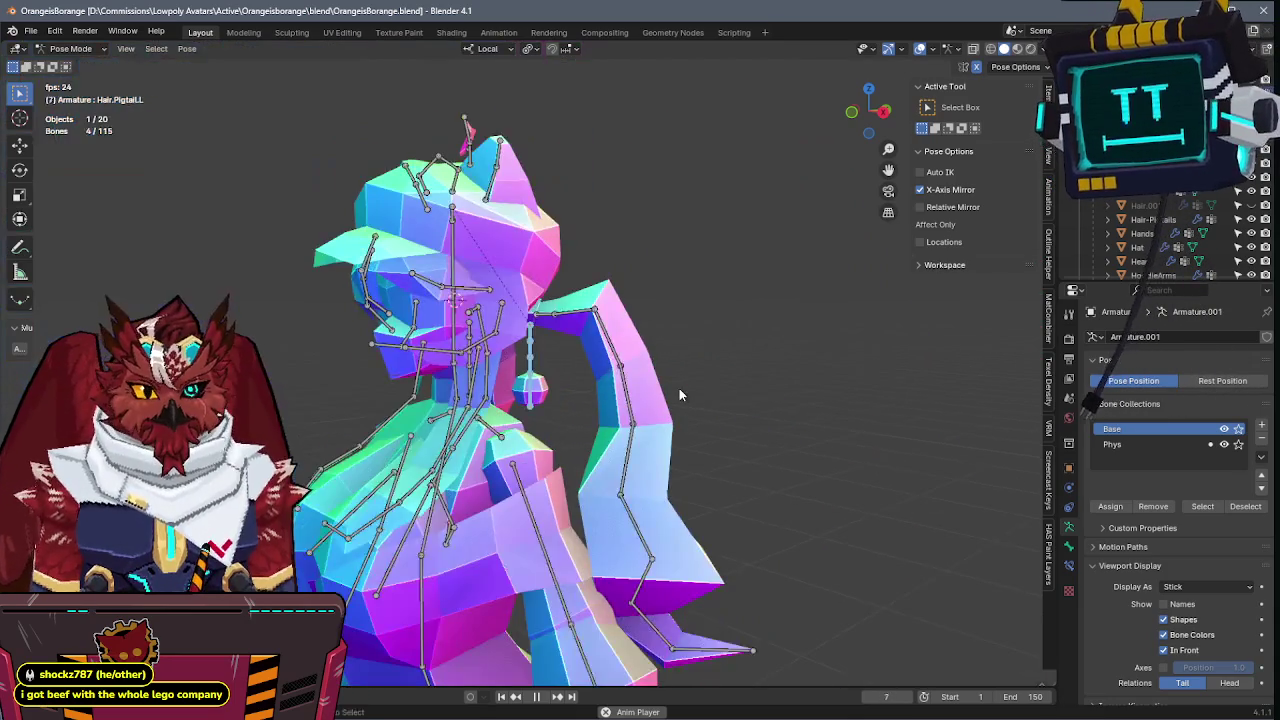
{"action": "scroll", "coordinate": [679, 395], "scroll_direction": "up", "scroll_amount": 3}
- Leave Pose Mode, enter the armature's Edit Mode and zoom to the Hair.PigtailL bone
{"action": "key", "text": "ctrl+Tab"}
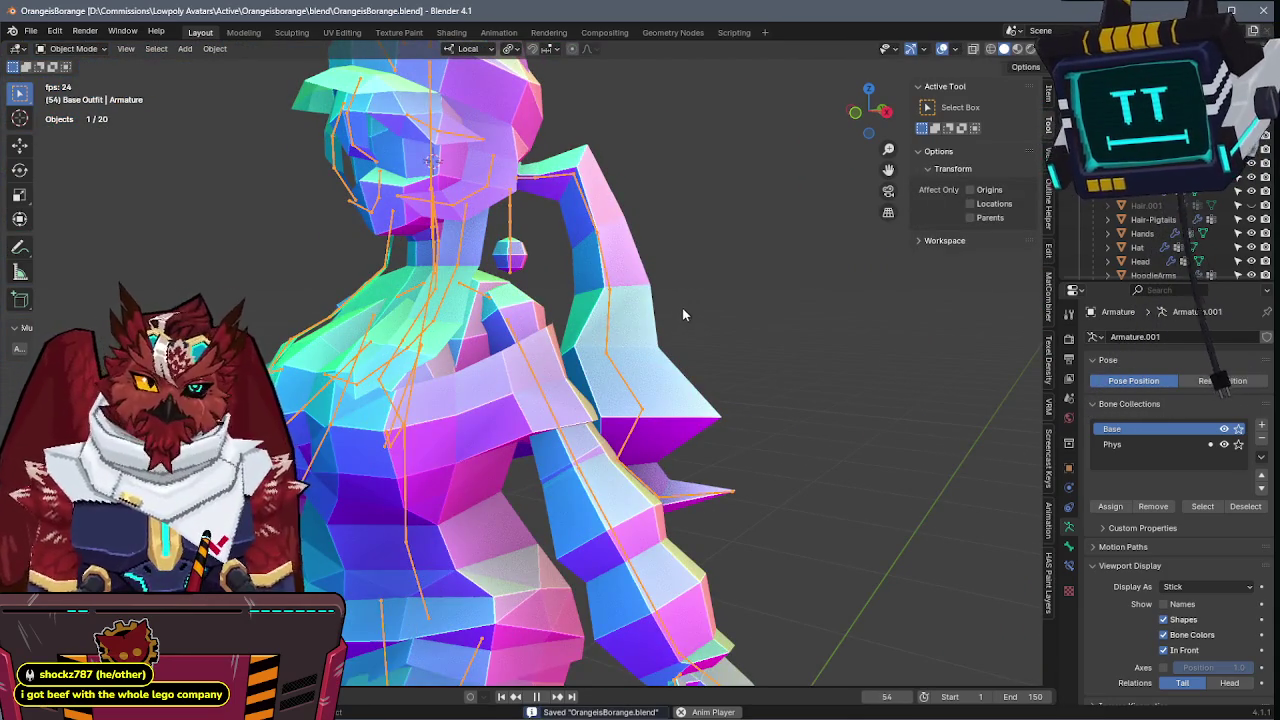
{"action": "scroll", "coordinate": [681, 312], "scroll_direction": "down", "scroll_amount": 5}
{"action": "scroll", "coordinate": [674, 344], "scroll_direction": "up", "scroll_amount": 3}
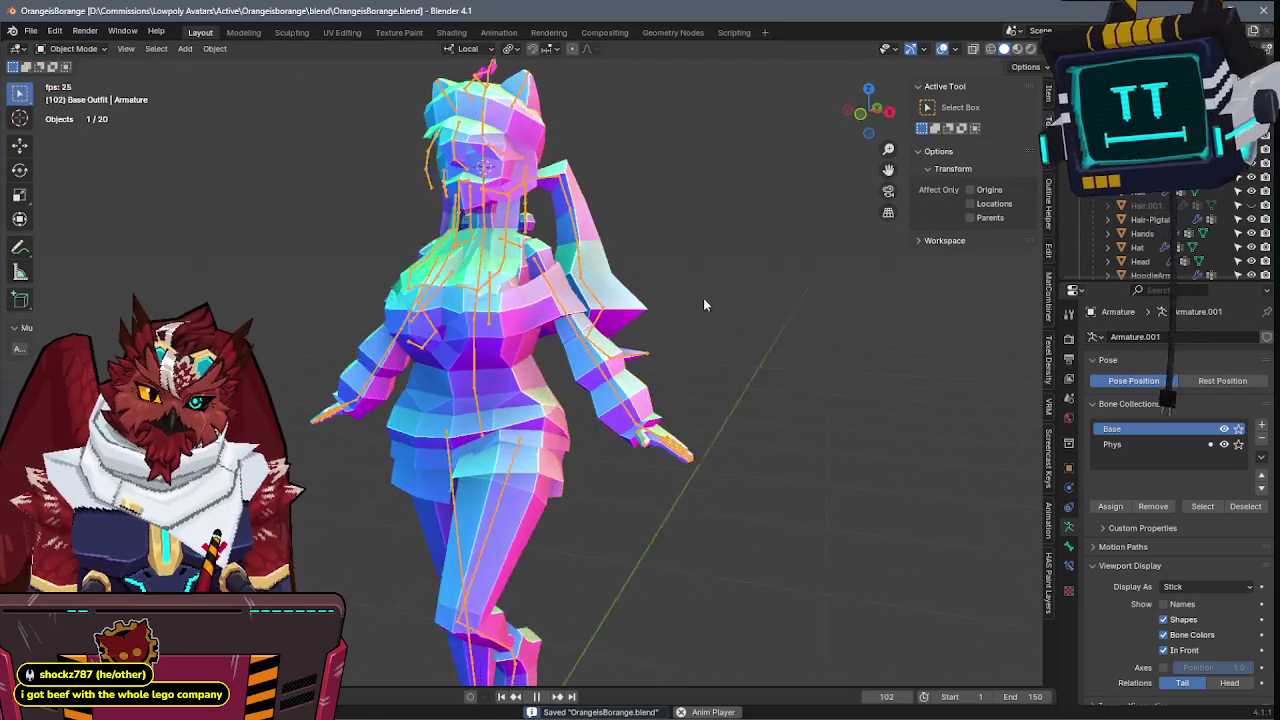
{"action": "scroll", "coordinate": [700, 320], "scroll_direction": "up", "scroll_amount": 4}
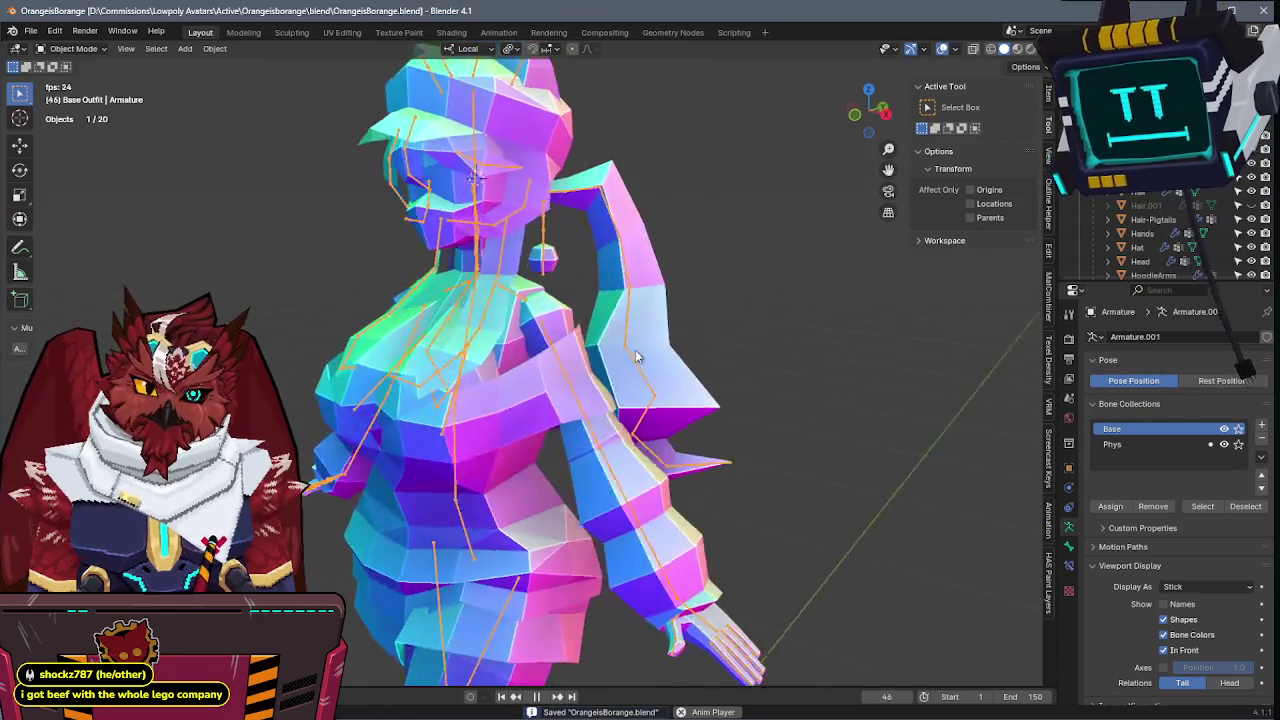
{"action": "key", "text": "Tab"}
{"action": "scroll", "coordinate": [561, 377], "scroll_direction": "up", "scroll_amount": 3}
{"action": "scroll", "coordinate": [561, 377], "scroll_direction": "up", "scroll_amount": 3}
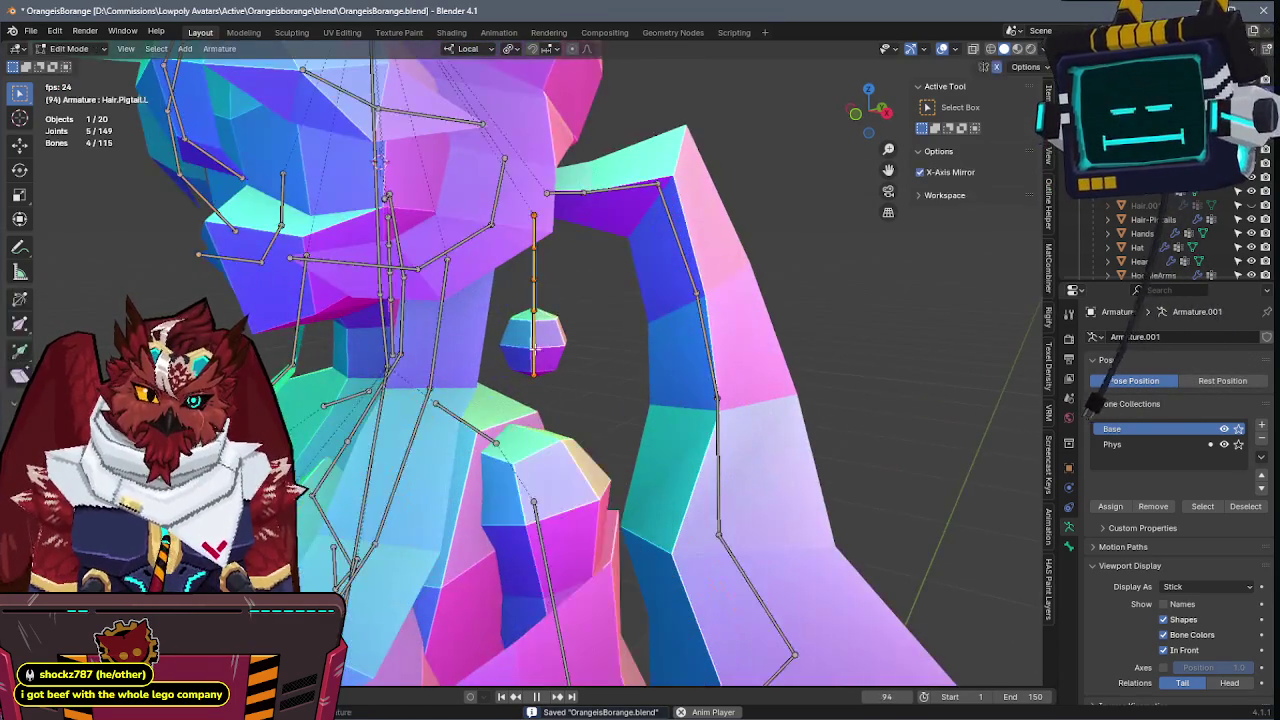
- Lengthen the left pigtail tassel bone along Z in front X-ray view to match the reference
{"action": "key", "text": "KP_1"}
{"action": "key", "text": "alt+z"}
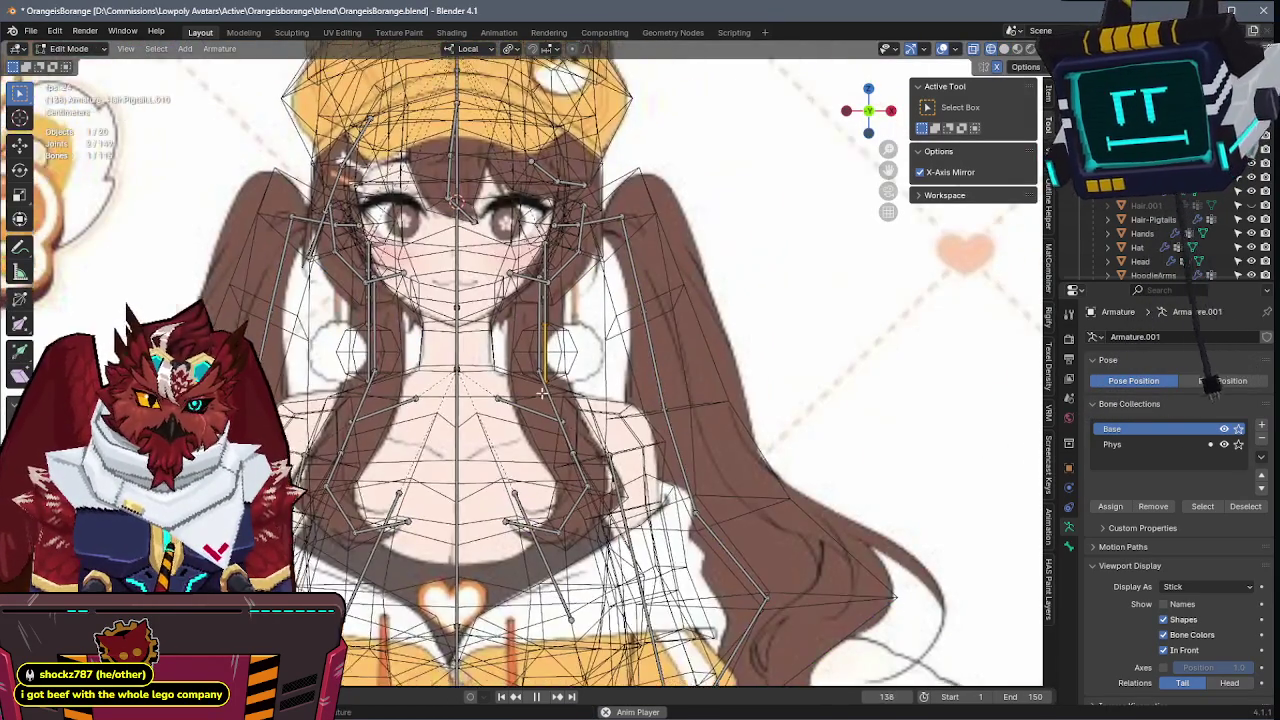
{"action": "scroll", "coordinate": [578, 385], "scroll_direction": "up", "scroll_amount": 3}
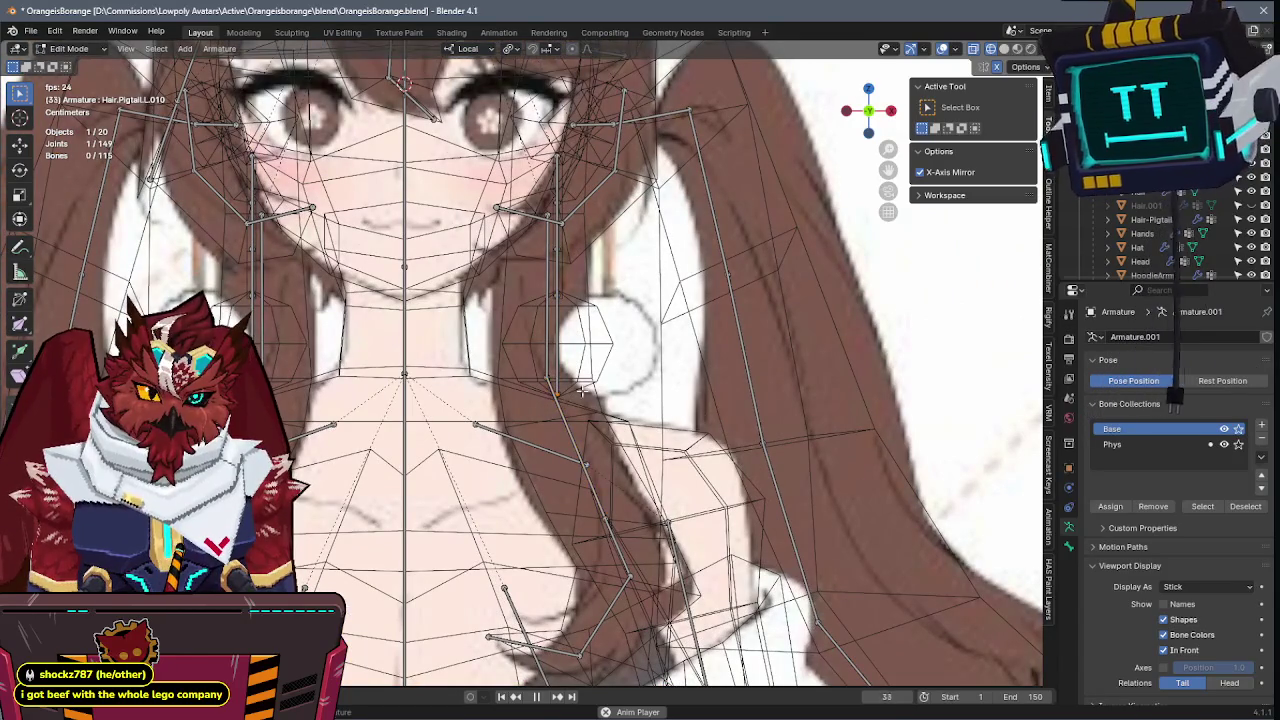
{"action": "key", "text": "g"}
{"action": "key", "text": "z"}
{"action": "left_click", "coordinate": [583, 298]}
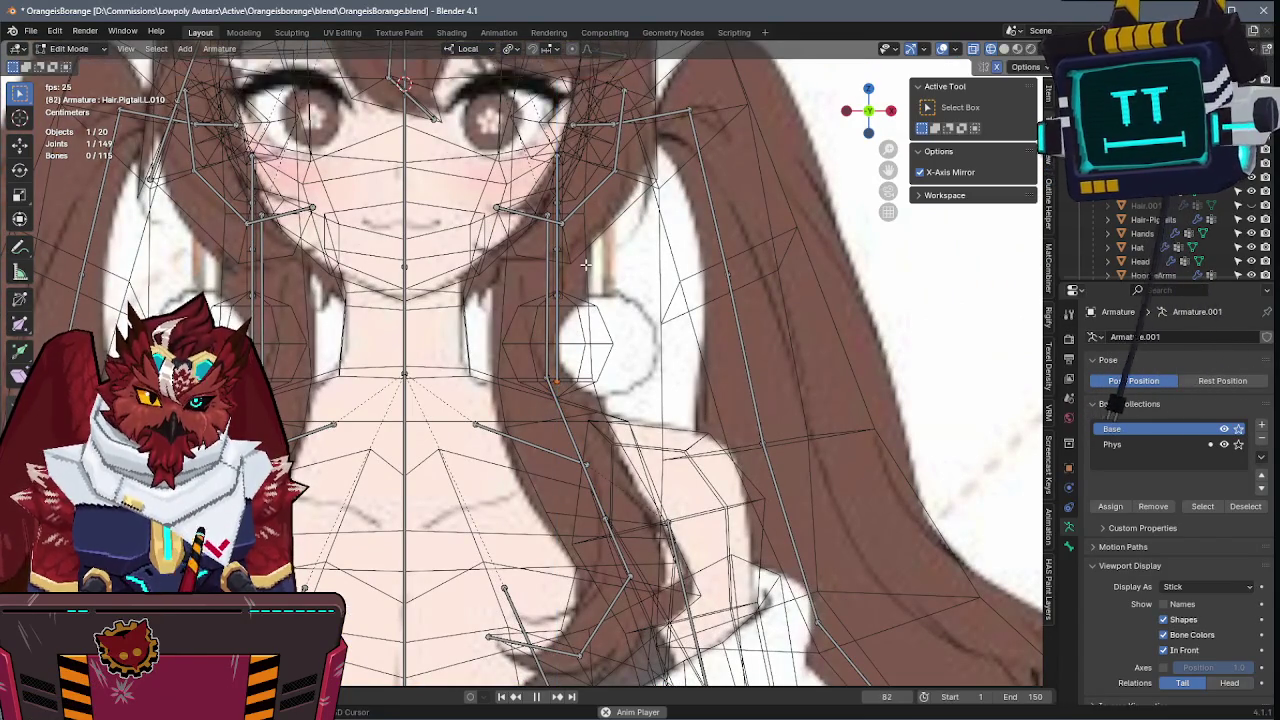
- Turn off X-ray, return to Object Mode and save OrangeisBorange.blend
{"action": "key", "text": "alt+z"}
{"action": "left_click", "coordinate": [658, 333]}
{"action": "key", "text": "ctrl+s"}
- Check the character from angled, front and side views, then select the left tassel ball
{"action": "mouse_move", "coordinate": [658, 333]}
{"action": "middle_mouse_down"}
{"action": "mouse_move", "coordinate": [548, 369]}
{"action": "mouse_move", "coordinate": [620, 306]}
{"action": "middle_mouse_up"}
{"action": "scroll", "coordinate": [620, 306], "scroll_direction": "down", "scroll_amount": 3}
{"action": "key", "text": "KP_1"}
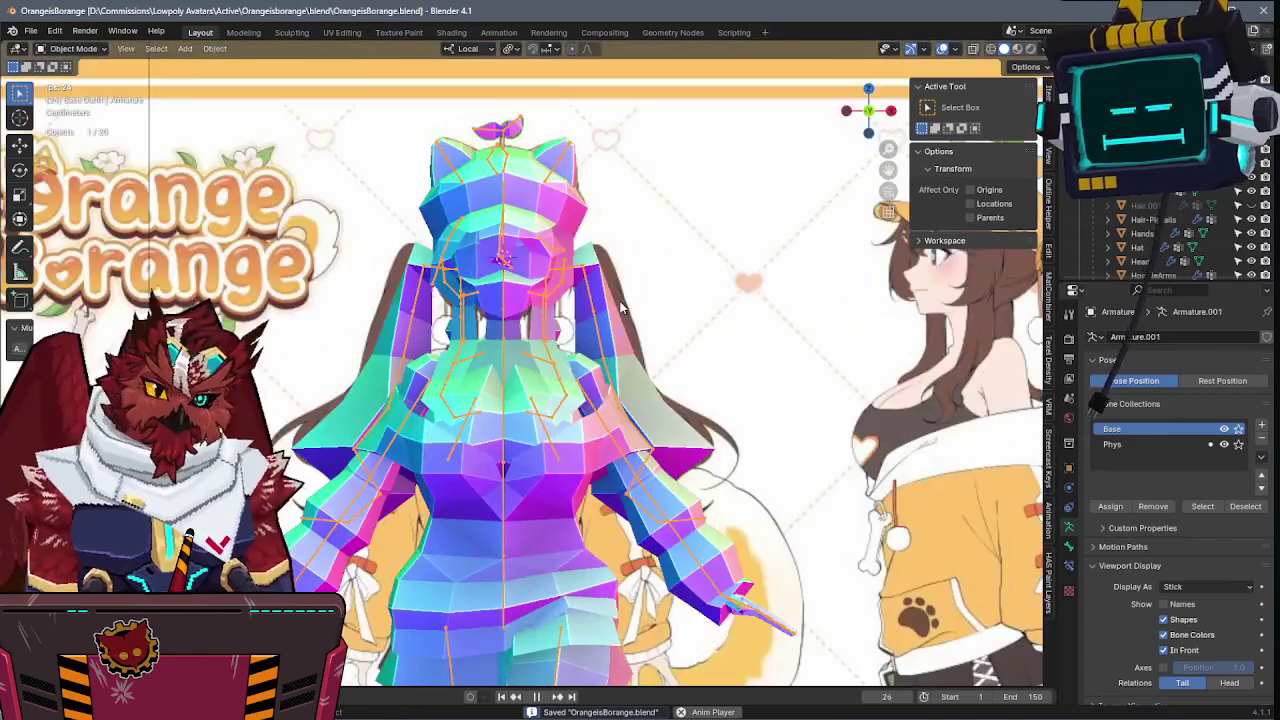
{"action": "key", "text": "KP_3"}
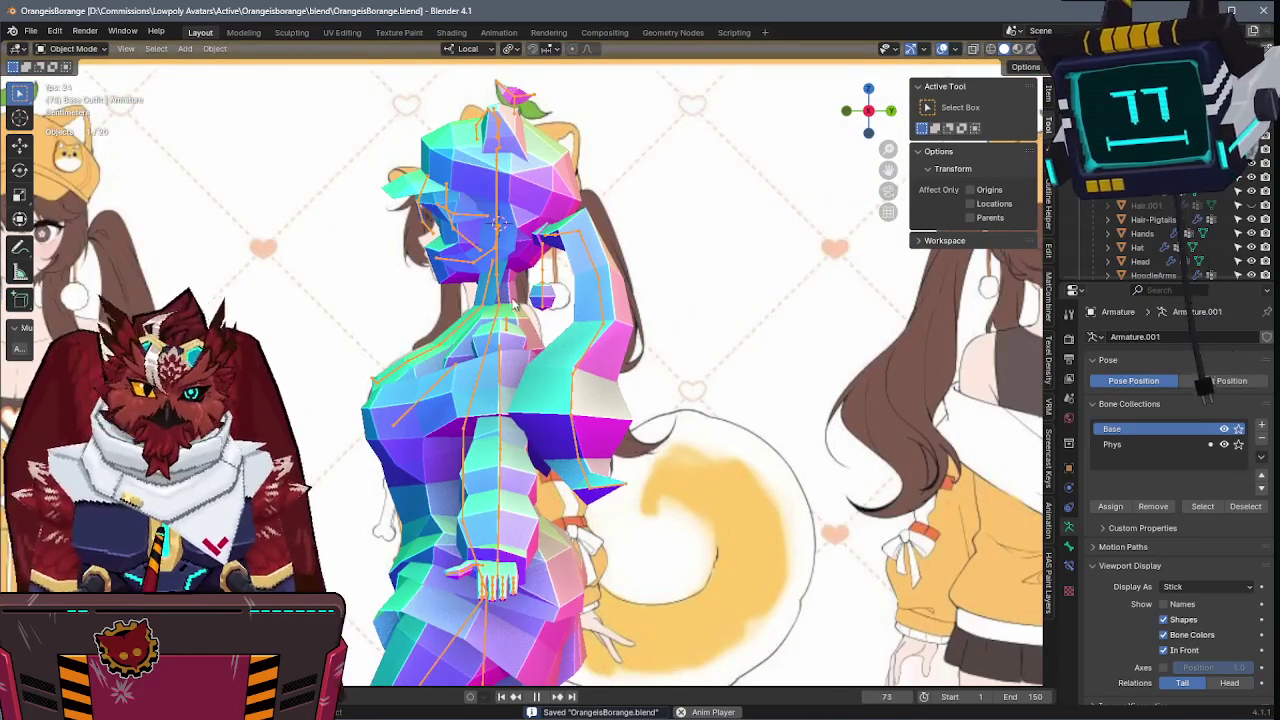
{"action": "left_click", "coordinate": [550, 287]}
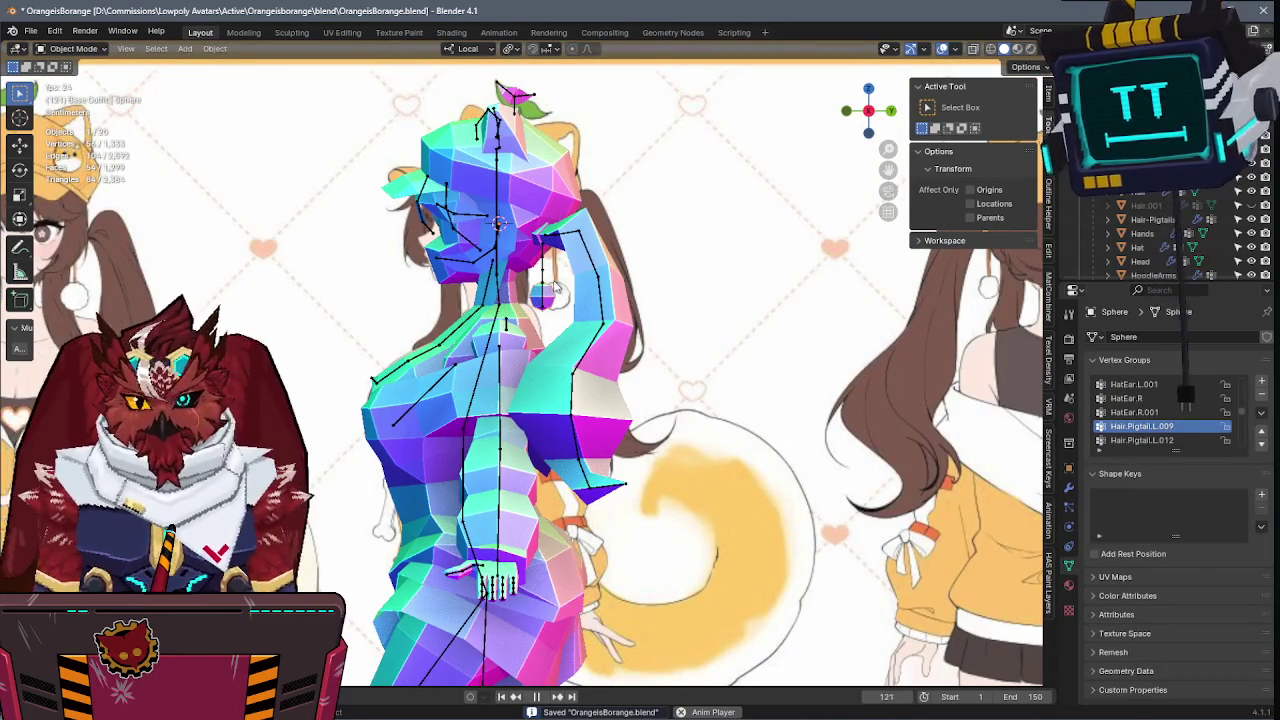
- Duplicate the tassel ball and move its geometry onto the hoodie chest
{"action": "key", "text": "shift+d"}
{"action": "left_click", "coordinate": [355, 455]}
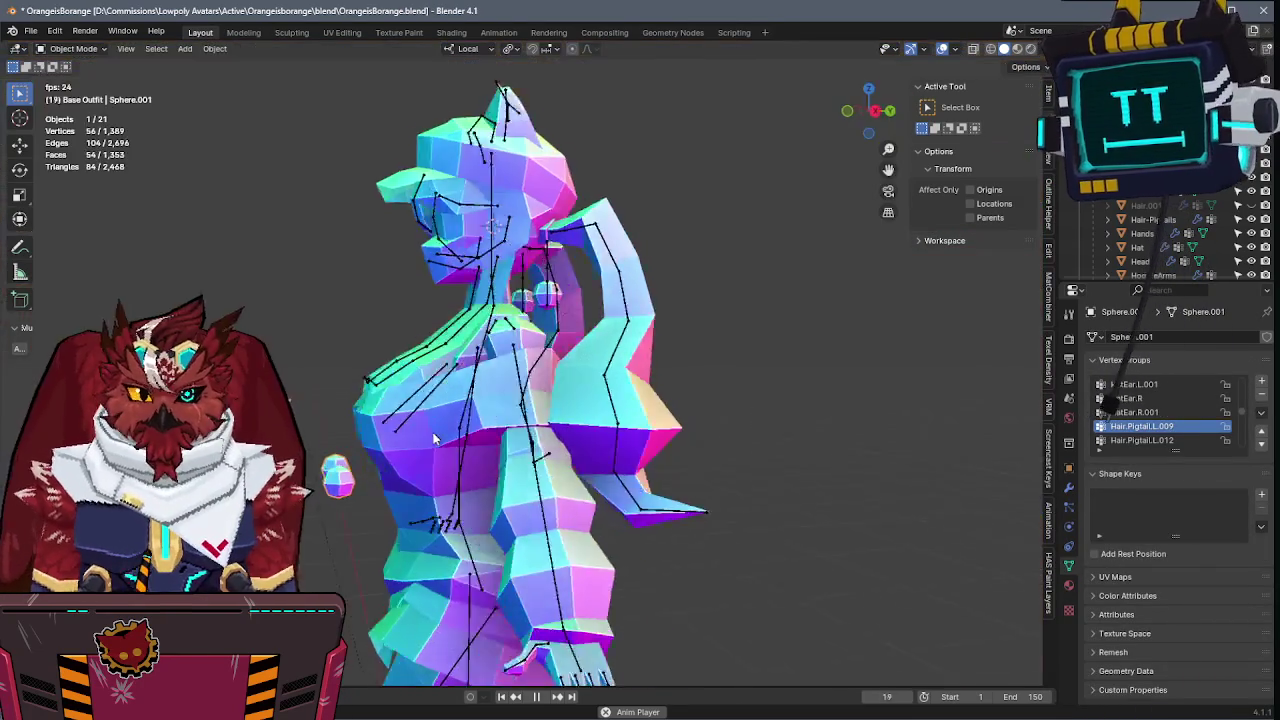
{"action": "scroll", "coordinate": [520, 370], "scroll_direction": "up", "scroll_amount": 3}
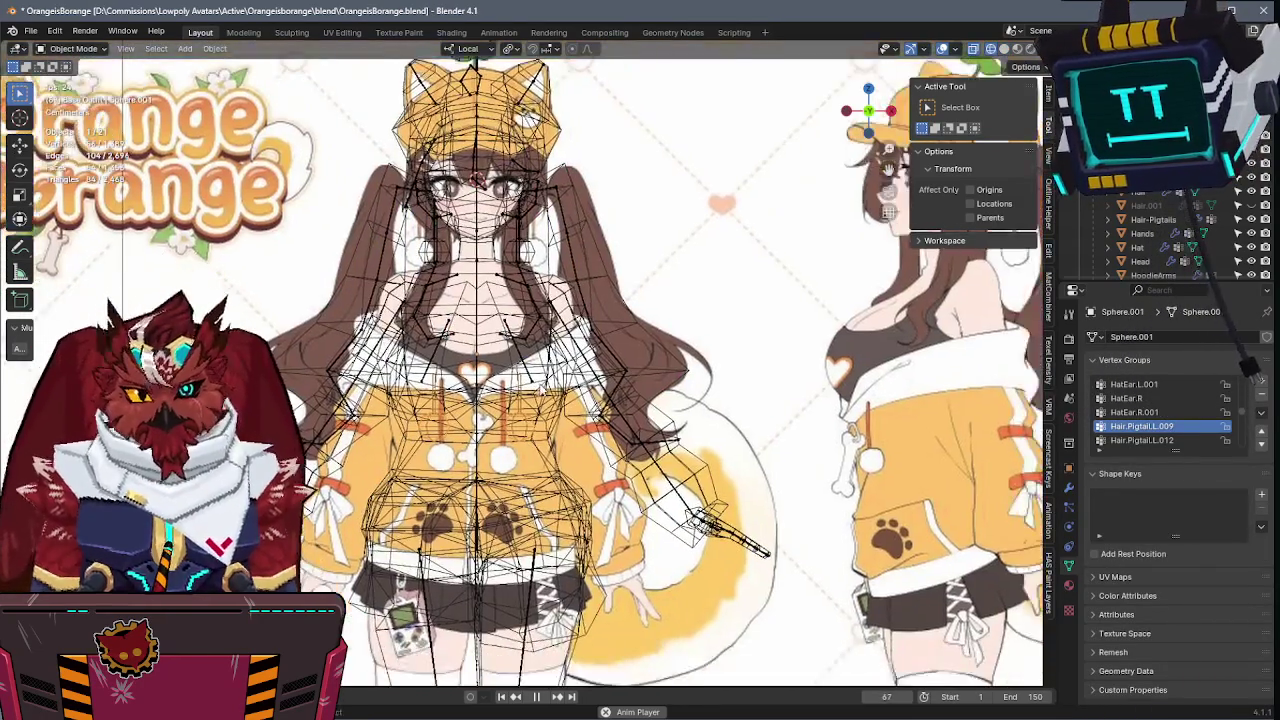
{"action": "key", "text": "Tab"}
{"action": "key", "text": "g"}
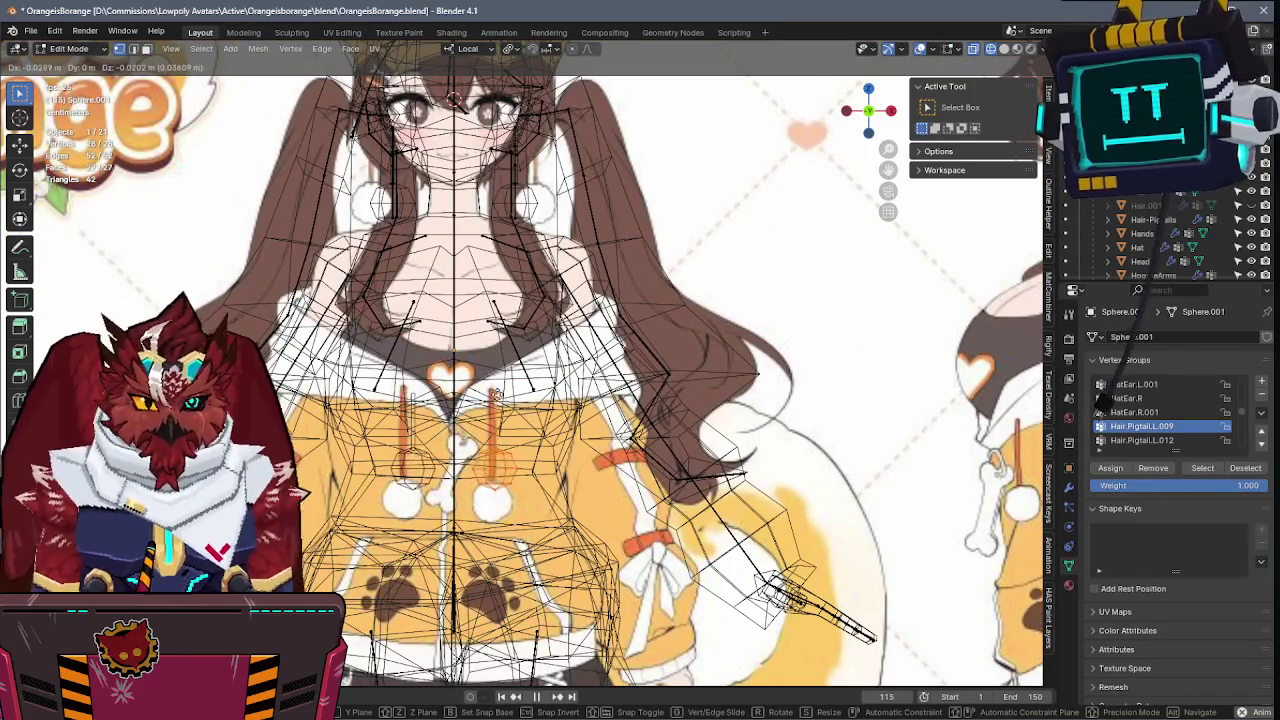
{"action": "left_click", "coordinate": [476, 378]}
- Play the animation and zoom in on the chest pendant
{"action": "key", "text": "space"}
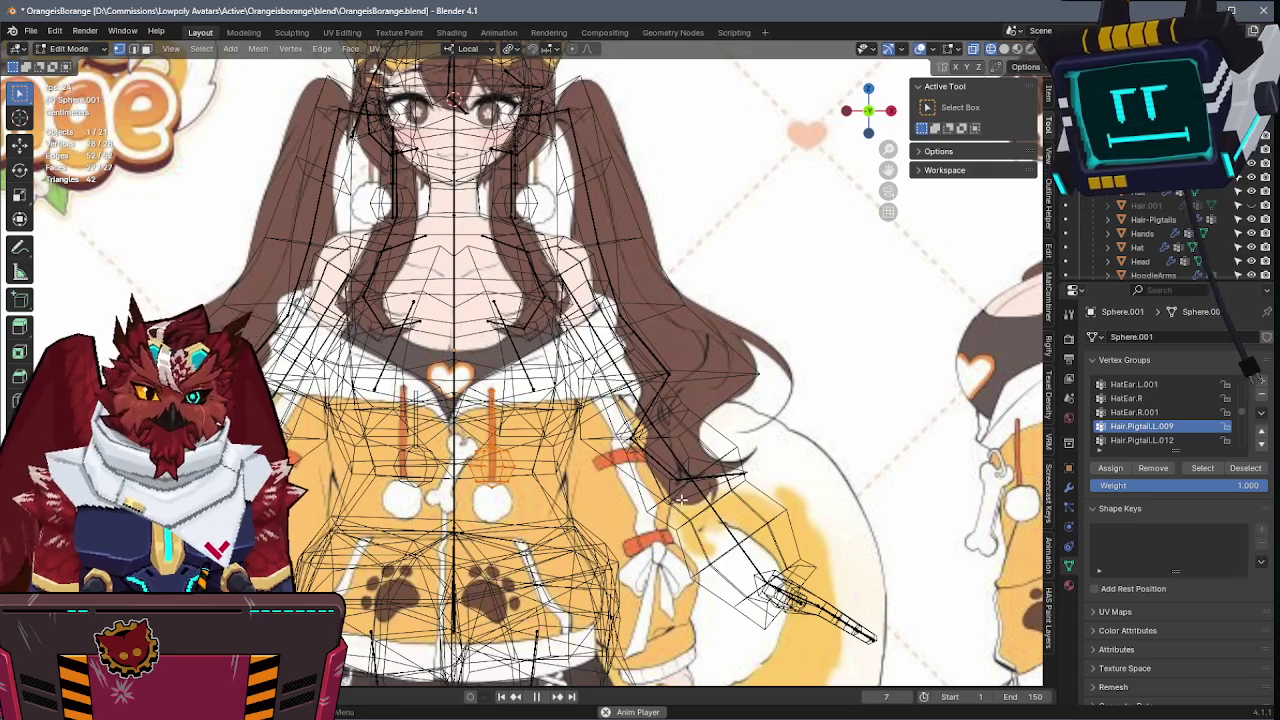
{"action": "scroll", "coordinate": [680, 497], "scroll_direction": "up", "scroll_amount": 2}
{"action": "scroll", "coordinate": [600, 470], "scroll_direction": "up", "scroll_amount": 2}
{"action": "scroll", "coordinate": [512, 443], "scroll_direction": "up", "scroll_amount": 1}
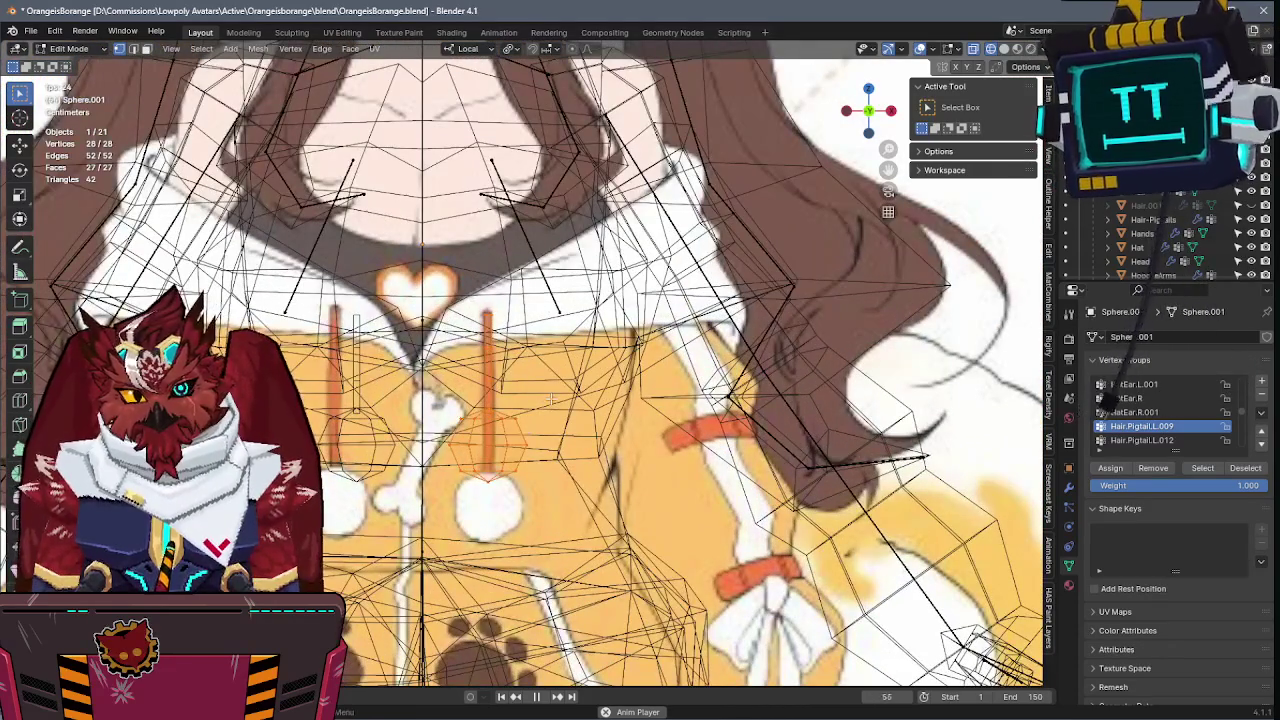
- Adjust the right pendant string length by moving its top edge along local Z
{"action": "key", "text": "g"}
{"action": "key", "text": "z"}
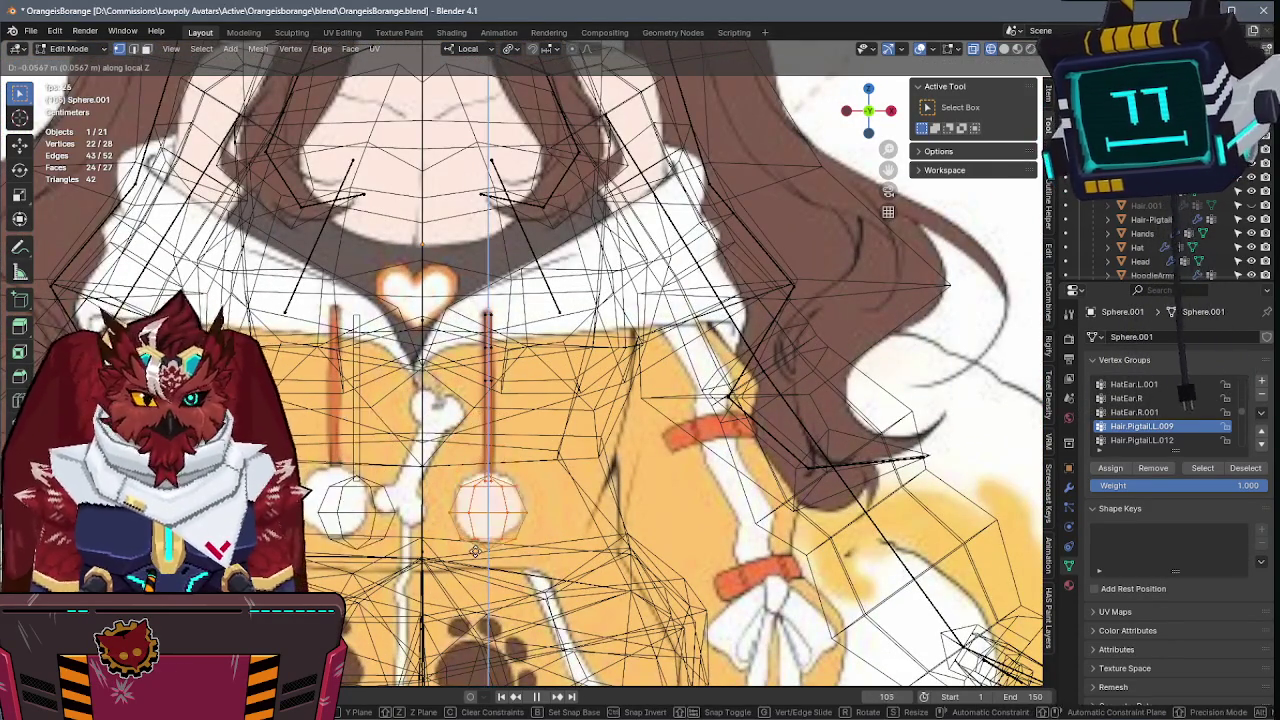
{"action": "key", "text": "Escape"}
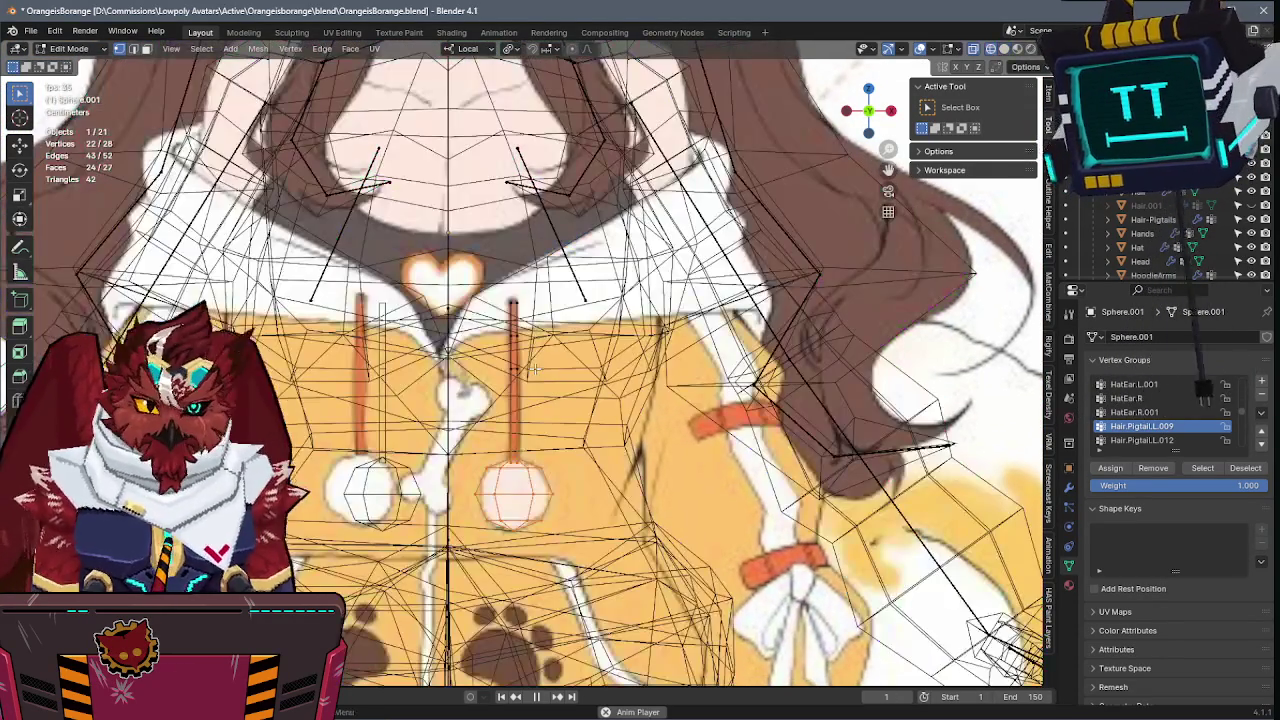
{"action": "left_click", "coordinate": [495, 395]}
{"action": "key", "text": "g"}
{"action": "key", "text": "z"}
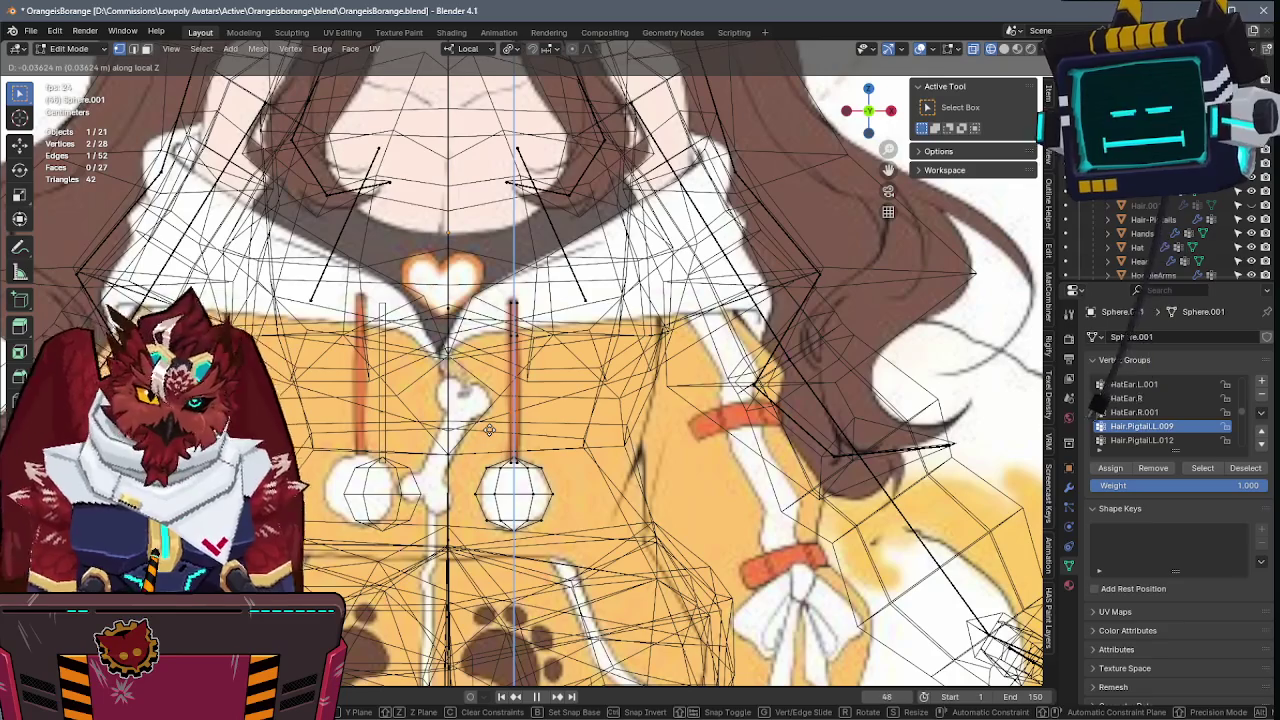
{"action": "left_click", "coordinate": [490, 430]}
{"action": "key", "text": "g"}
{"action": "key", "text": "z"}
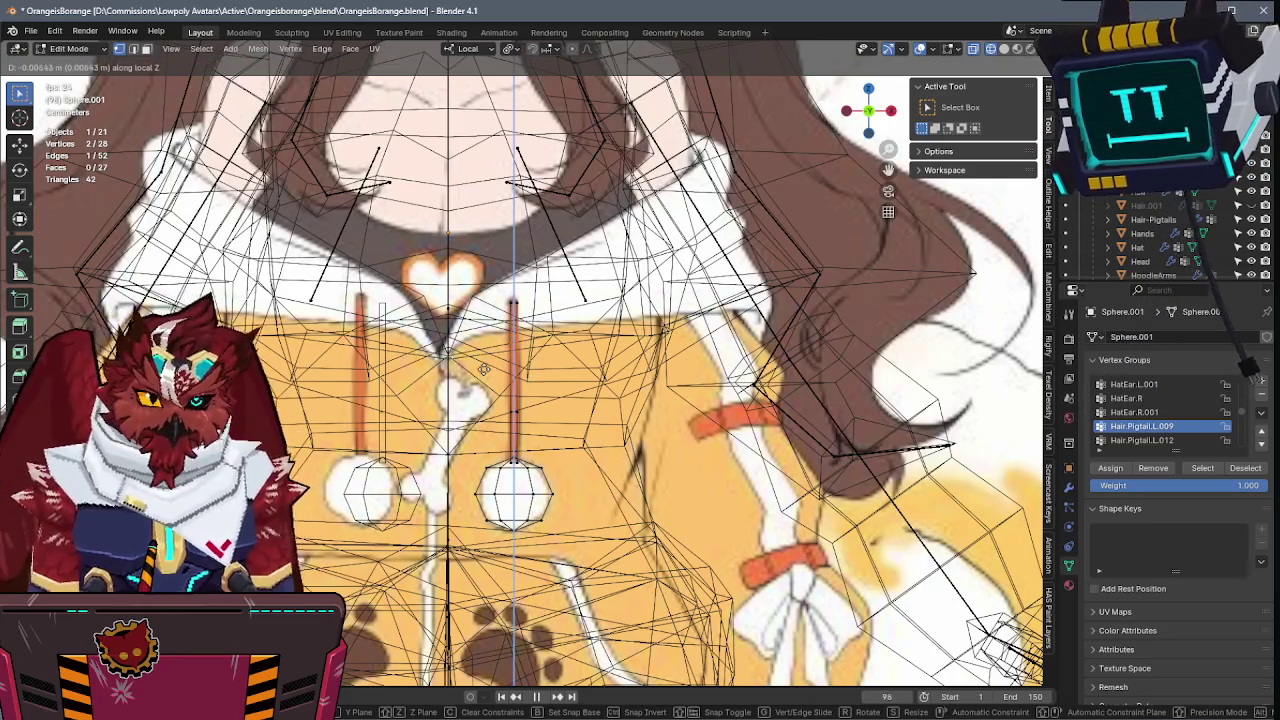
{"action": "left_click", "coordinate": [567, 400]}
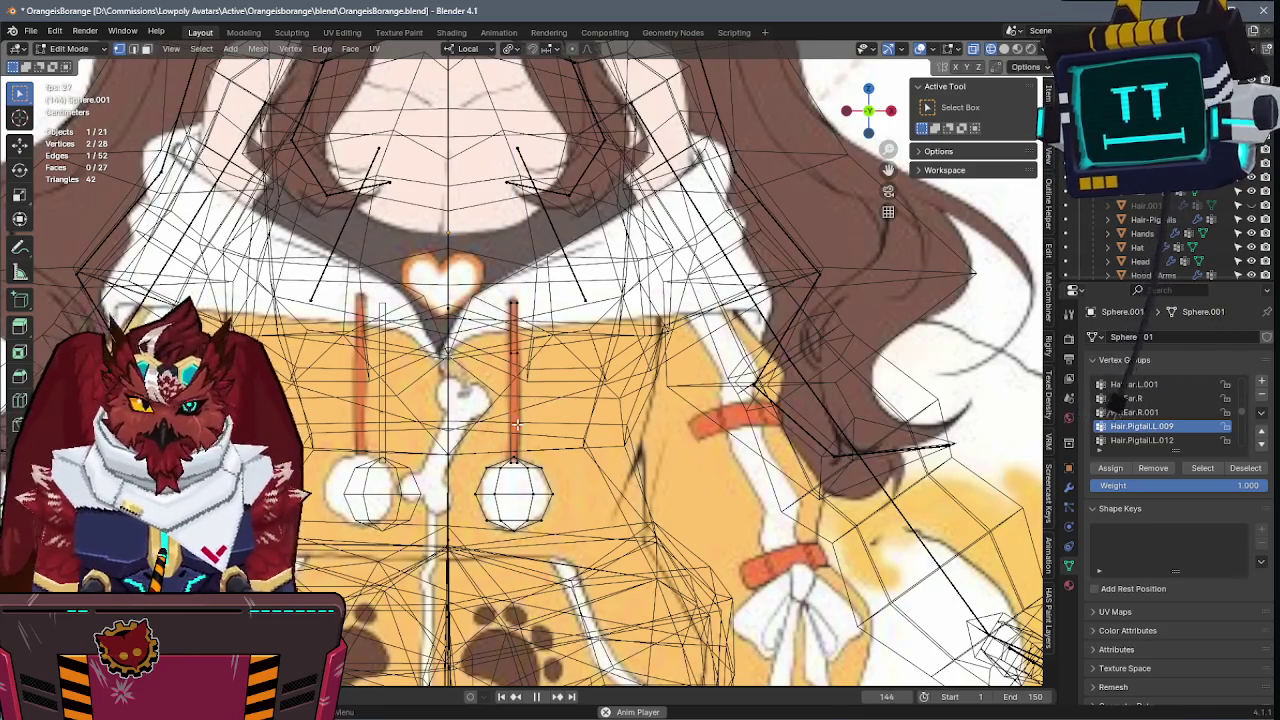
- Nudge the pendant geometry along local Y, return to Object Mode and save OrangeisBorange.blend
{"action": "key", "text": "shift+z"}
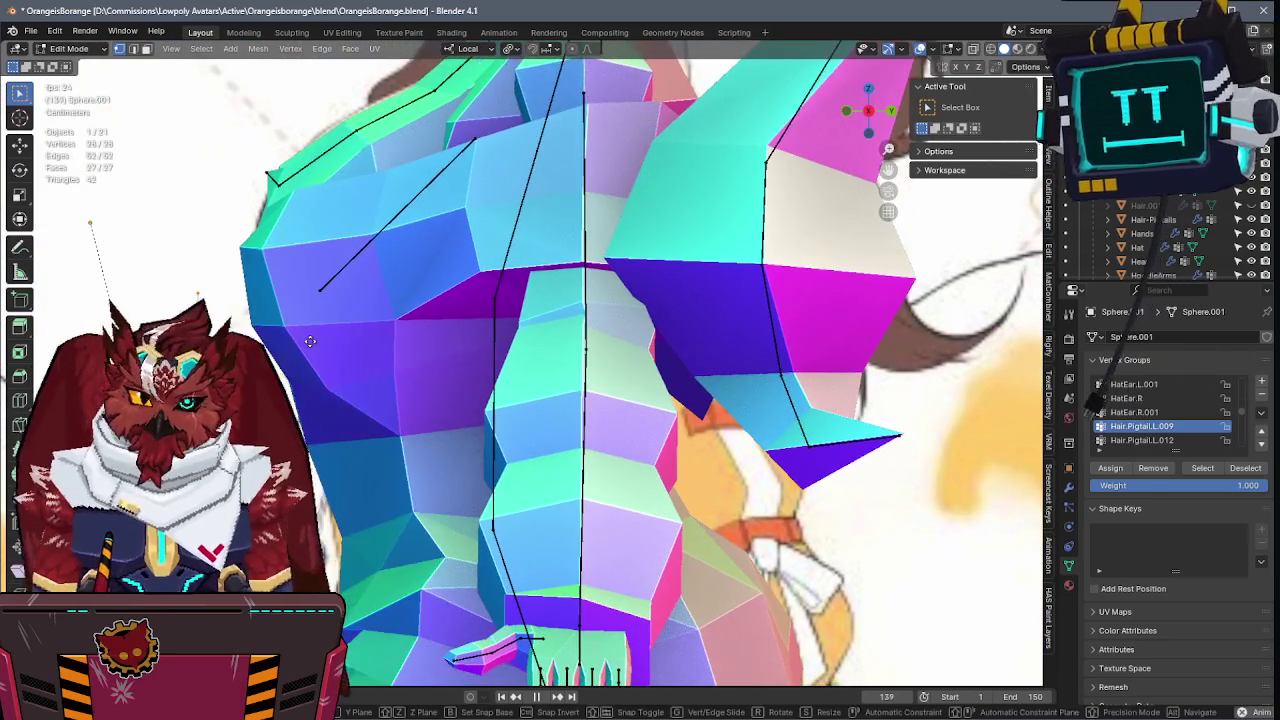
{"action": "key", "text": "g"}
{"action": "key", "text": "y"}
{"action": "left_click", "coordinate": [325, 335]}
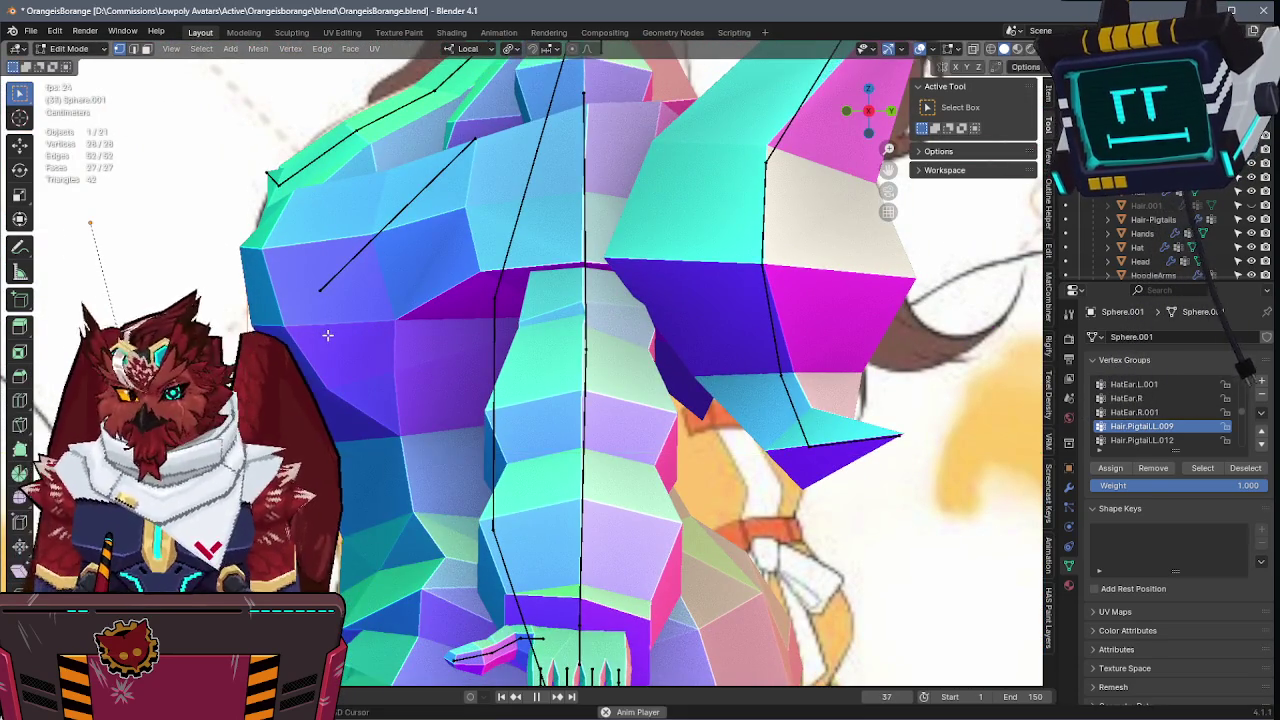
{"action": "key", "text": "shift+z"}
{"action": "key", "text": "shift+z"}
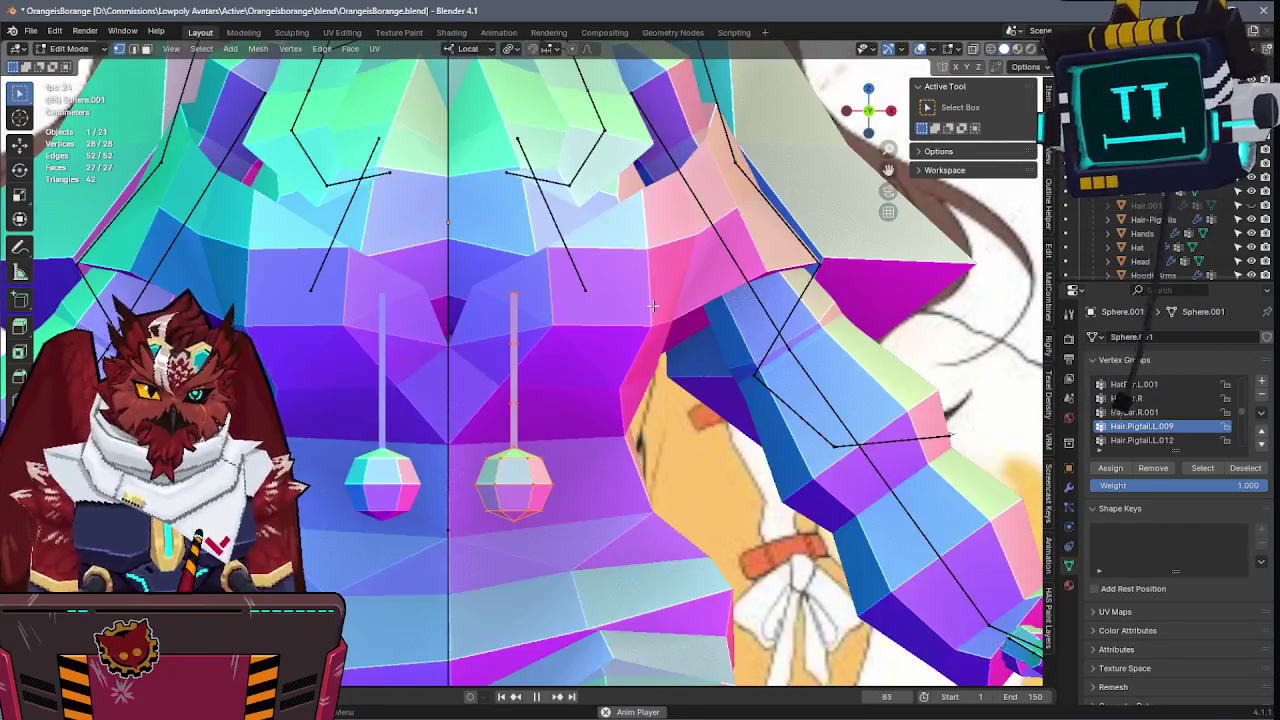
{"action": "key", "text": "g"}
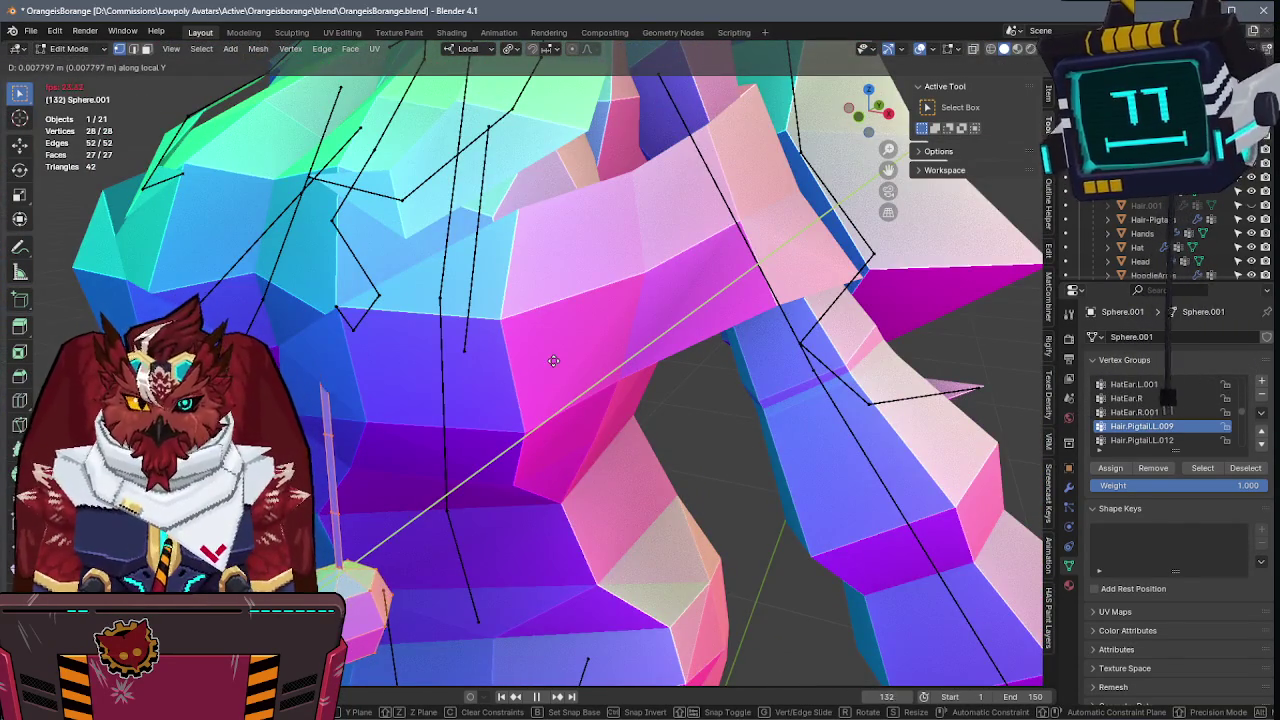
{"action": "left_click", "coordinate": [528, 365]}
{"action": "key", "text": "Tab"}
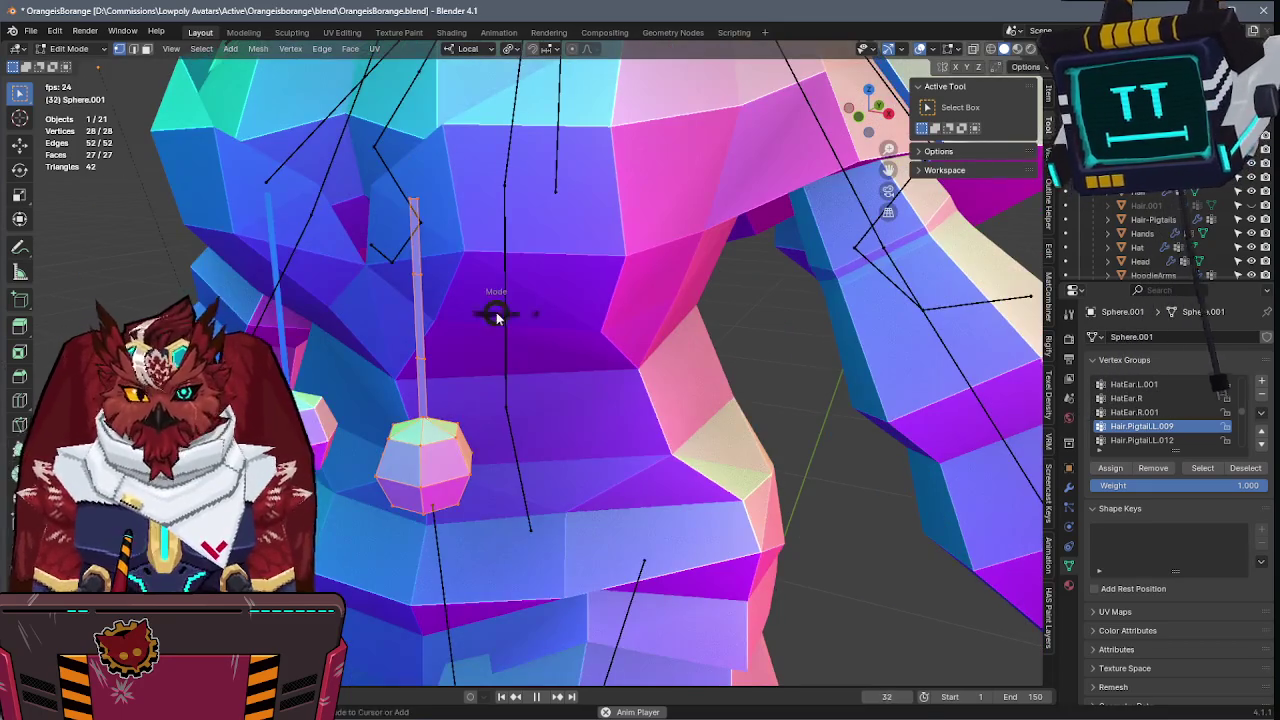
{"action": "key", "text": "ctrl+s"}
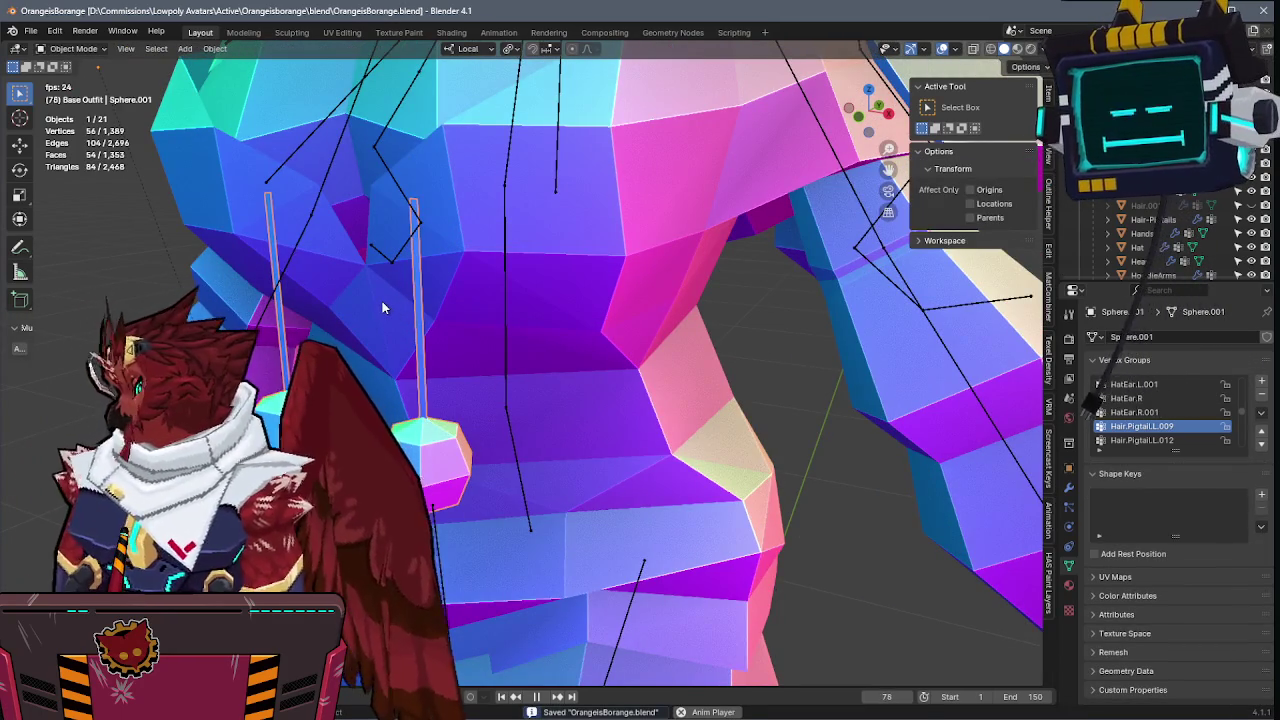
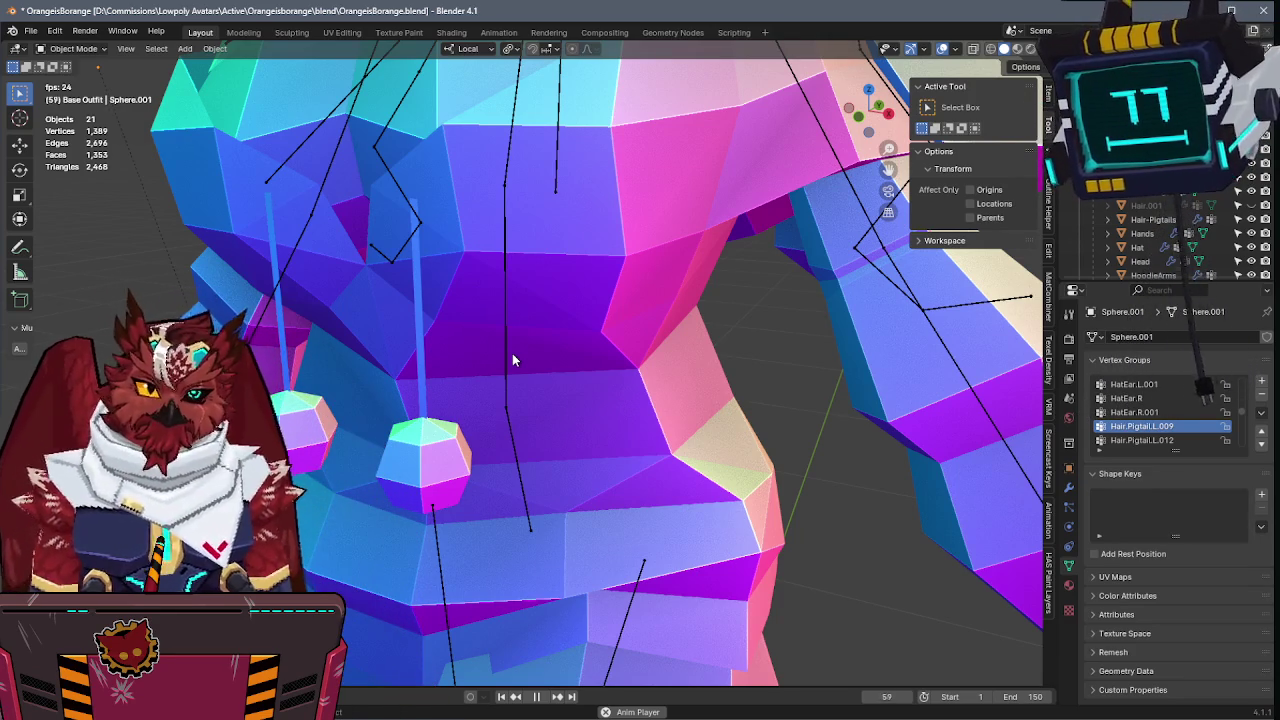
- Save OrangeisBorange.blend and orbit to a three-quarter view of the avatar
{"action": "key", "text": "grave"}
{"action": "left_click", "coordinate": [466, 233]}
{"action": "key", "text": "ctrl+s"}
{"action": "mouse_move", "coordinate": [548, 288]}
{"action": "middle_mouse_down"}
{"action": "mouse_move", "coordinate": [613, 301]}
{"action": "mouse_move", "coordinate": [642, 266]}
{"action": "mouse_move", "coordinate": [725, 232]}
{"action": "mouse_move", "coordinate": [700, 290]}
{"action": "mouse_move", "coordinate": [720, 263]}
{"action": "middle_mouse_up"}
- In Pose Mode, rotate a pendant bone on local X to test the chest deformation
{"action": "left_click", "coordinate": [642, 266]}
{"action": "key", "text": "Tab"}
{"action": "key", "text": "ctrl+Tab"}
{"action": "left_click", "coordinate": [640, 270]}
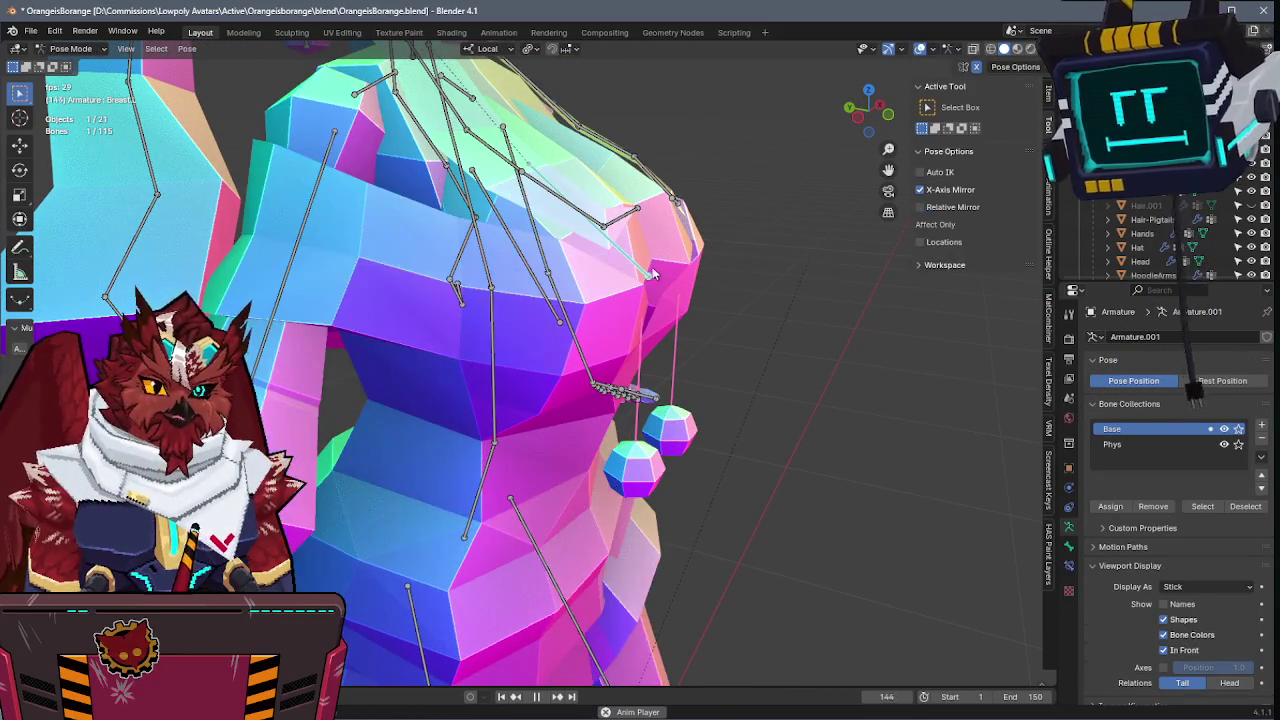
{"action": "key", "text": "r"}
{"action": "key", "text": "x"}
{"action": "left_click", "coordinate": [722, 313]}
- Return the armature to object mode, then reopen it in Edit Mode from the front view
{"action": "key", "text": "ctrl+Tab"}
{"action": "mouse_move", "coordinate": [722, 313]}
{"action": "middle_mouse_down"}
{"action": "mouse_move", "coordinate": [716, 272]}
{"action": "mouse_move", "coordinate": [678, 283]}
{"action": "middle_mouse_up"}
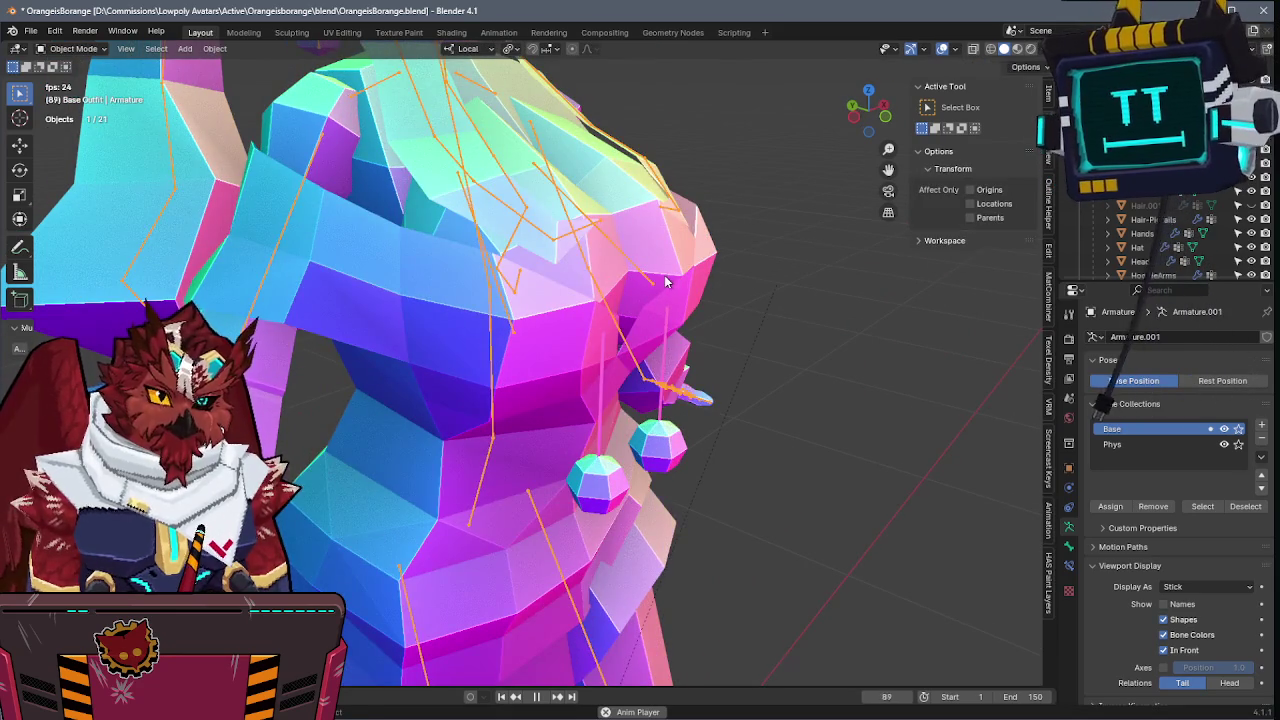
{"action": "key", "text": "Tab"}
{"action": "key", "text": "KP_1"}
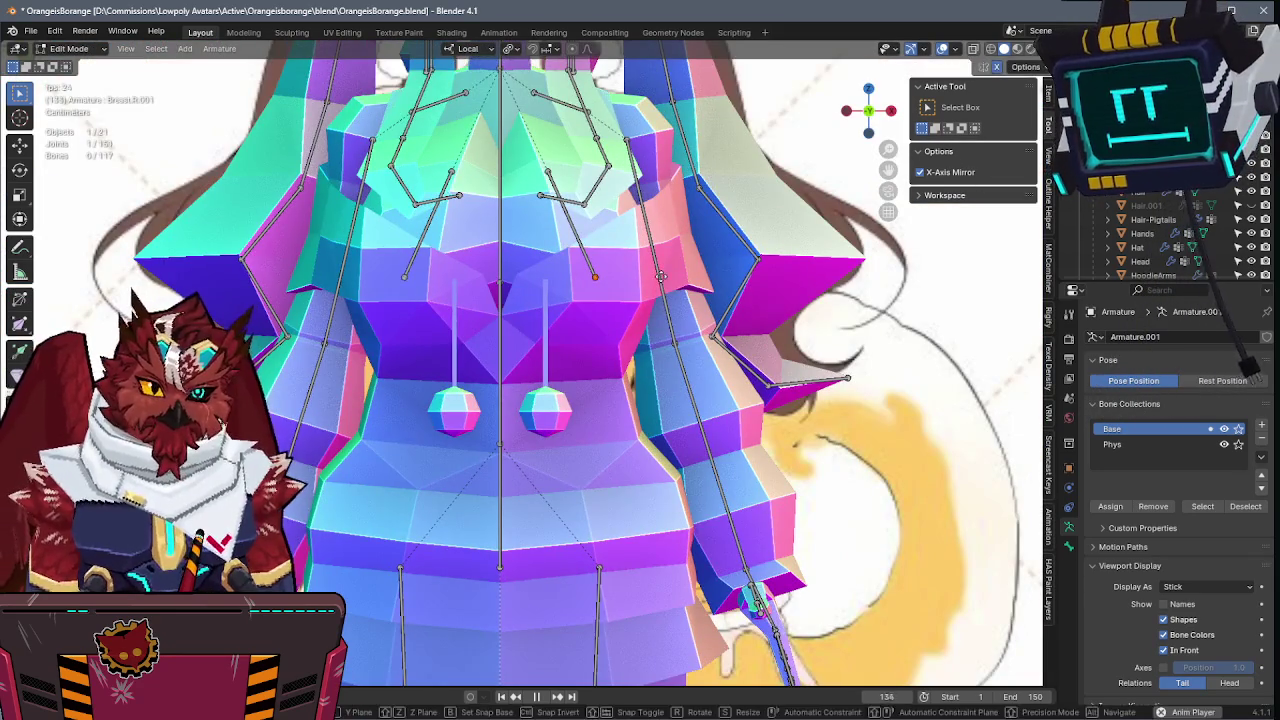
- Move the selected bone along its local Z, then pick a pendant bone and cancel its move
{"action": "key", "text": "g"}
{"action": "key", "text": "z"}
{"action": "key", "text": "z"}
{"action": "left_click", "coordinate": [653, 412]}
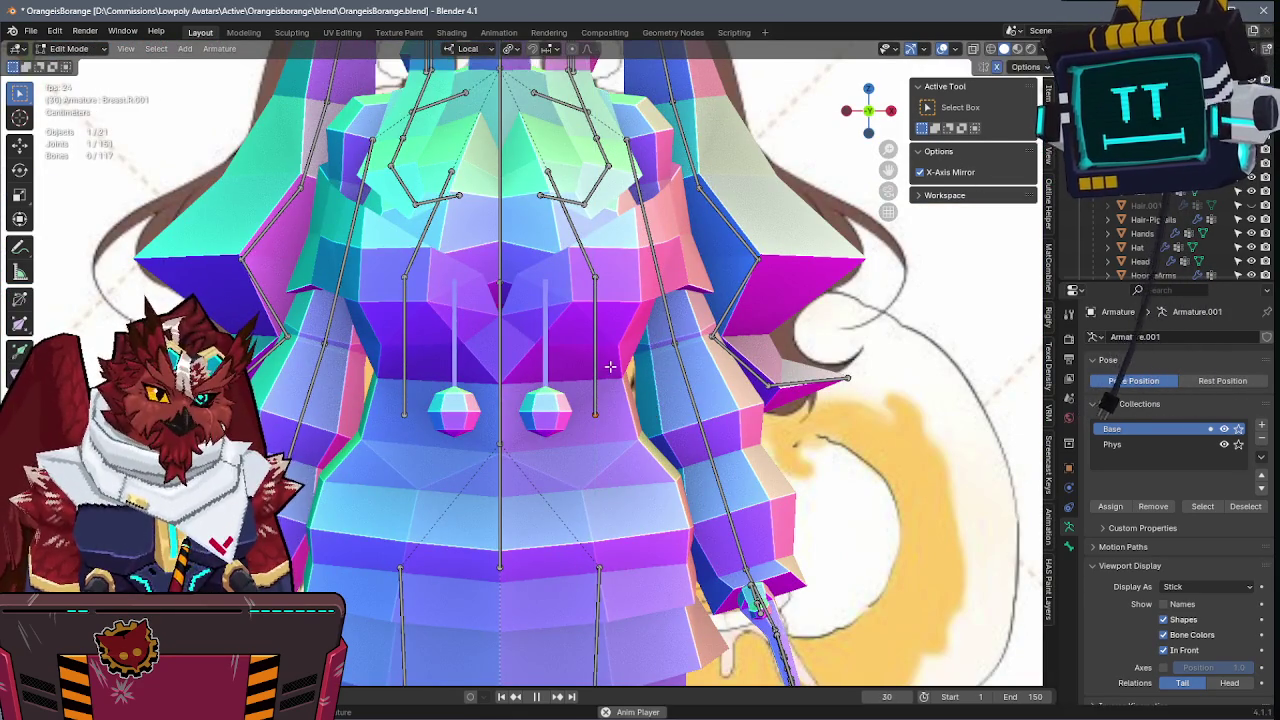
{"action": "left_click", "coordinate": [598, 362], "text": "alt"}
{"action": "left_click", "coordinate": [546, 368]}
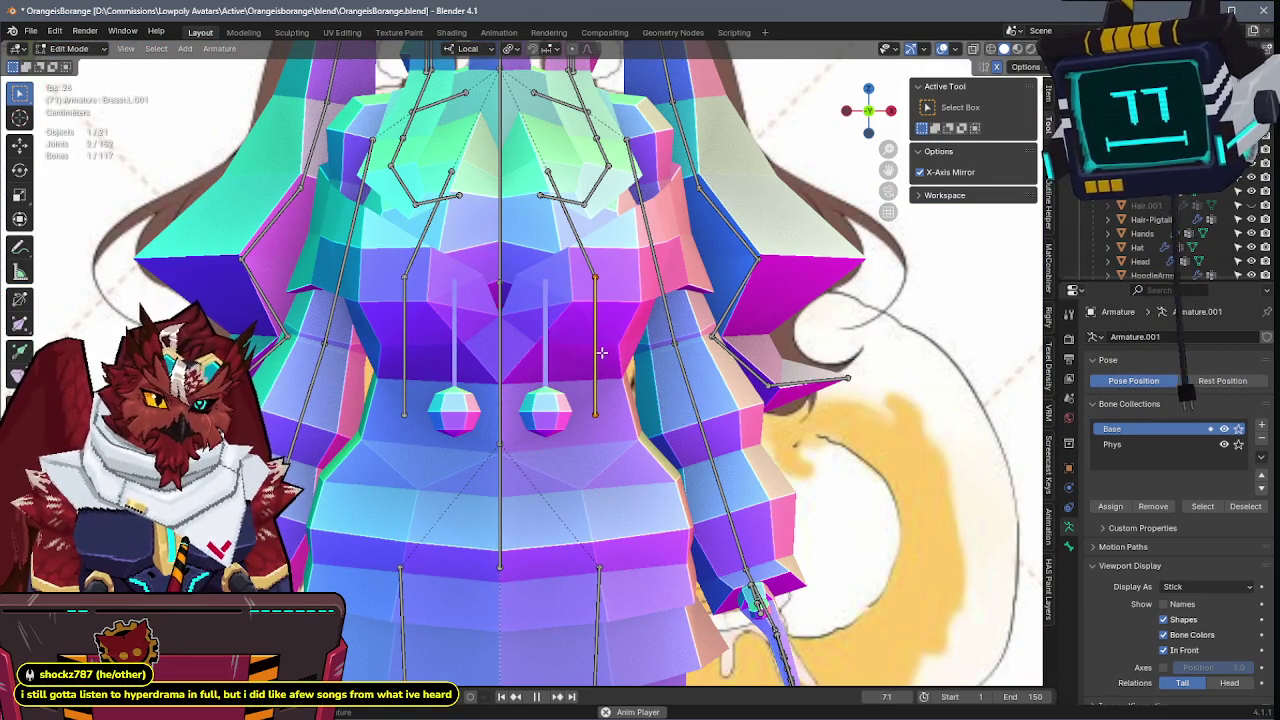
{"action": "key", "text": "g"}
{"action": "key", "text": "Escape"}
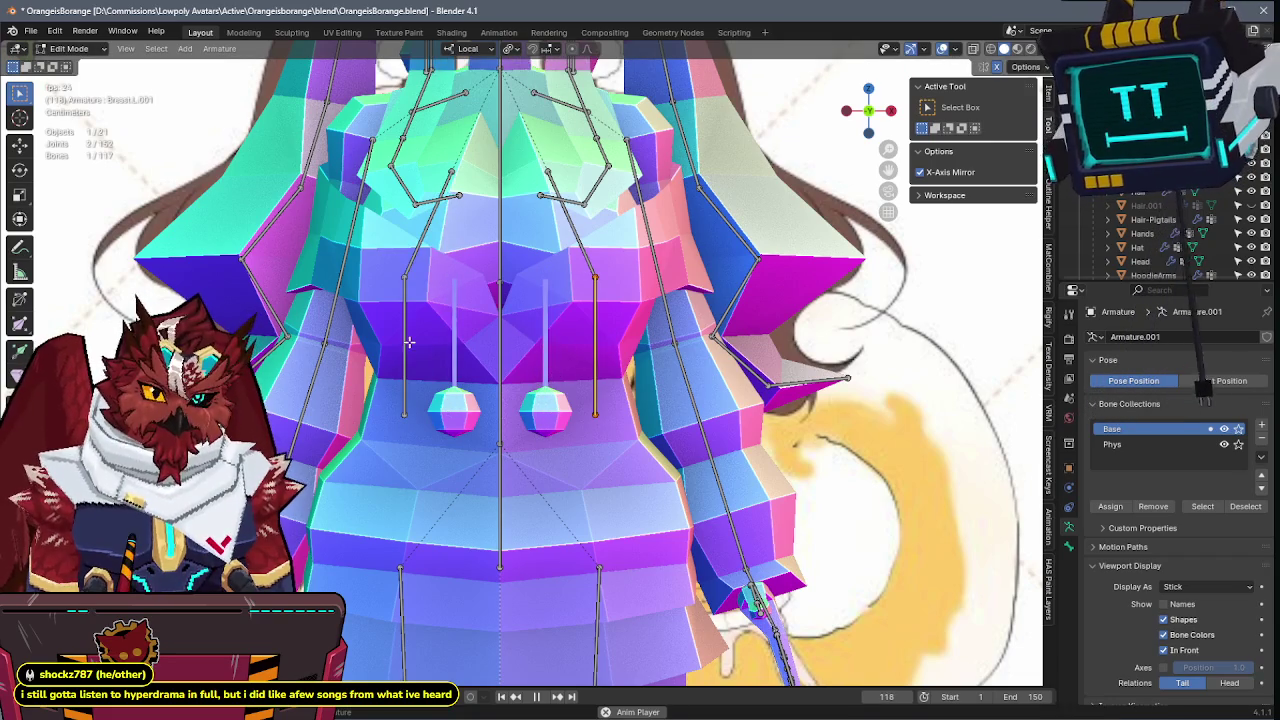
- Select the middle pendant bones on the chest and reposition them
{"action": "left_click", "coordinate": [408, 342], "text": "alt"}
{"action": "left_click", "coordinate": [420, 342]}
{"action": "key", "text": "g"}
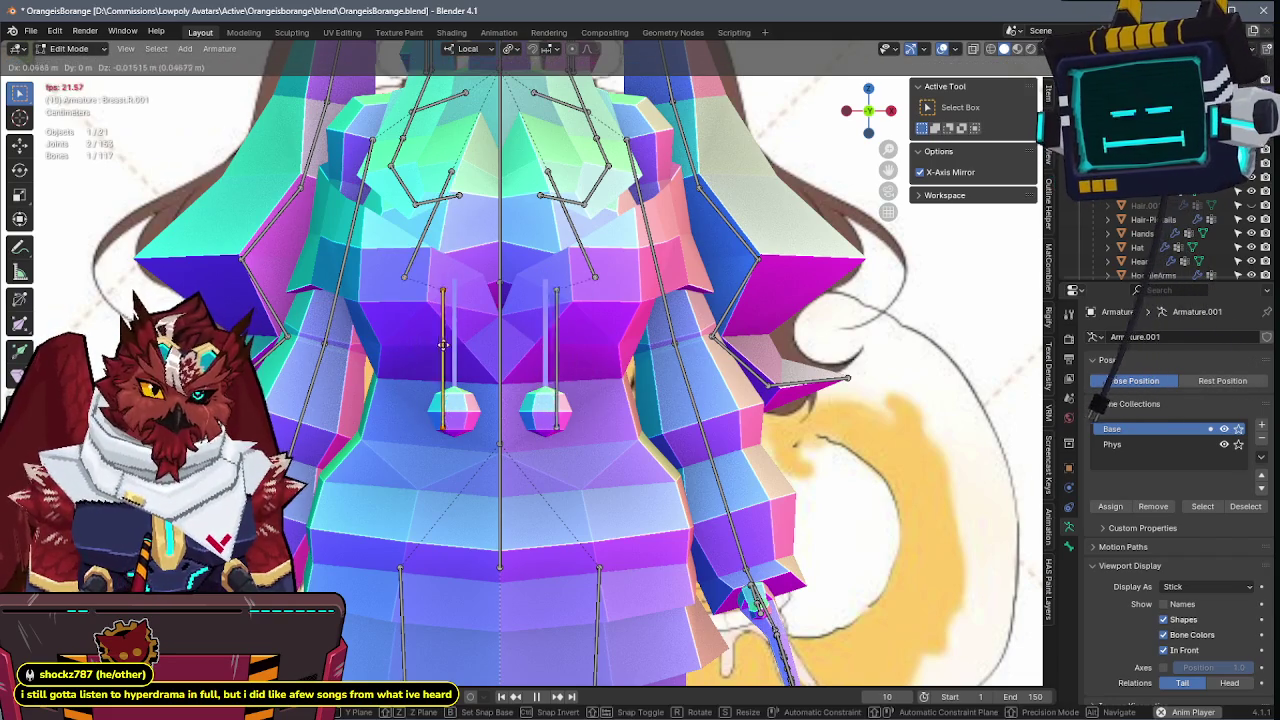
{"action": "left_click", "coordinate": [432, 342]}
{"action": "scroll", "coordinate": [480, 344], "scroll_direction": "down", "scroll_amount": 3}
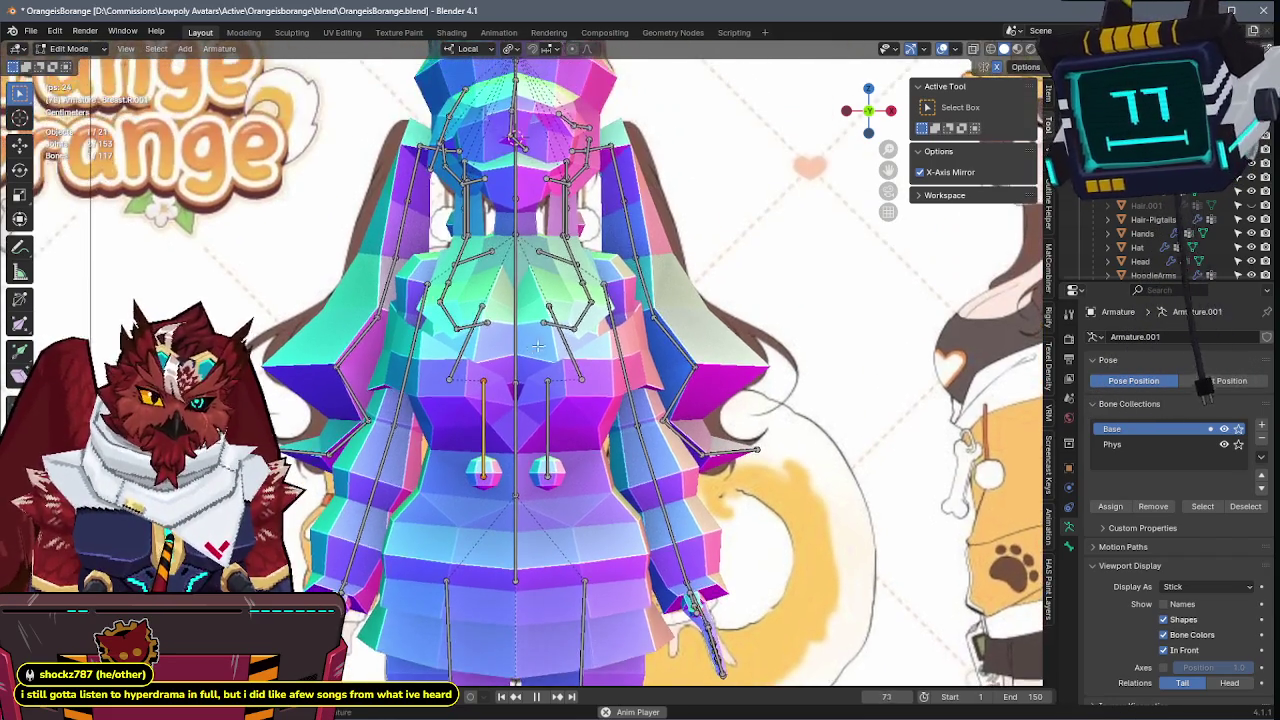
{"action": "scroll", "coordinate": [537, 345], "scroll_direction": "down", "scroll_amount": 2}
{"action": "mouse_move", "coordinate": [537, 345]}
{"action": "middle_mouse_down"}
{"action": "mouse_move", "coordinate": [596, 343]}
{"action": "mouse_move", "coordinate": [525, 311]}
{"action": "middle_mouse_up"}
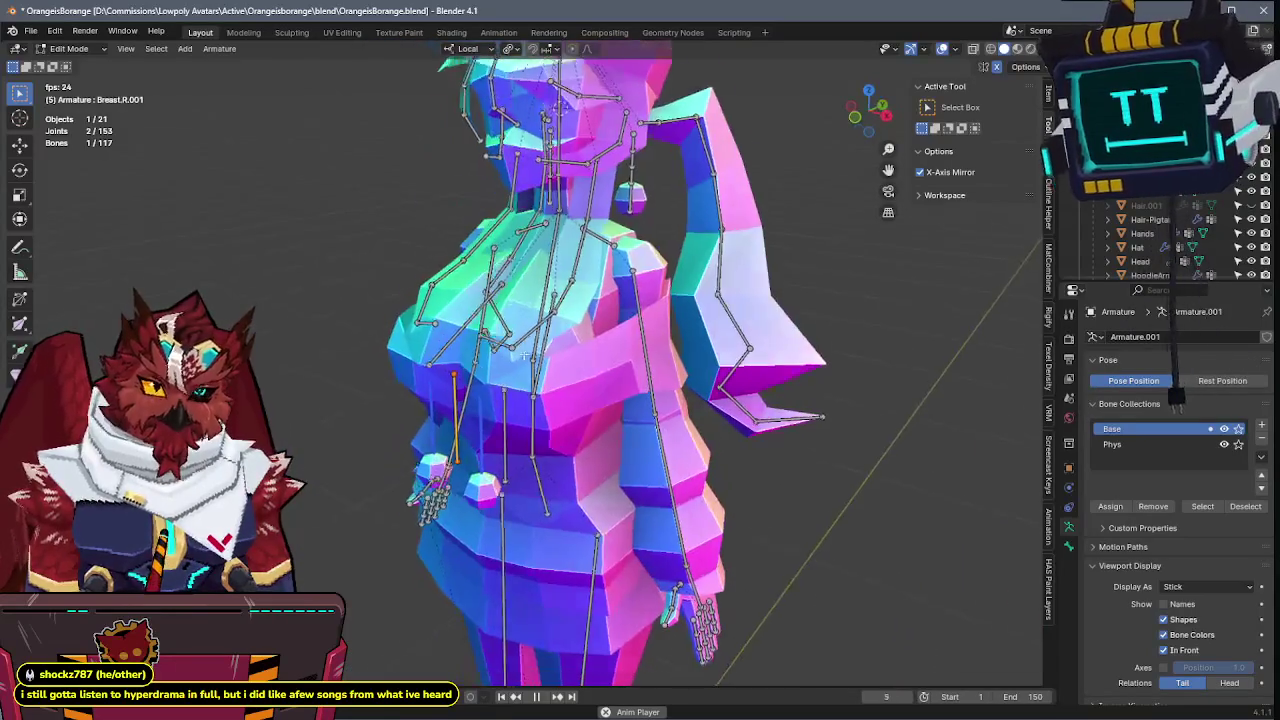
- In front X-ray view over the reference, move the pendant bones along their local Y
{"action": "key", "text": "KP_1"}
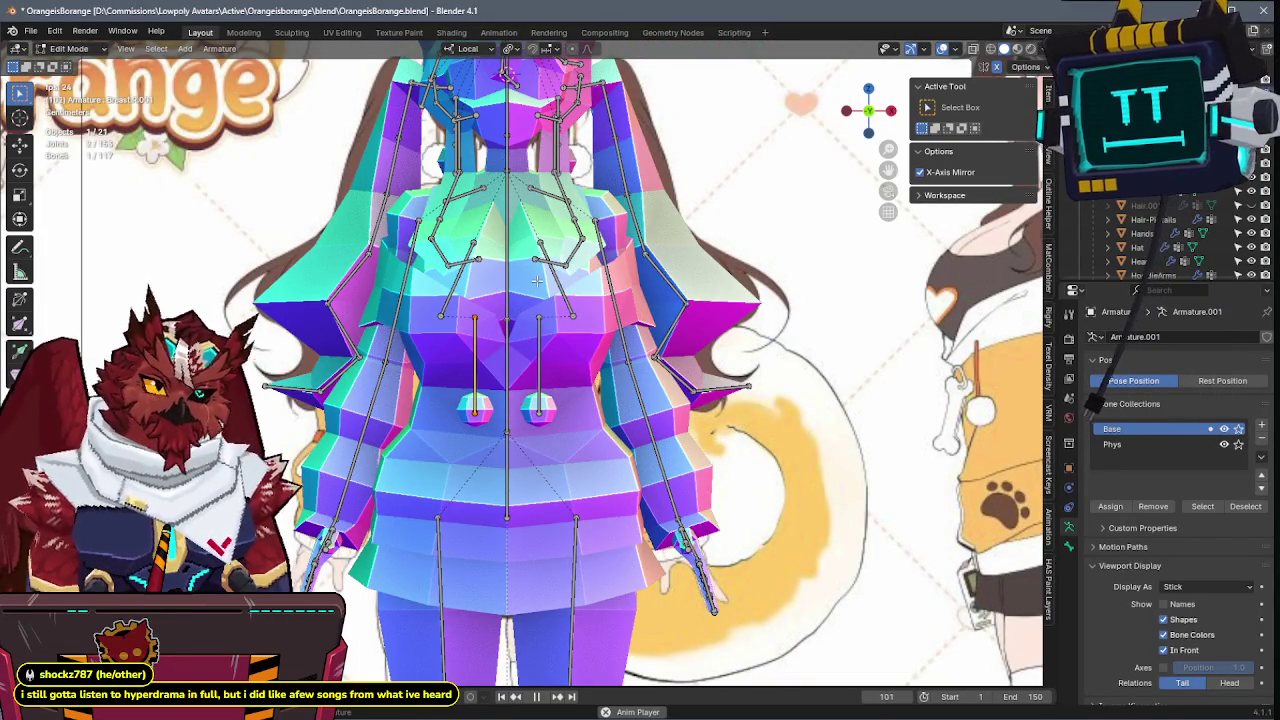
{"action": "scroll", "coordinate": [537, 281], "scroll_direction": "up", "scroll_amount": 3}
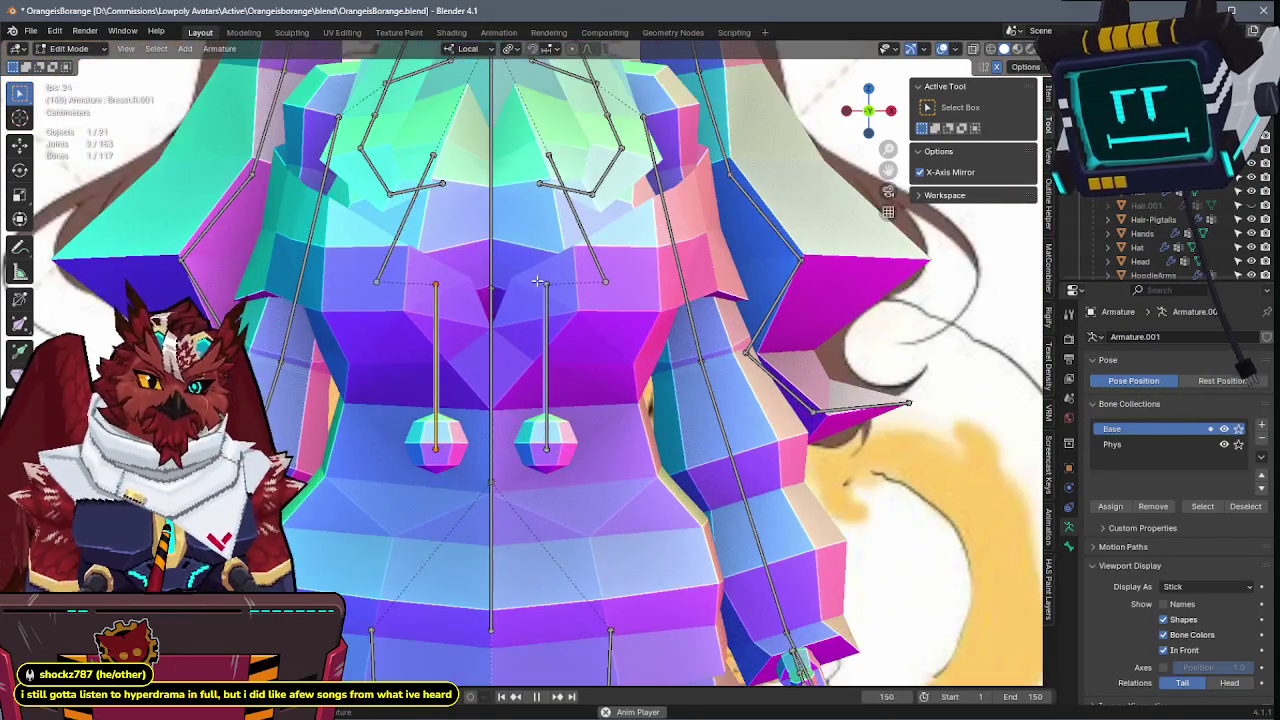
{"action": "key", "text": "KP_4"}
{"action": "key", "text": "KP_1"}
{"action": "key", "text": "shift+z"}
{"action": "key", "text": "g"}
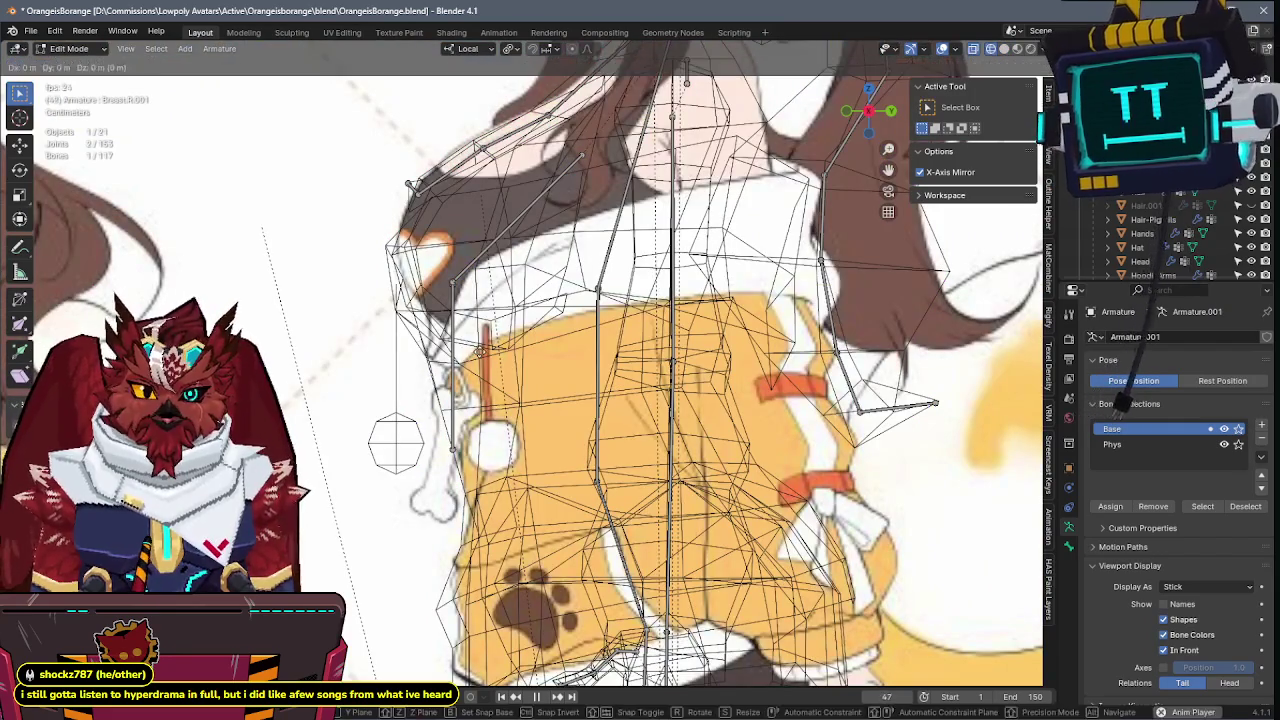
{"action": "key", "text": "y"}
{"action": "key", "text": "y"}
{"action": "left_click", "coordinate": [362, 349]}
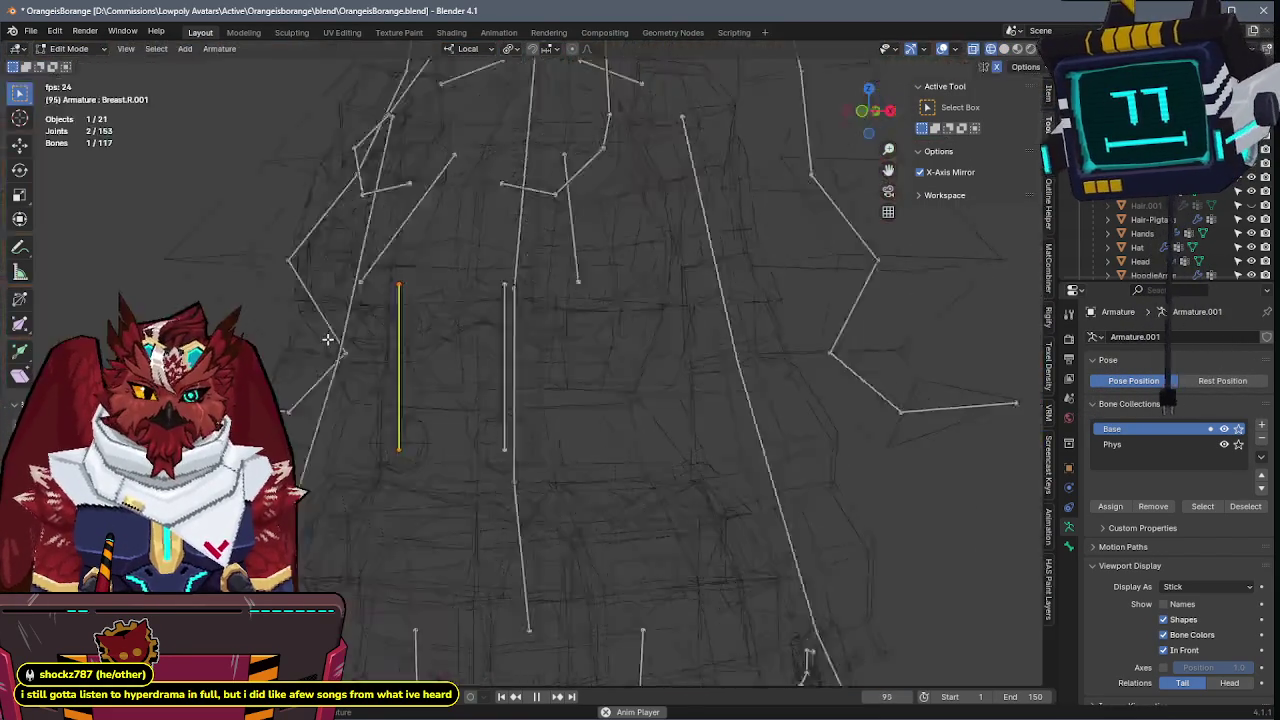
- Nudge the bones into place, then select the whole centre pendant bone and bring up the operator search
{"action": "scroll", "coordinate": [697, 293], "scroll_direction": "up", "scroll_amount": 4}
{"action": "key", "text": "g"}
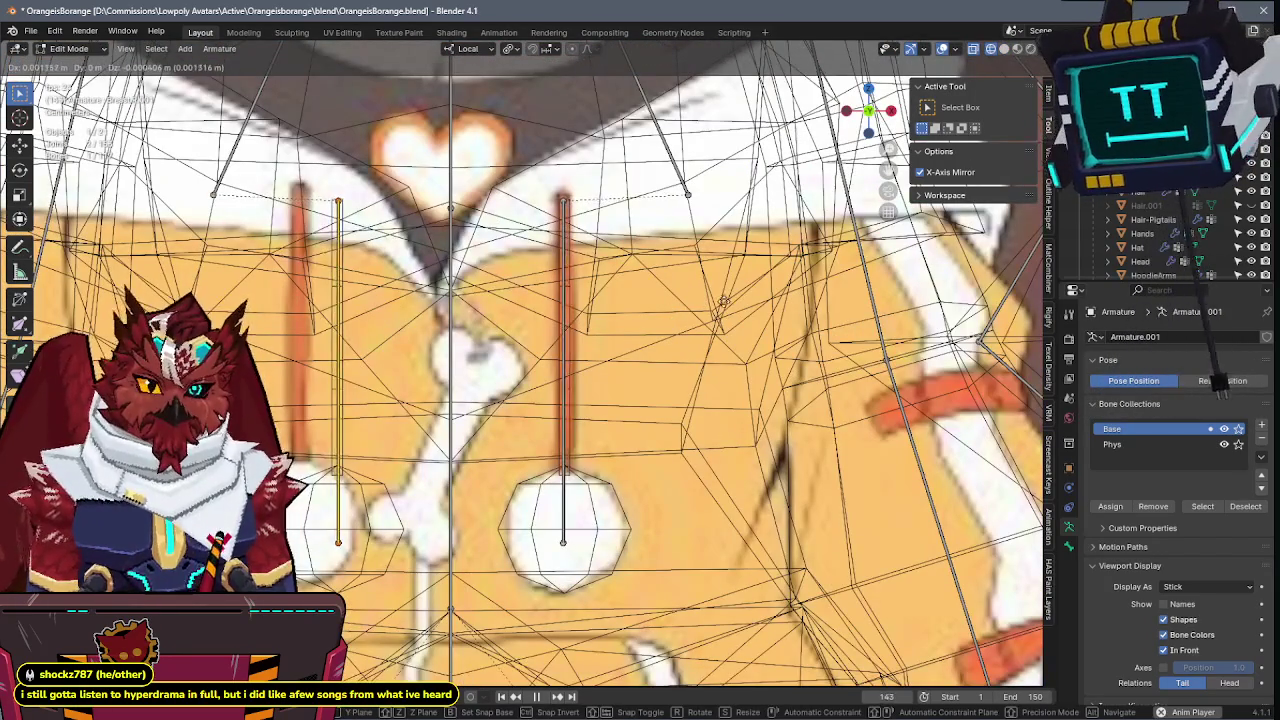
{"action": "left_click", "coordinate": [705, 292]}
{"action": "left_click", "coordinate": [565, 532]}
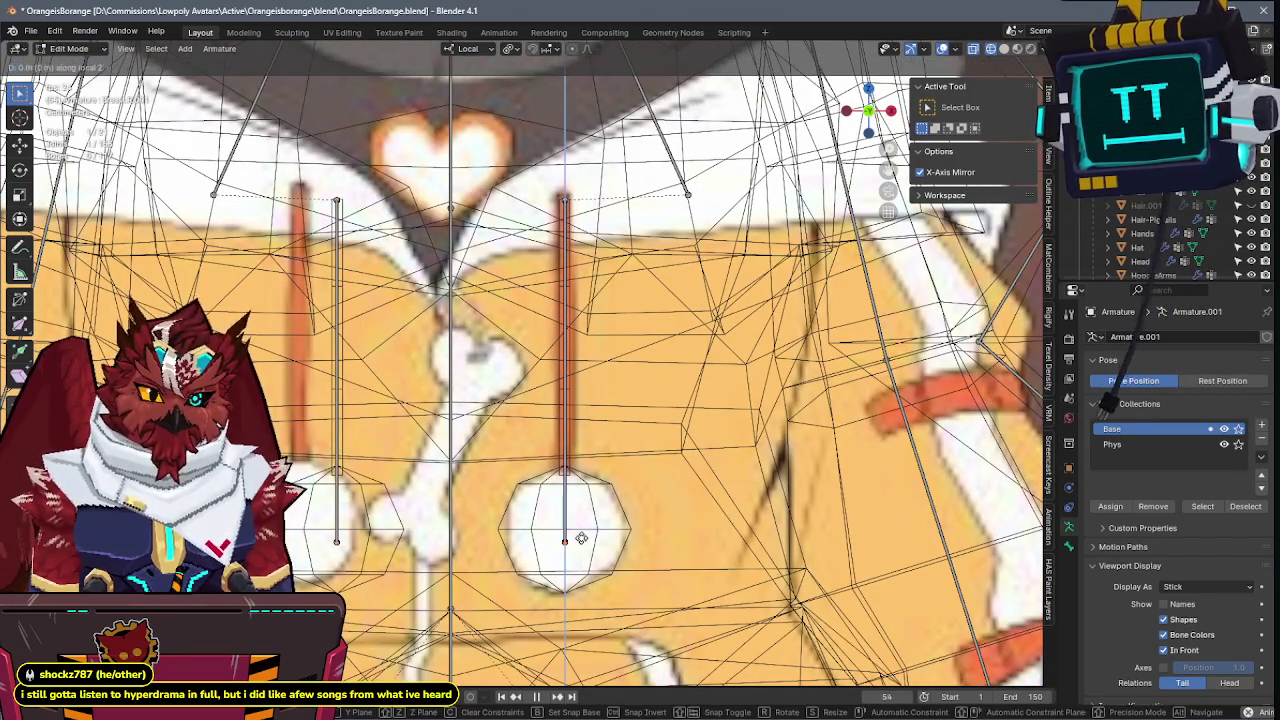
{"action": "left_click", "coordinate": [569, 405]}
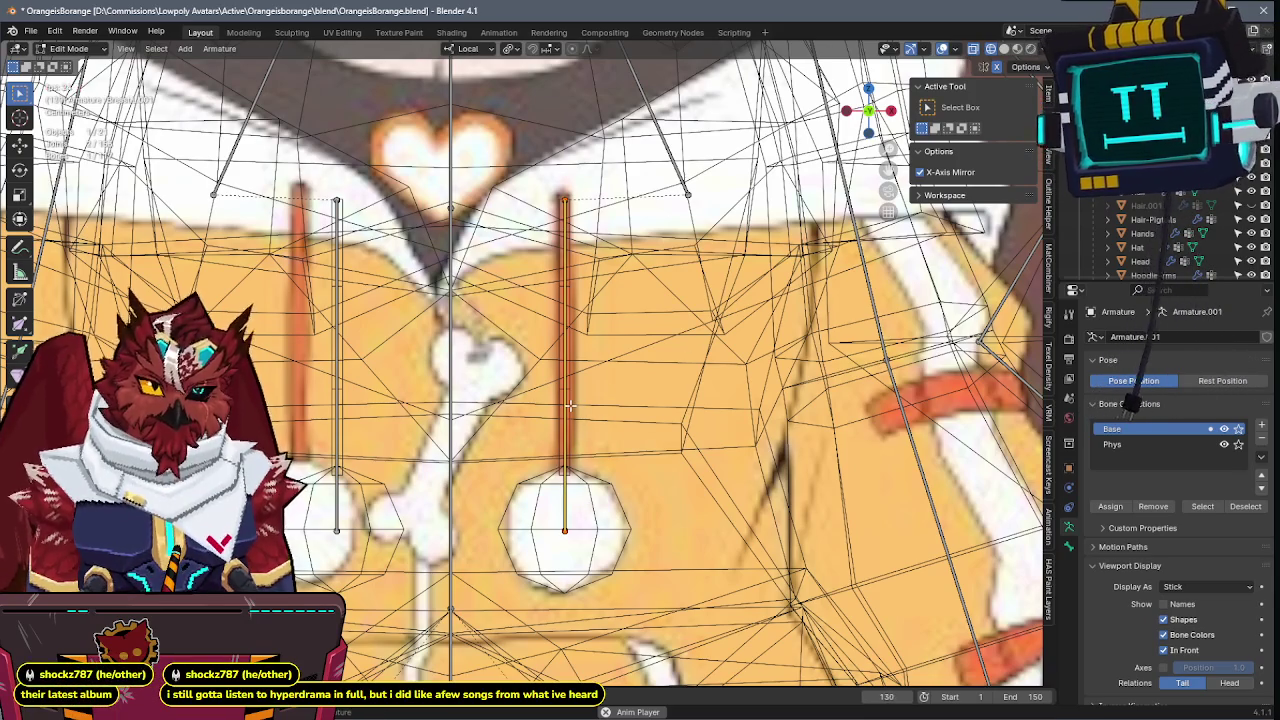
{"action": "key", "text": "F3"}
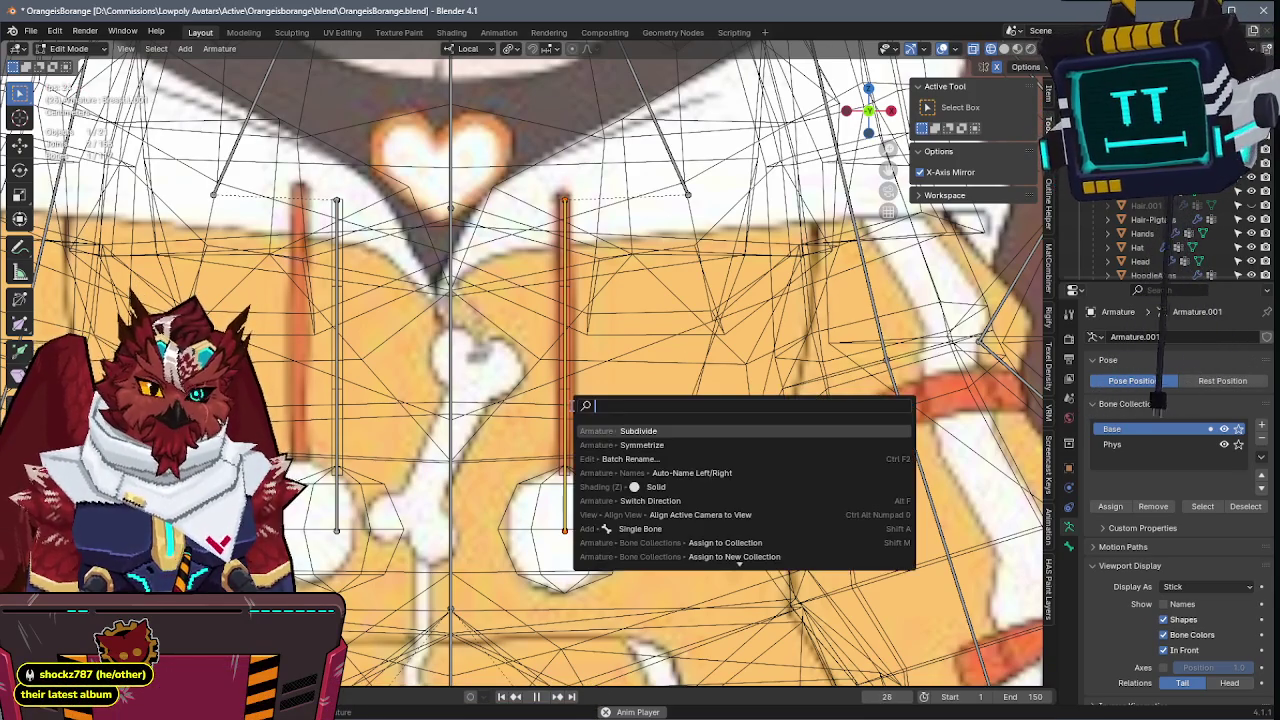
- Subdivide the centre pendant bone, nudge it along local Z, restore solid shading, and save
{"action": "left_click", "coordinate": [625, 430]}
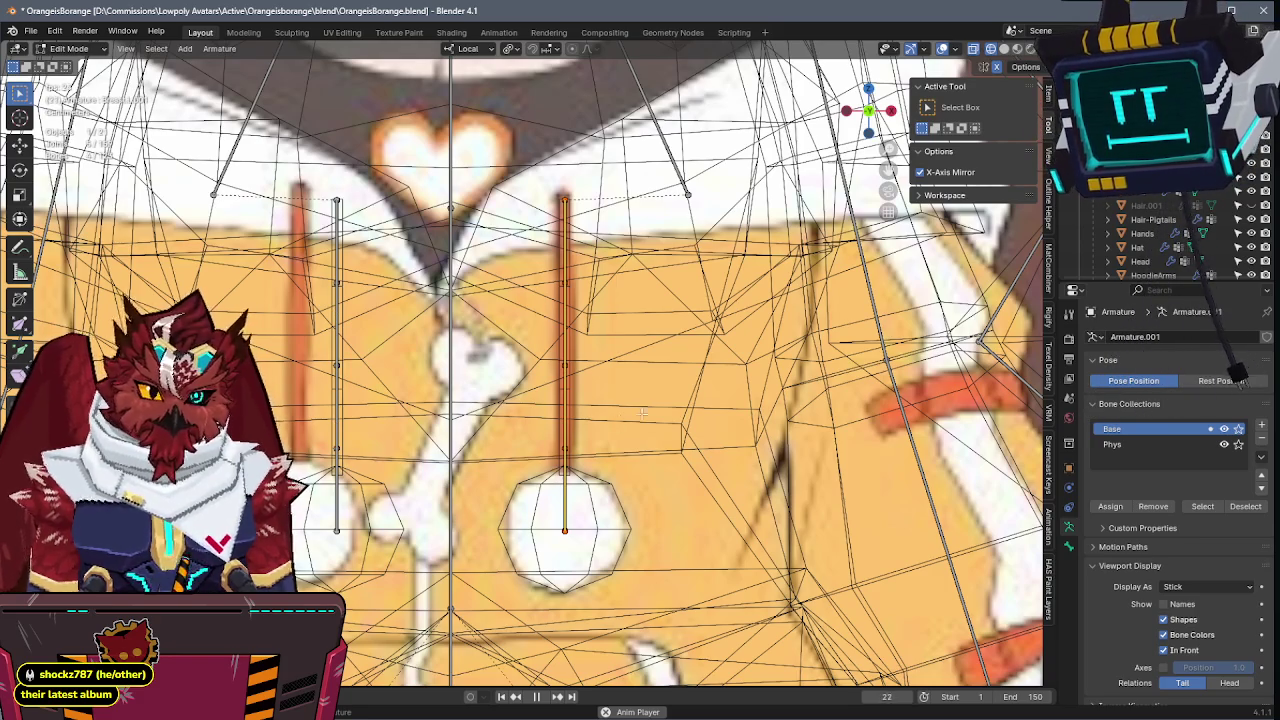
{"action": "key", "text": "g"}
{"action": "key", "text": "z"}
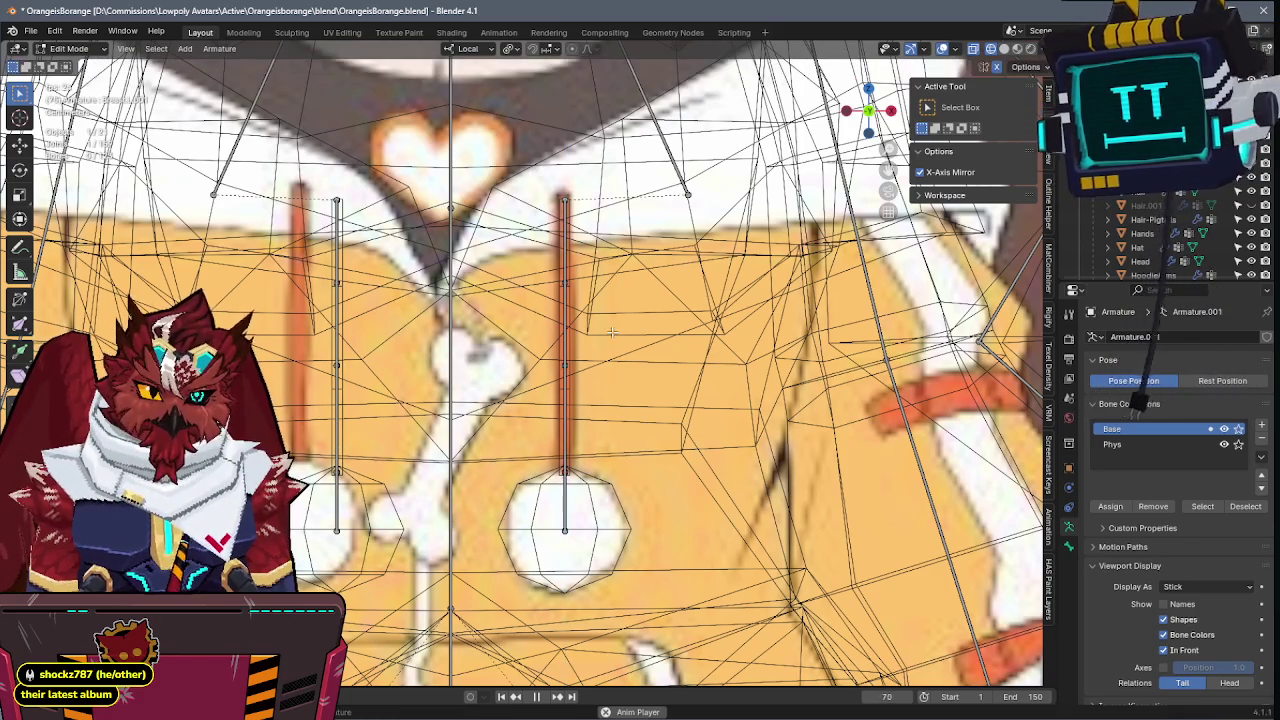
{"action": "left_click", "coordinate": [515, 477]}
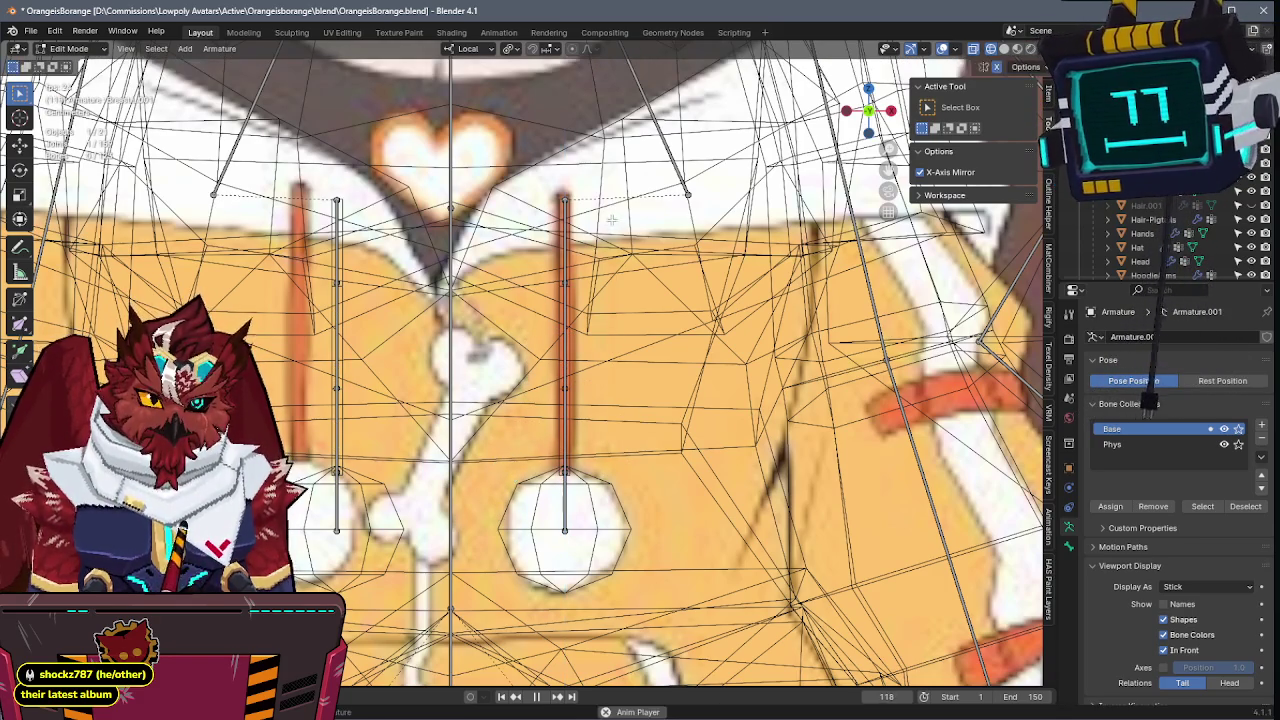
{"action": "key", "text": "shift+z"}
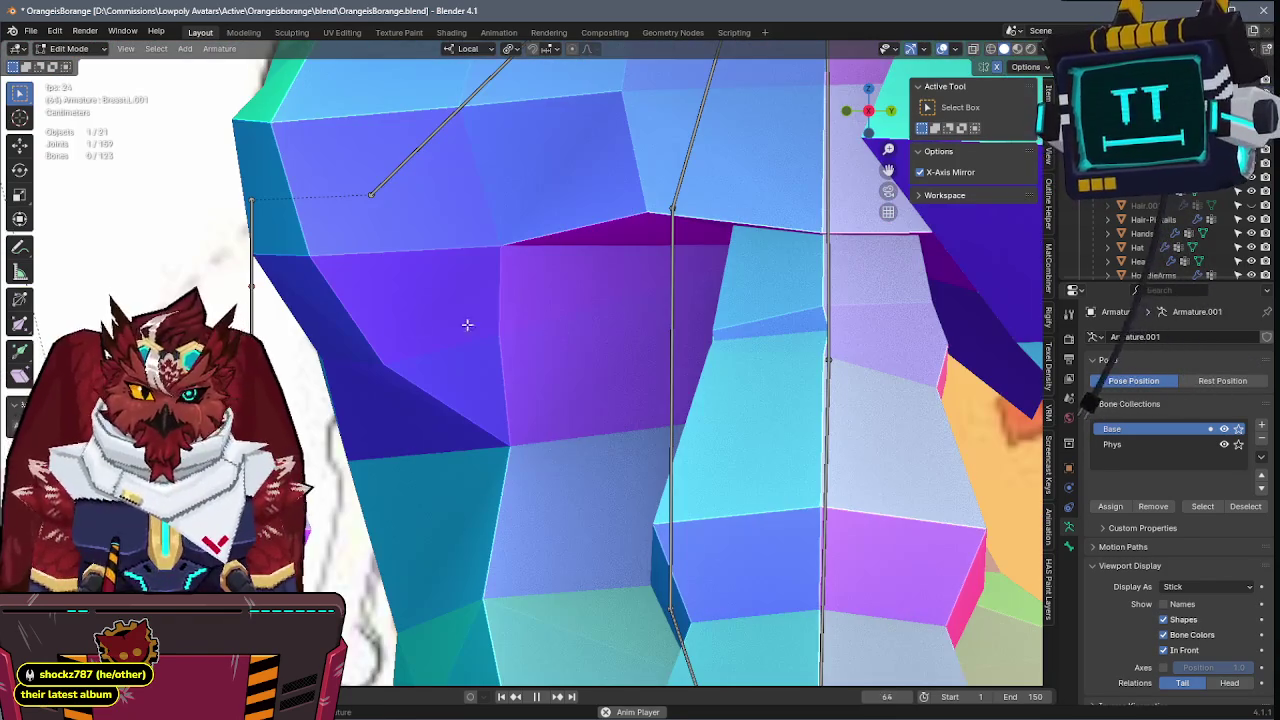
{"action": "key", "text": "ctrl+s"}
- Select the Sphere.001 pendant mesh and switch it into Weight Paint mode
{"action": "key", "text": "ctrl+Tab"}
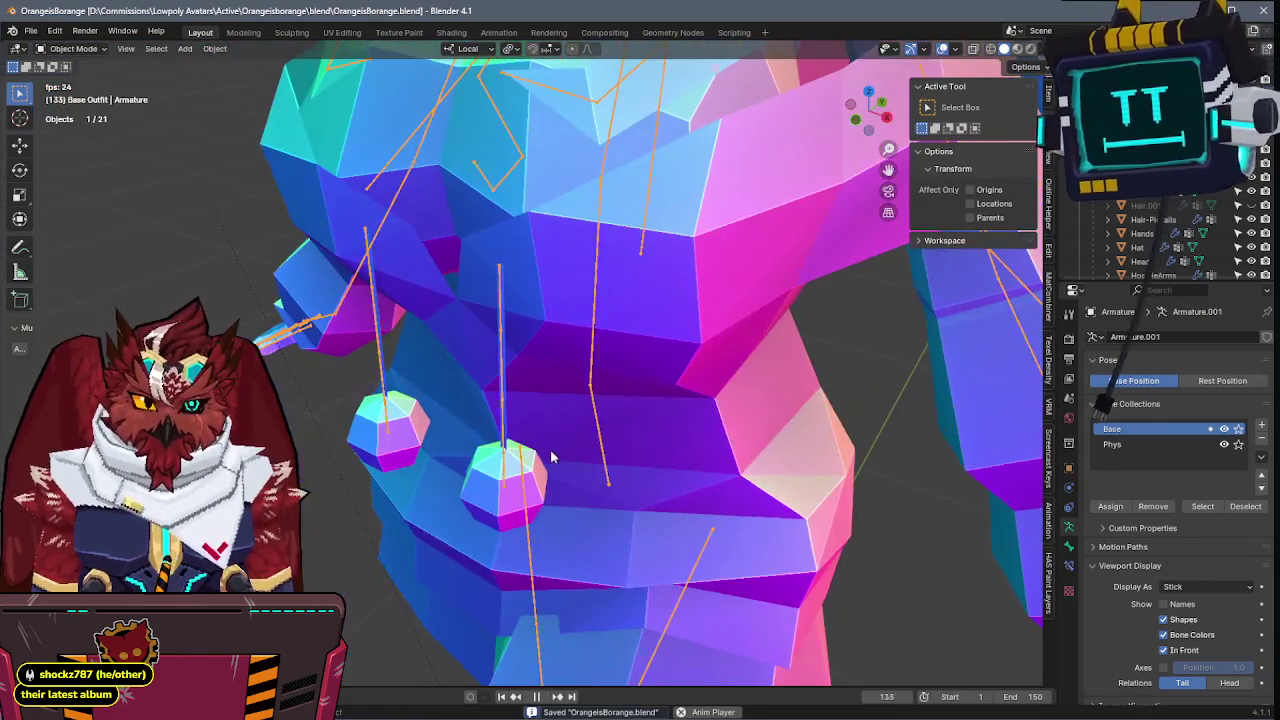
{"action": "left_click", "coordinate": [543, 466]}
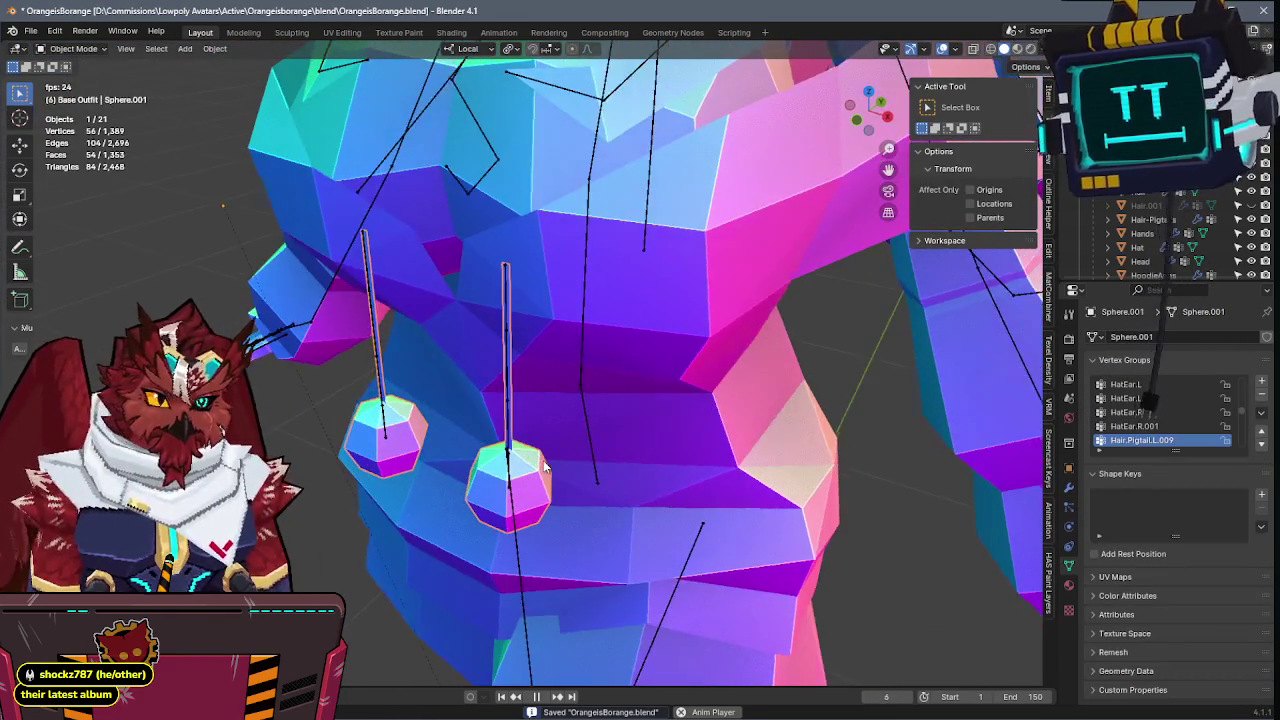
{"action": "key", "text": "ctrl+Tab"}
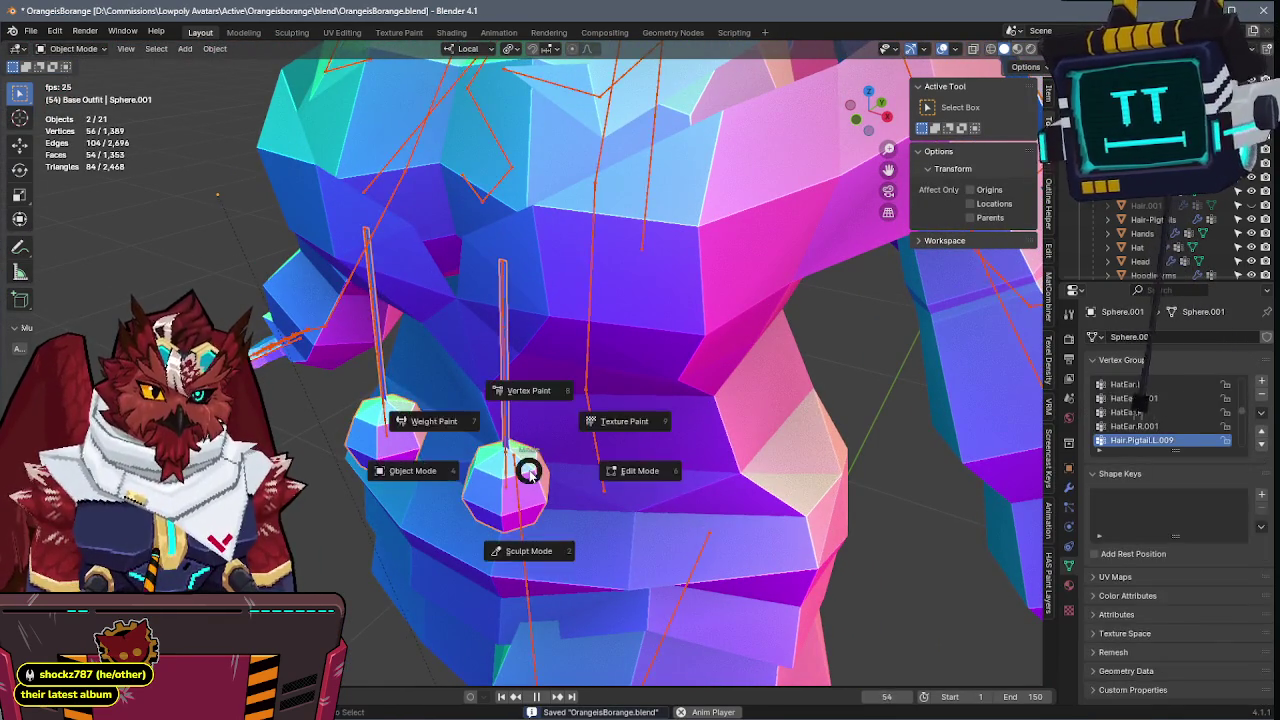
{"action": "left_click", "coordinate": [430, 421]}
{"action": "key", "text": "Tab"}
{"action": "key", "text": "ctrl+Tab"}
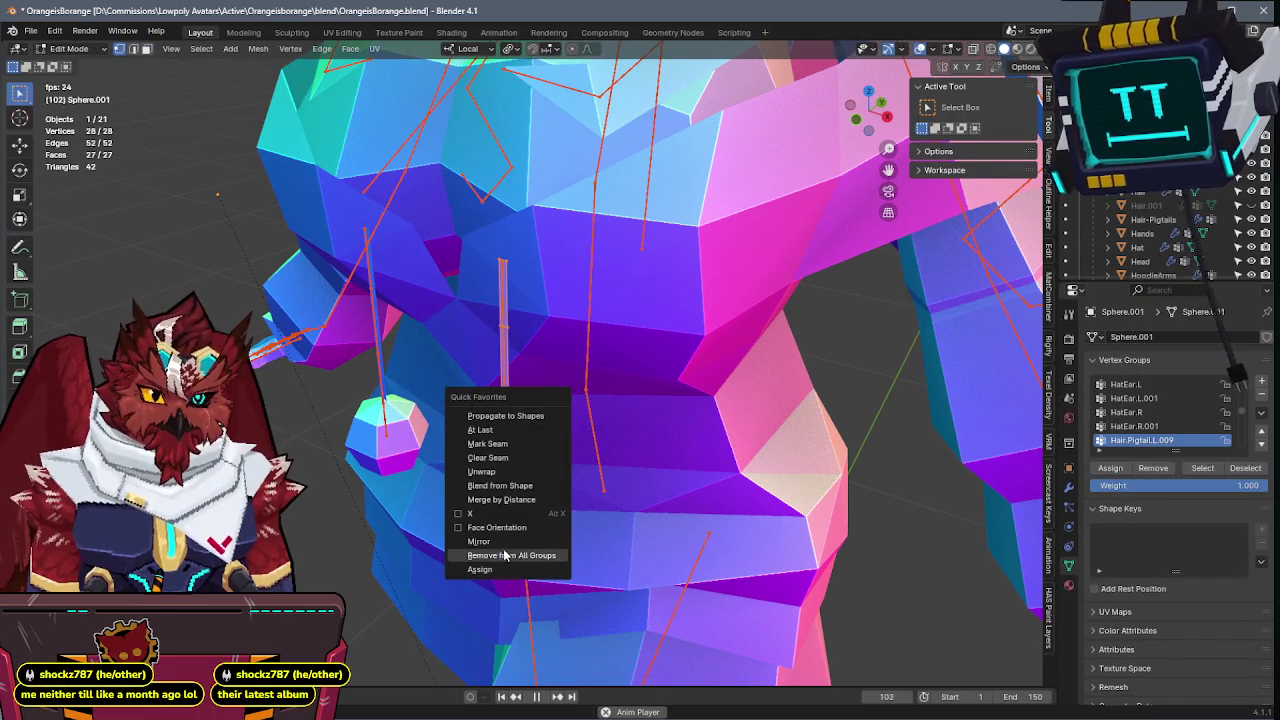
{"action": "left_click", "coordinate": [520, 551]}
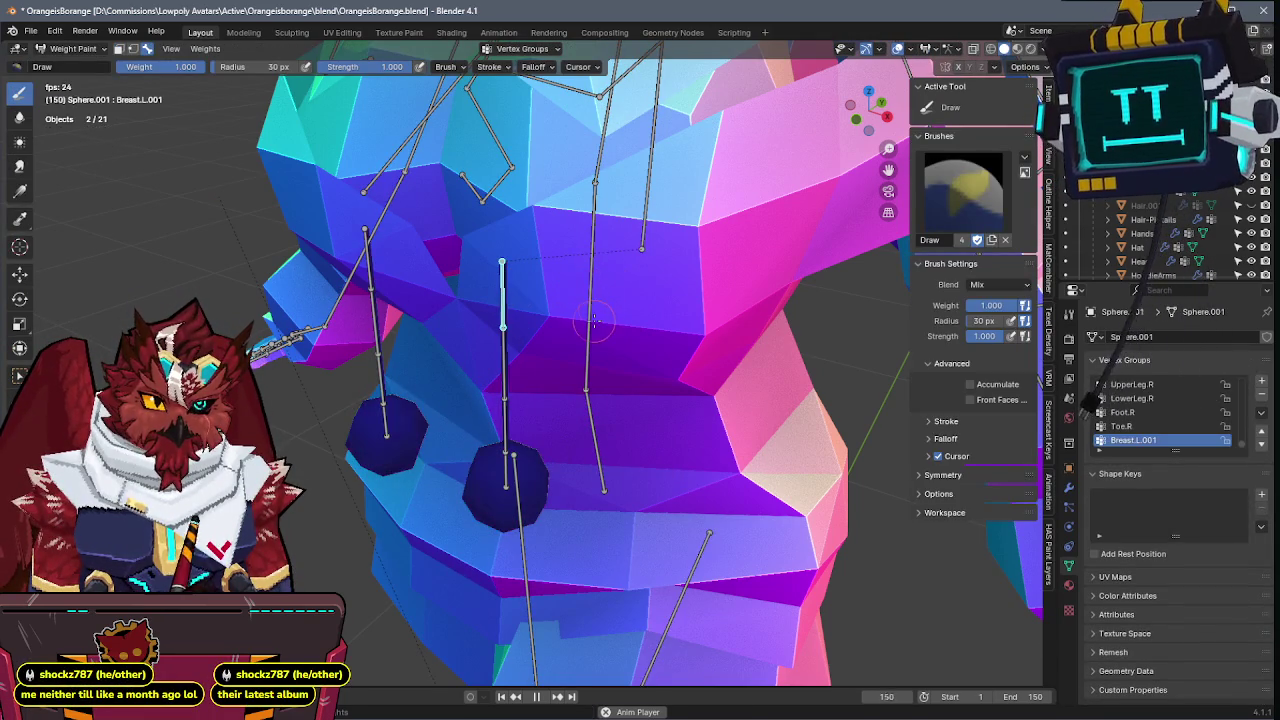
- Inspect the sphere's weights for Breast.L, Breast.L.001, Breast.L.004 and Breast.L.003
{"action": "left_click", "coordinate": [645, 215], "text": "ctrl"}
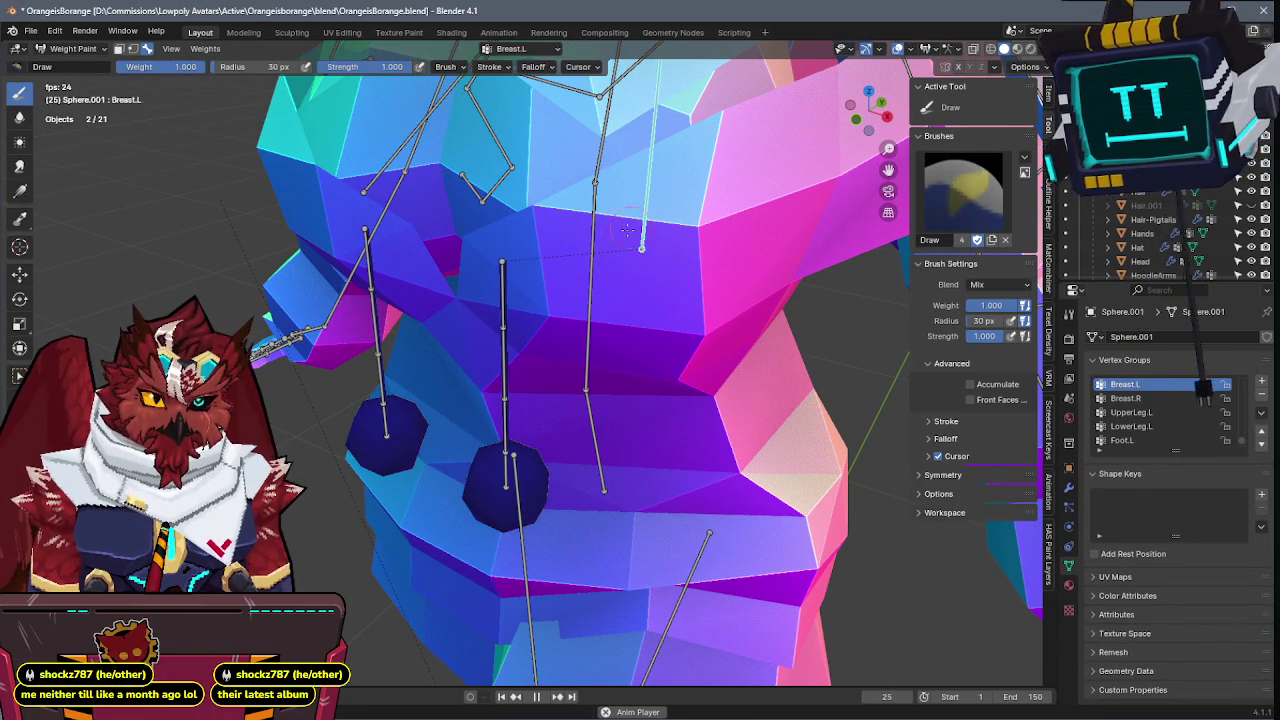
{"action": "left_click", "coordinate": [504, 318], "text": "ctrl"}
{"action": "left_click", "coordinate": [503, 330], "text": "ctrl"}
{"action": "left_click", "coordinate": [510, 345], "text": "ctrl"}
{"action": "left_click", "coordinate": [540, 355], "text": "ctrl"}
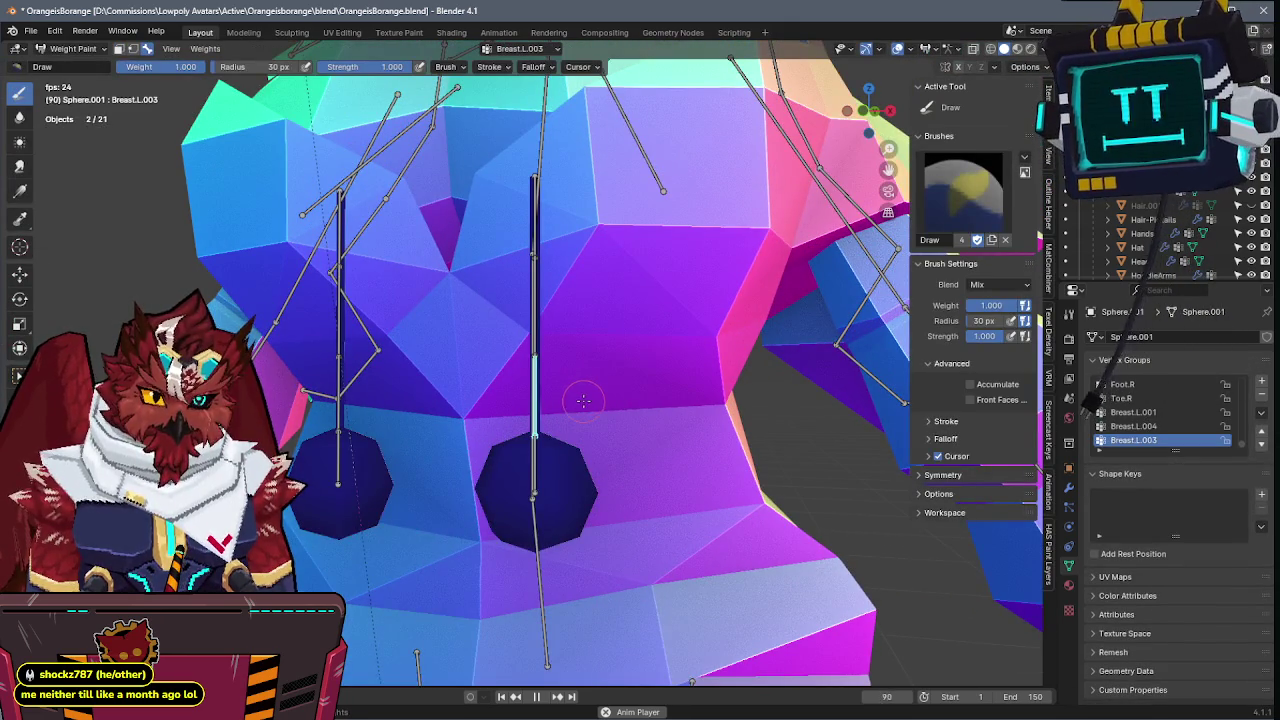
- Check the pendant's top cap vertices in Edit Mode, then return to weight painting
{"action": "key", "text": "Tab"}
{"action": "key", "text": "Tab"}
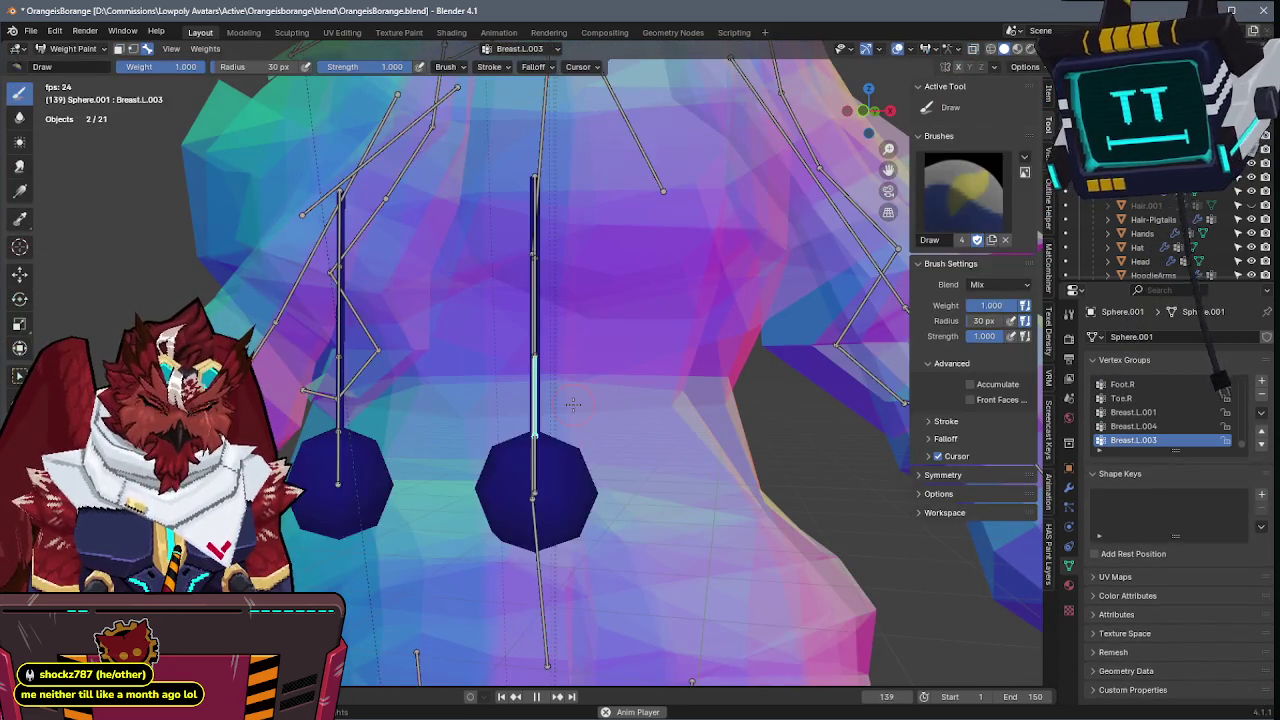
{"action": "key", "text": "Tab"}
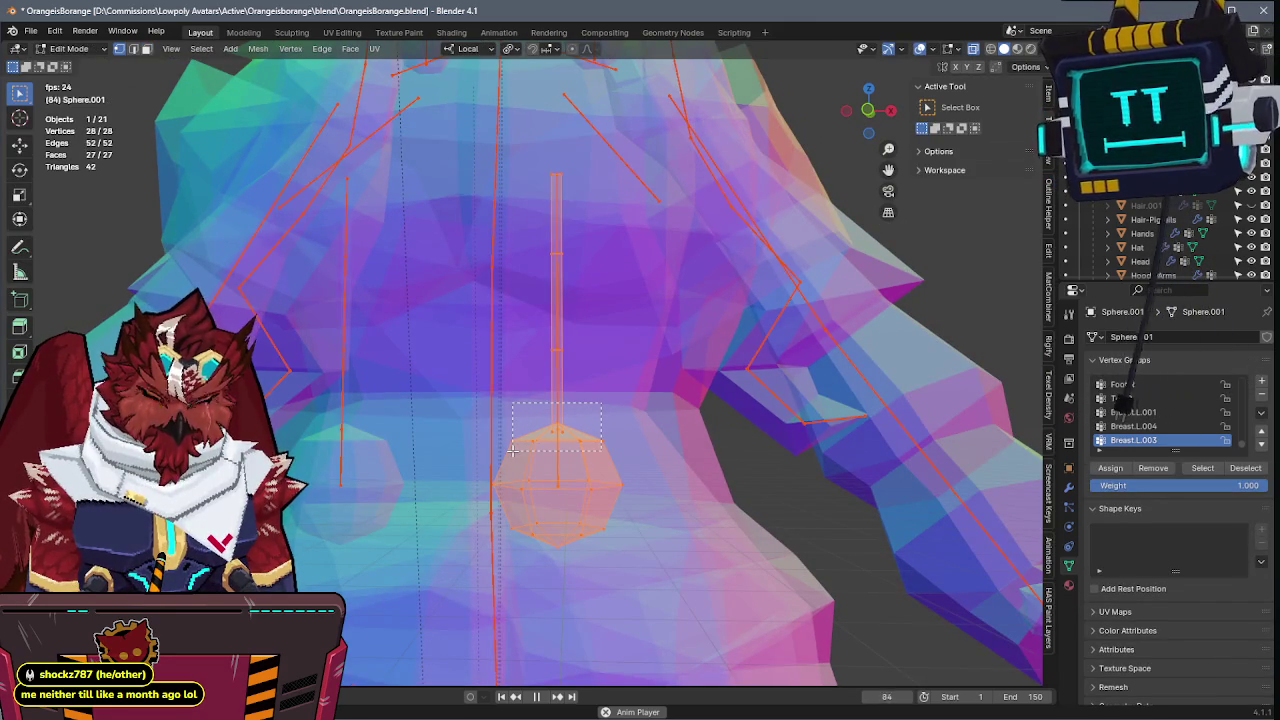
{"action": "left_click_drag", "start_coordinate": [511, 445], "coordinate": [510, 445]}
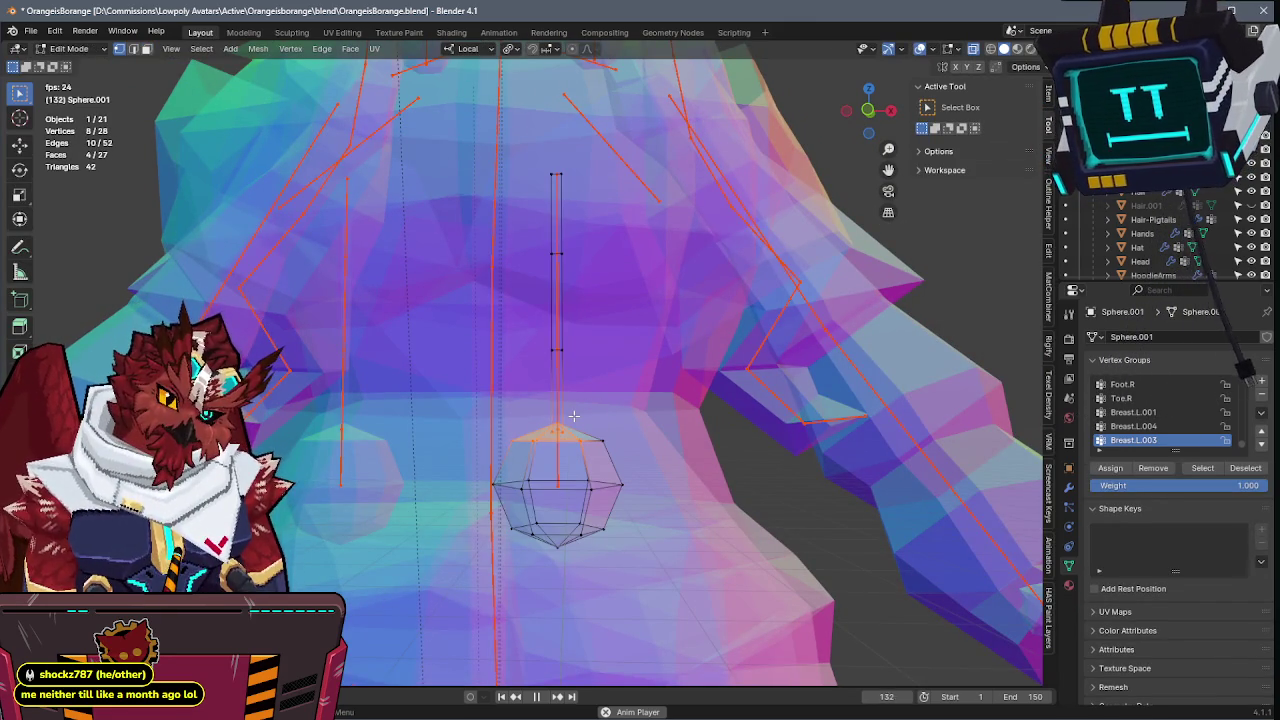
{"action": "key", "text": "Tab"}
- Switch the sphere back to Object Mode and toggle the torso mesh in and out of editing
{"action": "key", "text": "ctrl+Tab"}
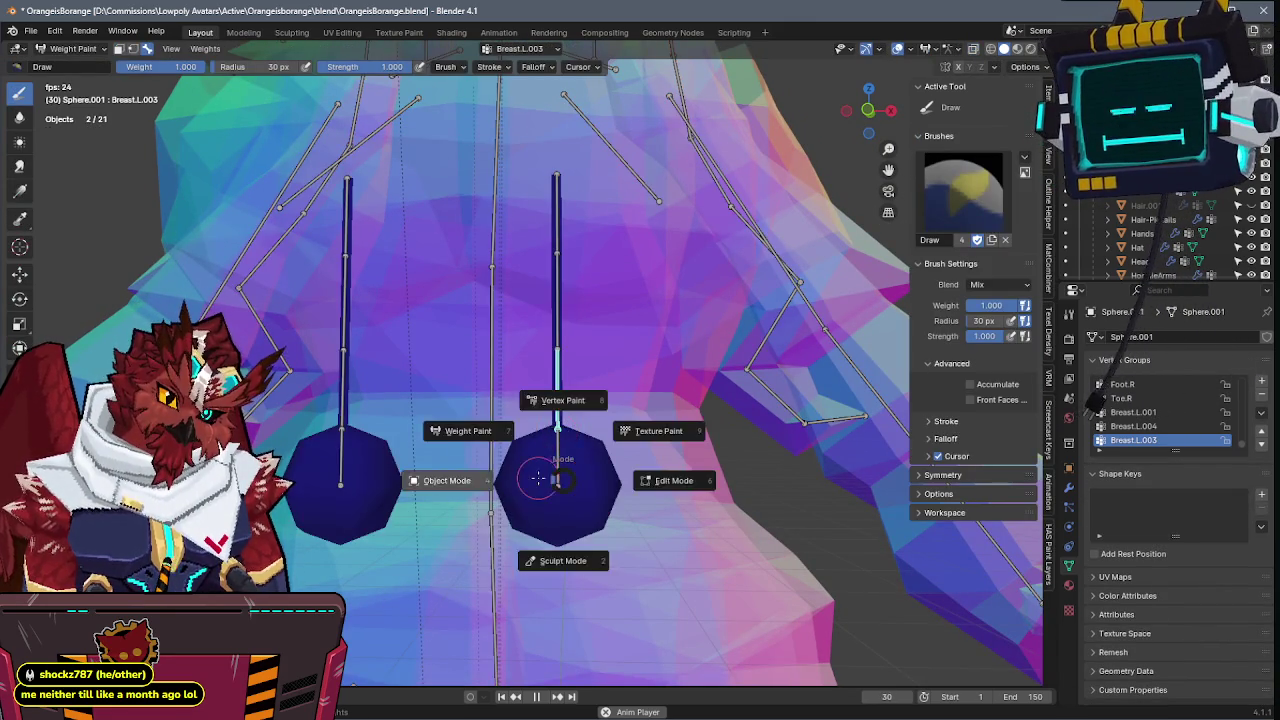
{"action": "left_click", "coordinate": [563, 400]}
{"action": "left_click", "coordinate": [557, 455]}
{"action": "key", "text": "Tab"}
{"action": "key", "text": "Tab"}
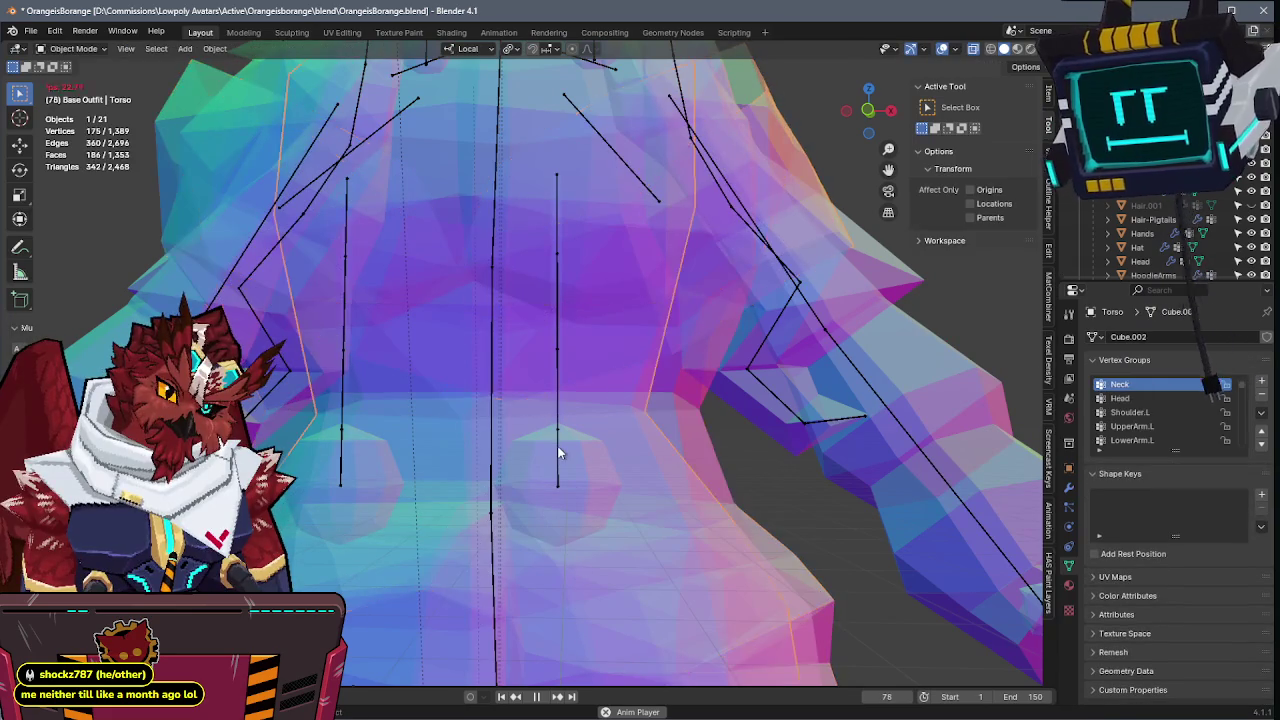
- Delete the extra bone from the dangling chain and return the armature to object mode
{"action": "left_click", "coordinate": [560, 445]}
{"action": "key", "text": "Tab"}
{"action": "key", "text": "x"}
{"action": "left_click", "coordinate": [560, 445]}
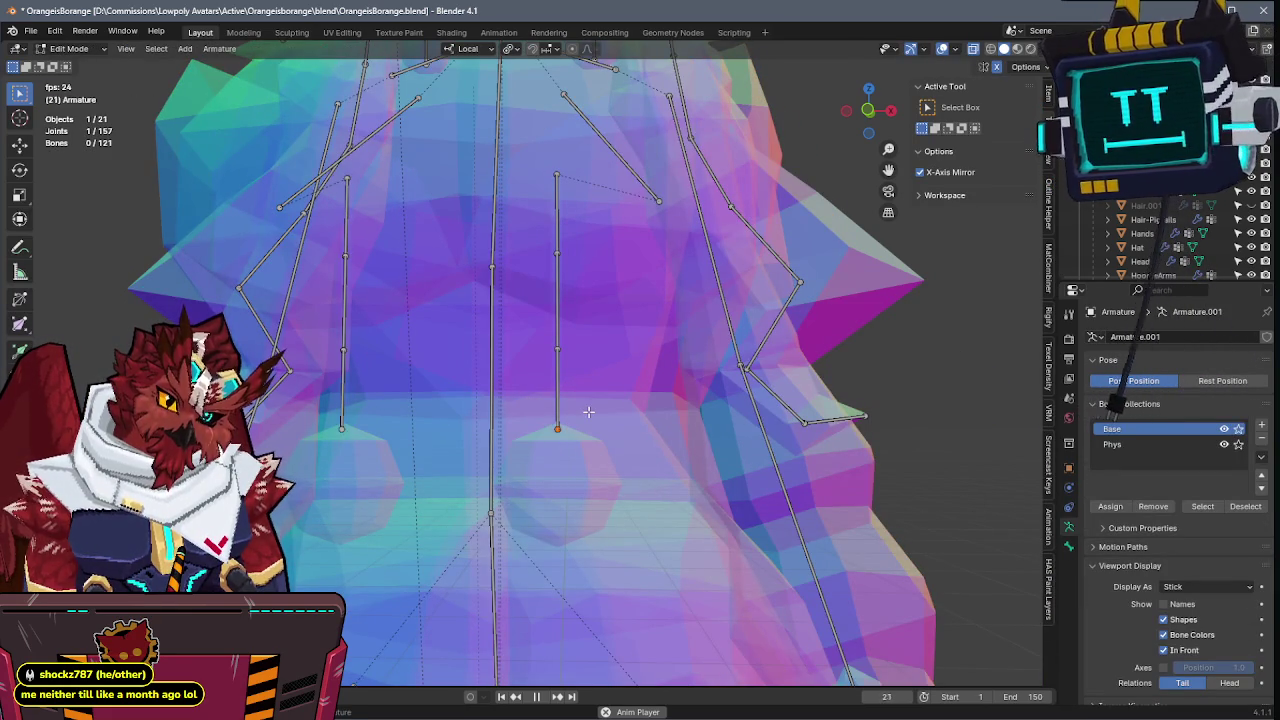
{"action": "key", "text": "KP_5"}
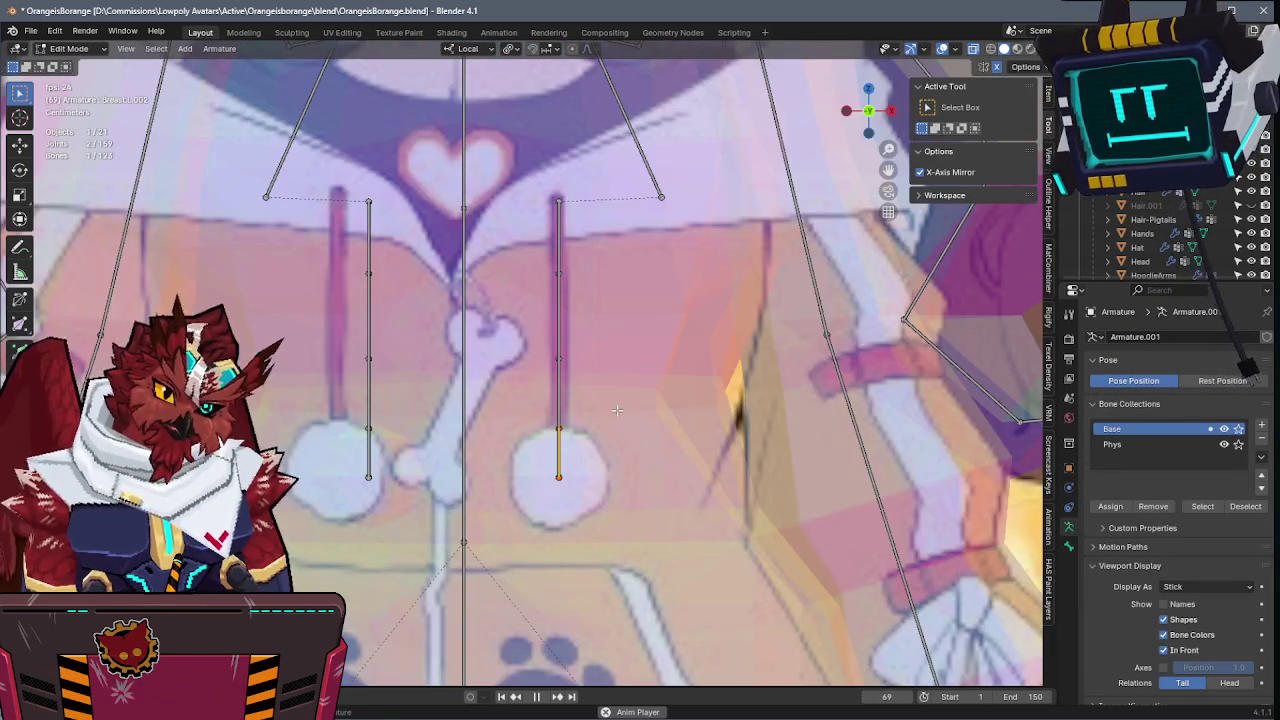
{"action": "key", "text": "KP_5"}
{"action": "key", "text": "ctrl+Tab"}
{"action": "left_click", "coordinate": [537, 452]}
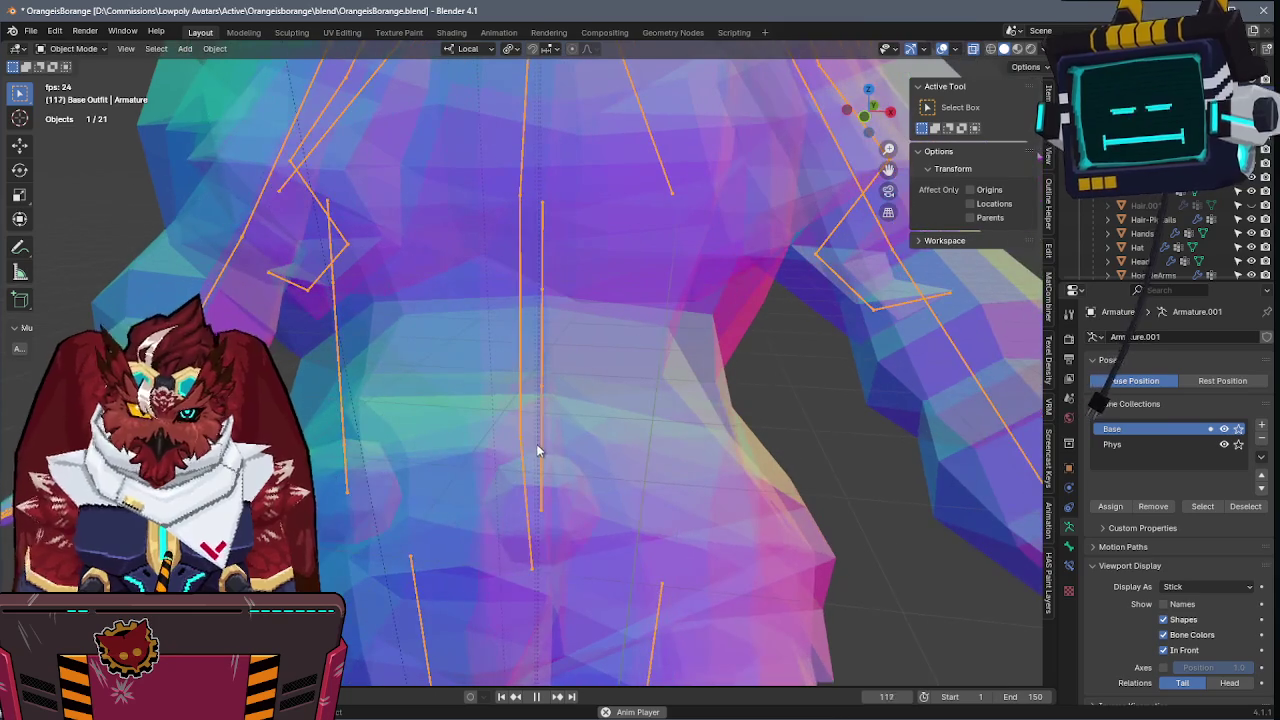
- Select the hanging sphere and check its Breast.L.002 weights between Edit and Weight Paint modes
{"action": "key", "text": "shift+z"}
{"action": "key", "text": "shift+z"}
{"action": "key", "text": "shift+z"}
{"action": "key", "text": "shift+z"}
{"action": "left_click", "coordinate": [555, 474], "text": "shift"}
{"action": "key", "text": "ctrl+Tab"}
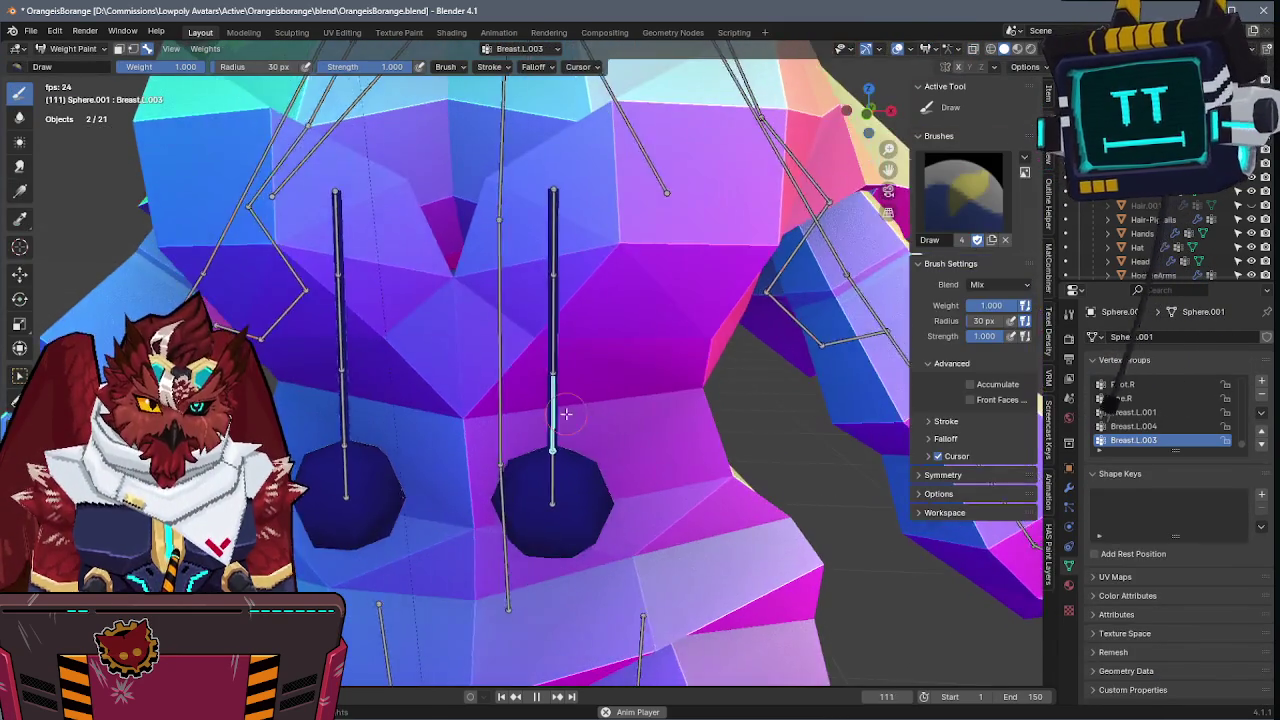
{"action": "key", "text": "Tab"}
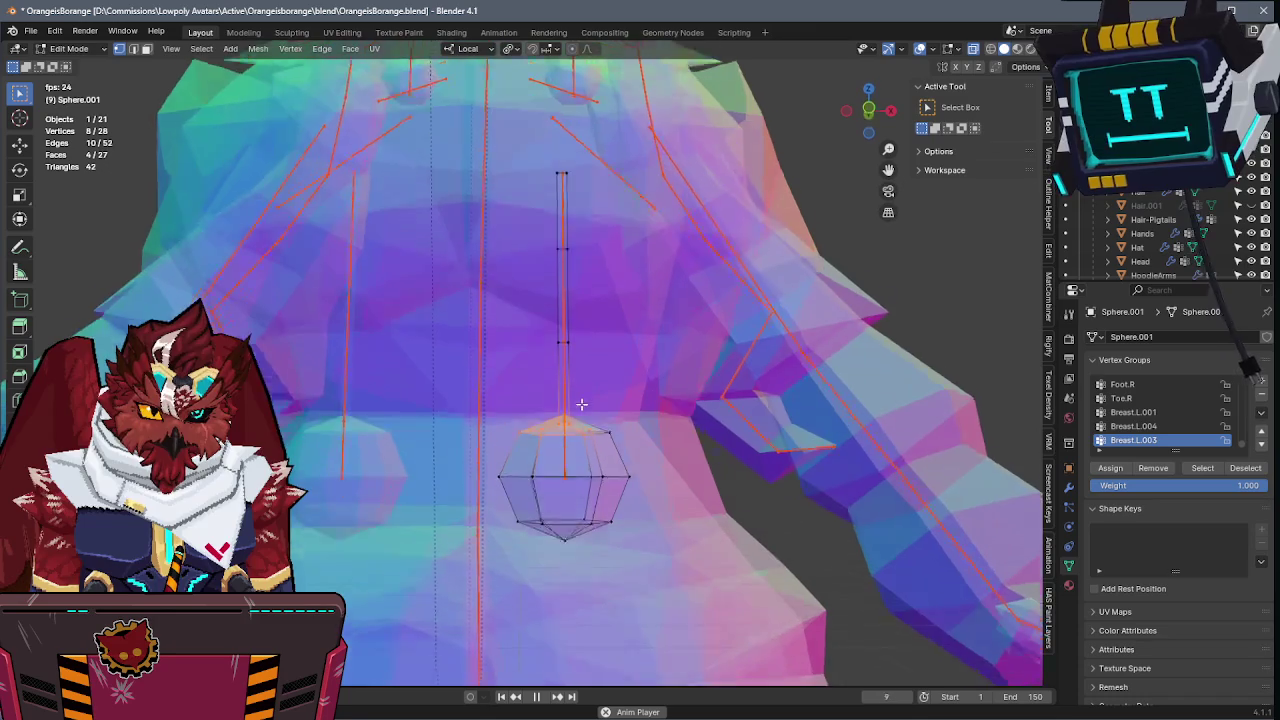
{"action": "right_click", "coordinate": [545, 435]}
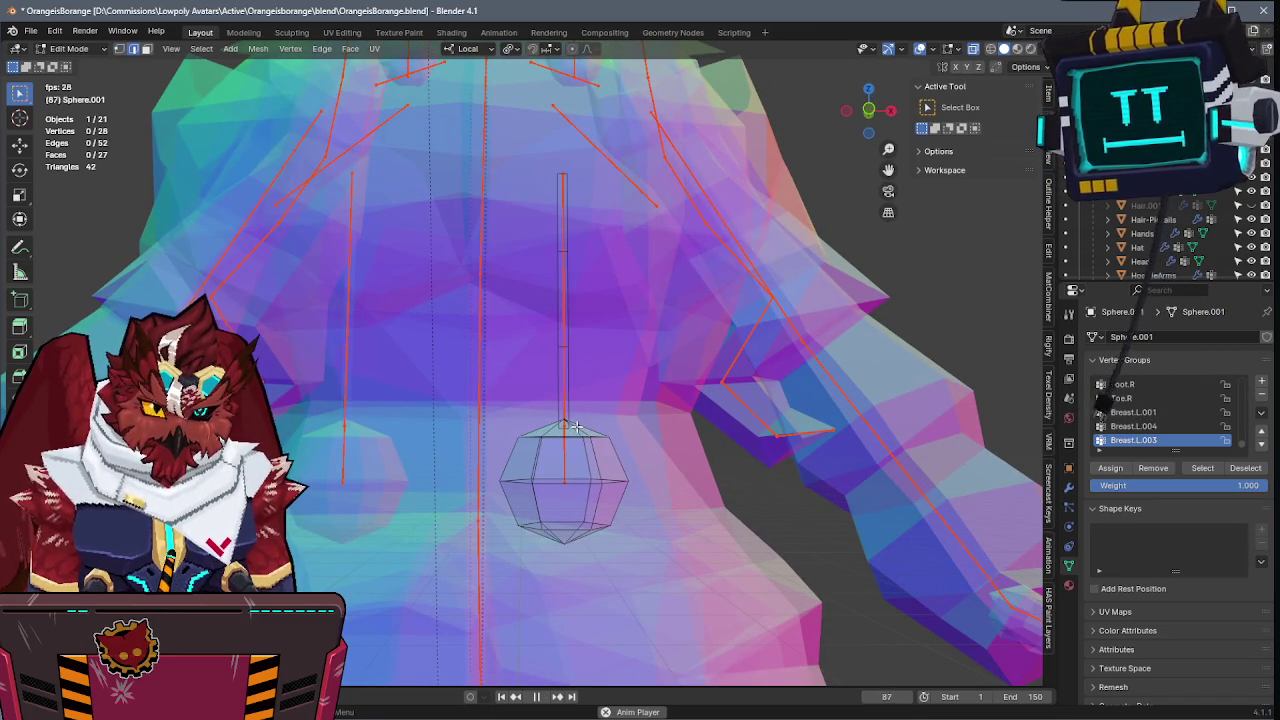
{"action": "right_click", "coordinate": [700, 430]}
{"action": "left_click", "coordinate": [690, 443]}
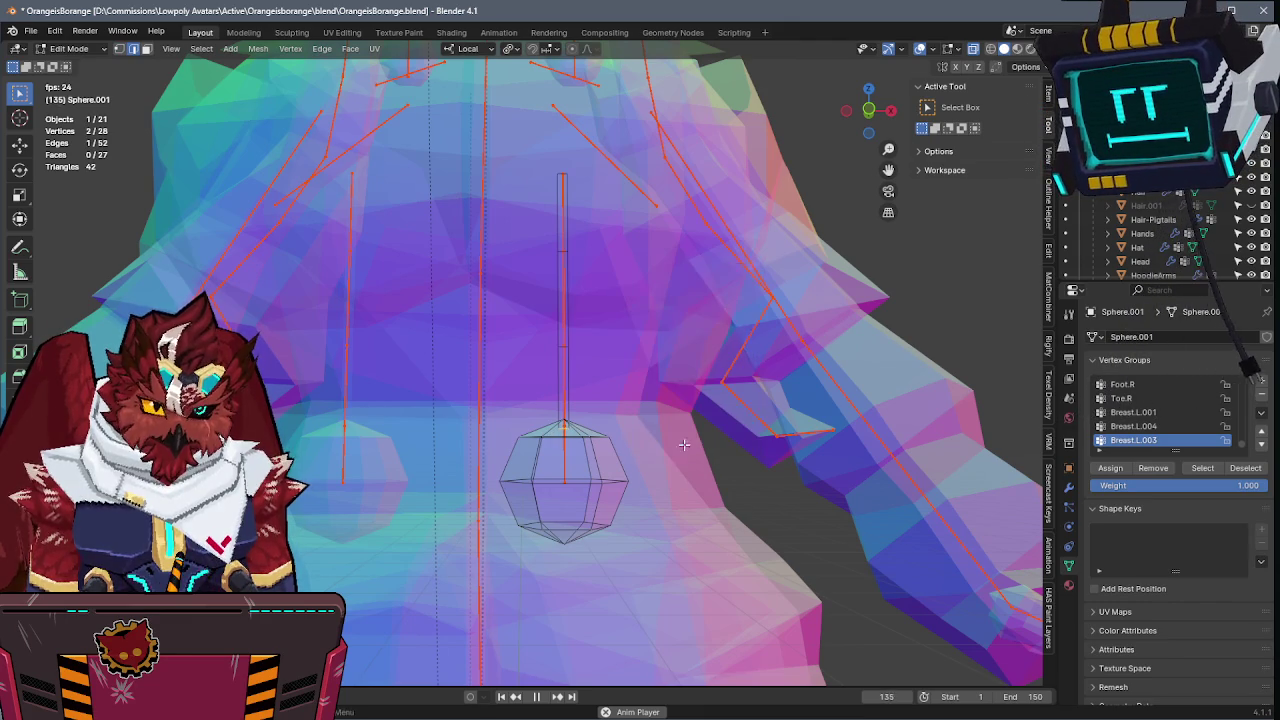
{"action": "key", "text": "Tab"}
{"action": "key", "text": "Tab"}
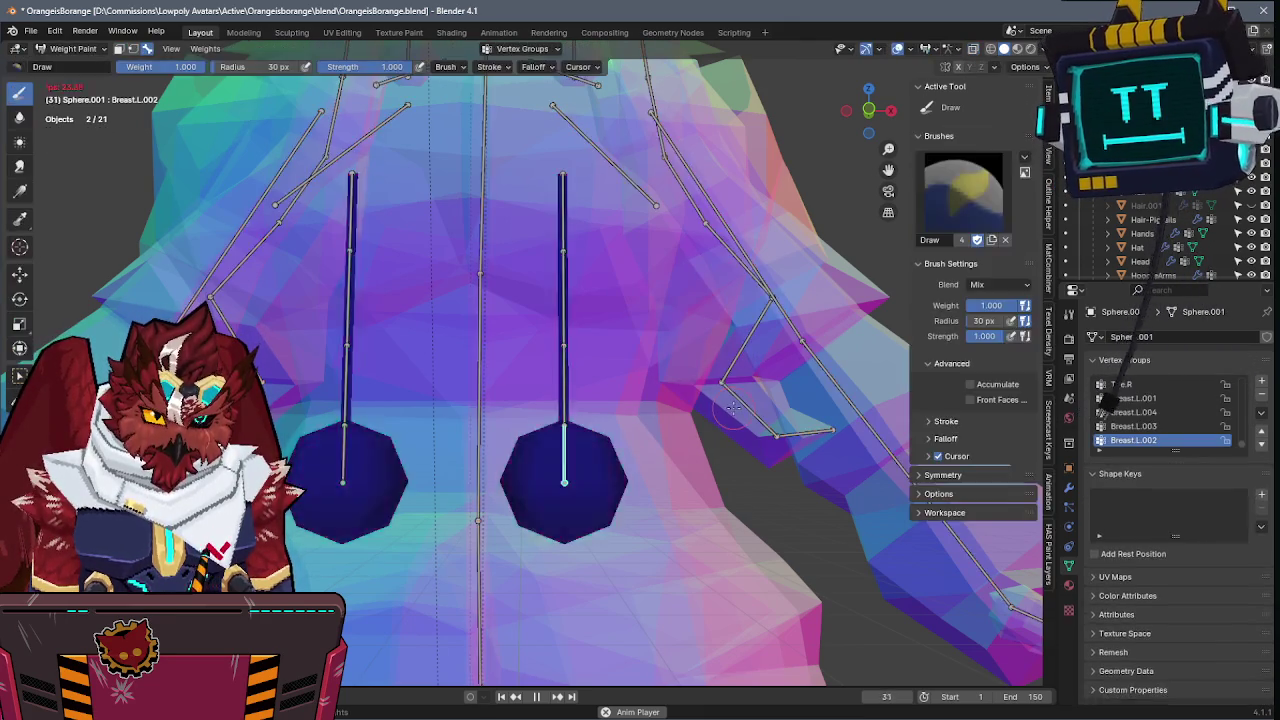
{"action": "key", "text": "Tab"}
- Assign all the sphere's vertices to the Breast.L.002 vertex group
{"action": "left_click_drag", "start_coordinate": [453, 578], "coordinate": [453, 578]}
{"action": "key", "text": "ctrl+g"}
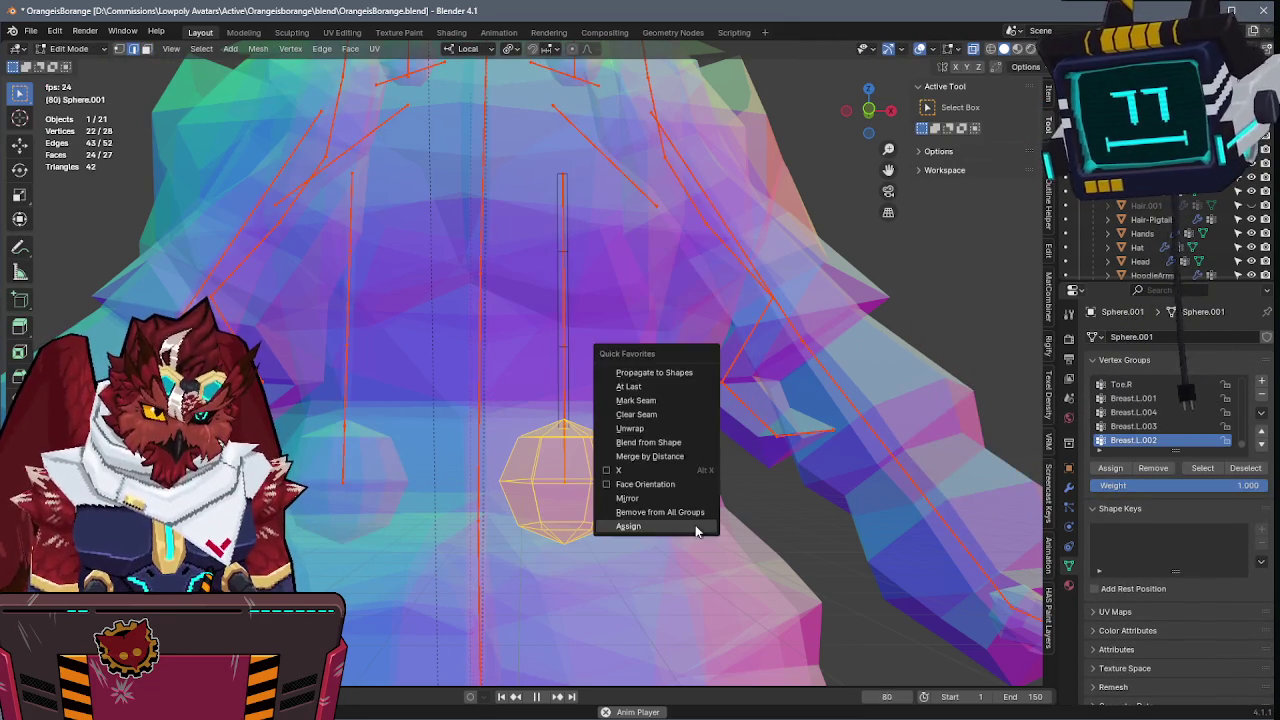
{"action": "left_click", "coordinate": [694, 527]}
{"action": "key", "text": "Tab"}
- Test-rotate the bone on local X, cancel it, then inspect the Breast.R.003 to Breast.R.001 weights
{"action": "key", "text": "r"}
{"action": "key", "text": "x"}
{"action": "key", "text": "x"}
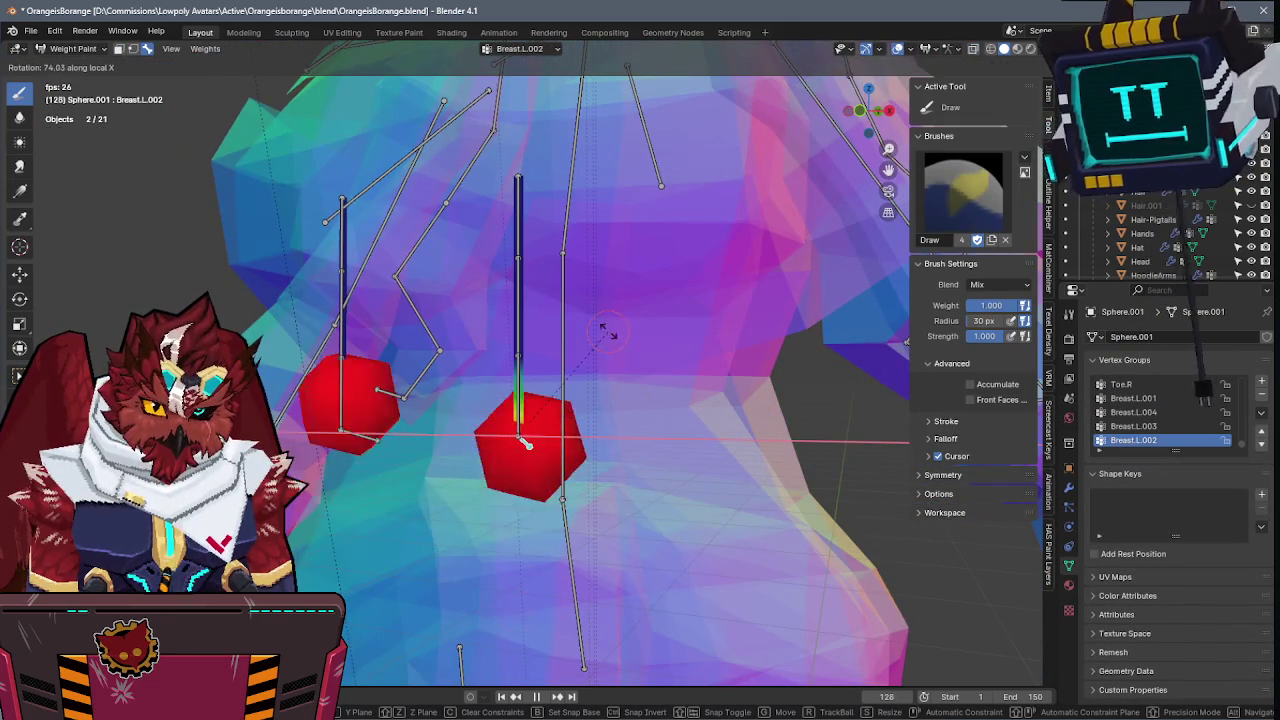
{"action": "right_click", "coordinate": [564, 448]}
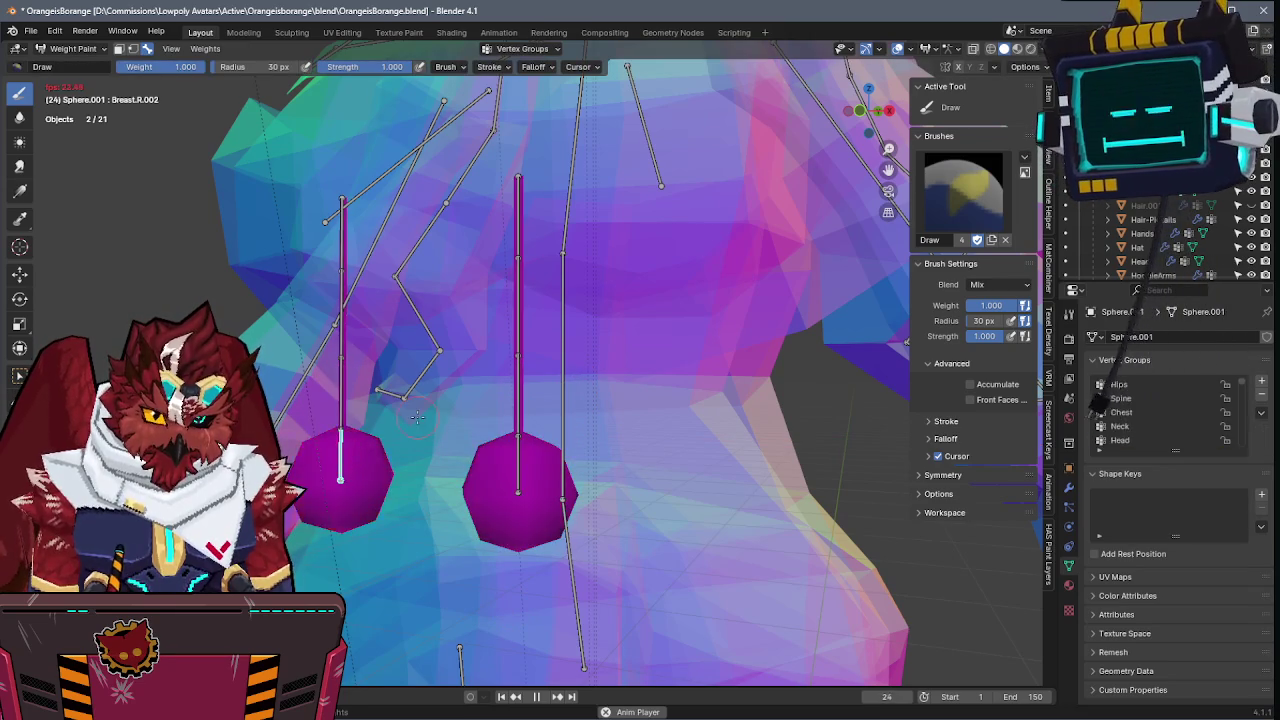
{"action": "left_click", "coordinate": [344, 336], "text": "ctrl"}
{"action": "left_click", "coordinate": [333, 258], "text": "ctrl"}
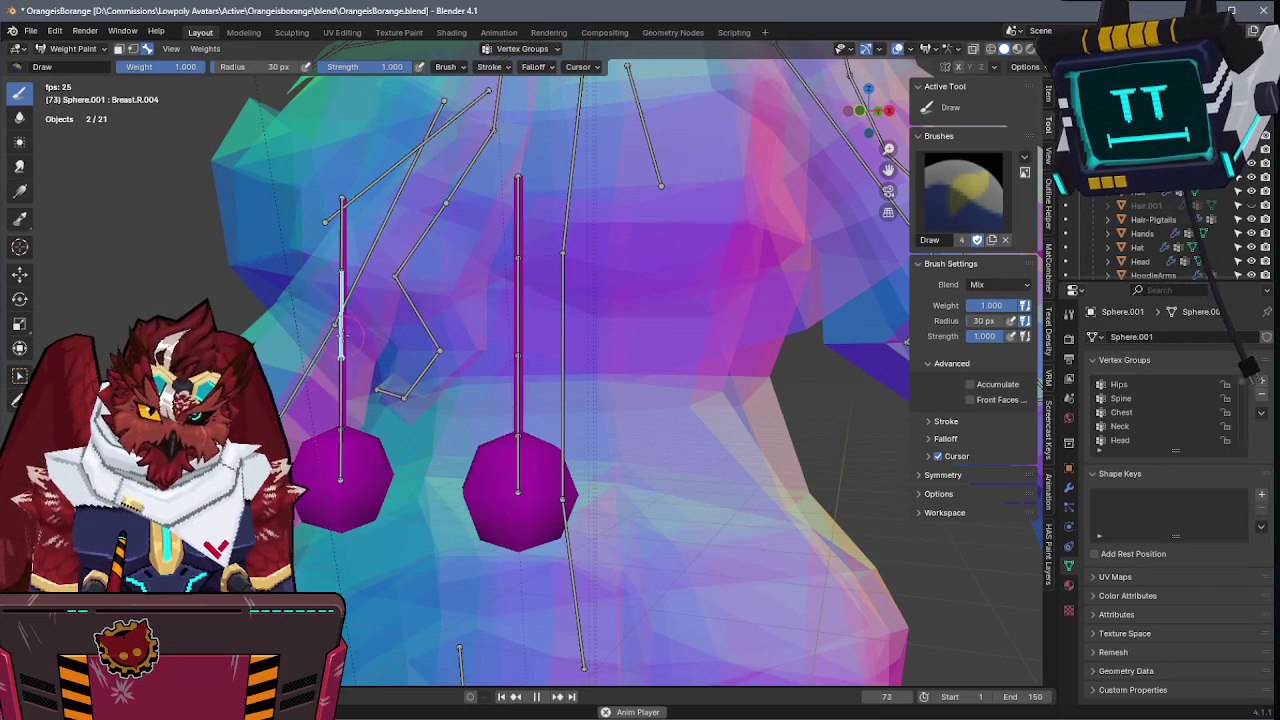
{"action": "left_click", "coordinate": [338, 236], "text": "ctrl"}
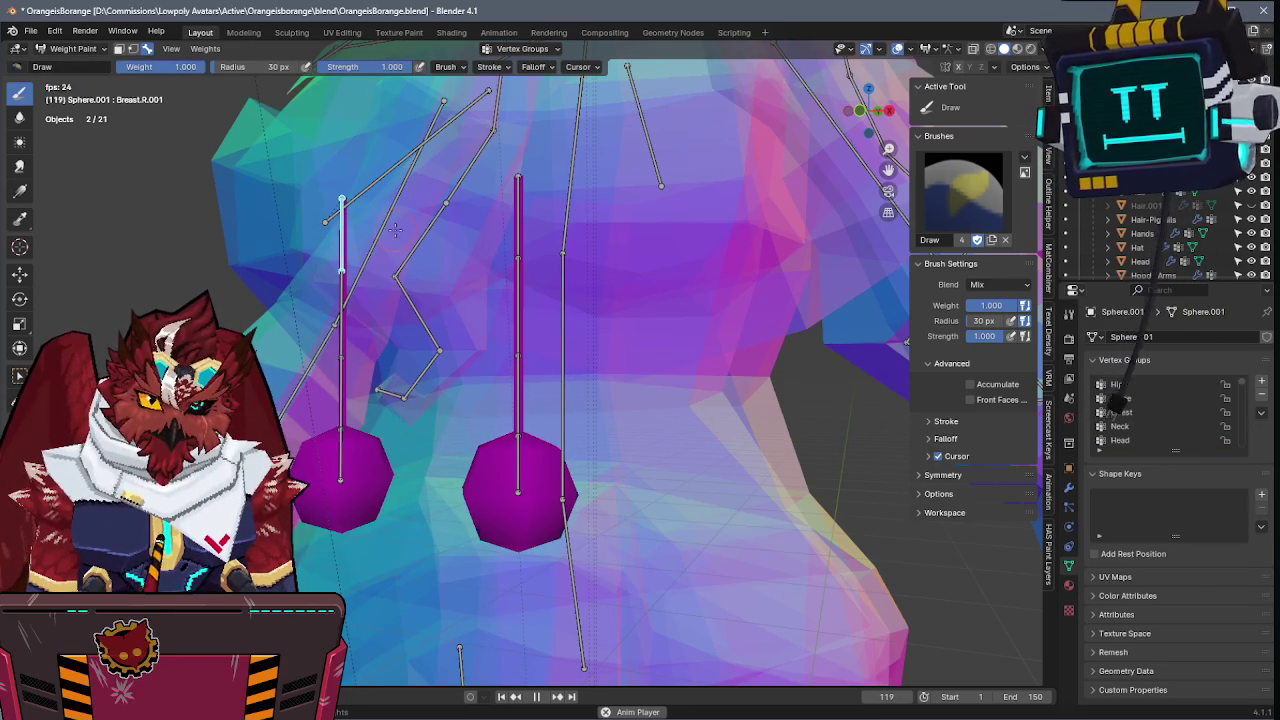
- Return to object mode and save OrangeisBorange.blend
{"action": "key", "text": "ctrl+Tab"}
{"action": "key", "text": "ctrl+s"}
{"action": "scroll", "coordinate": [543, 243], "scroll_direction": "down", "scroll_amount": 4}
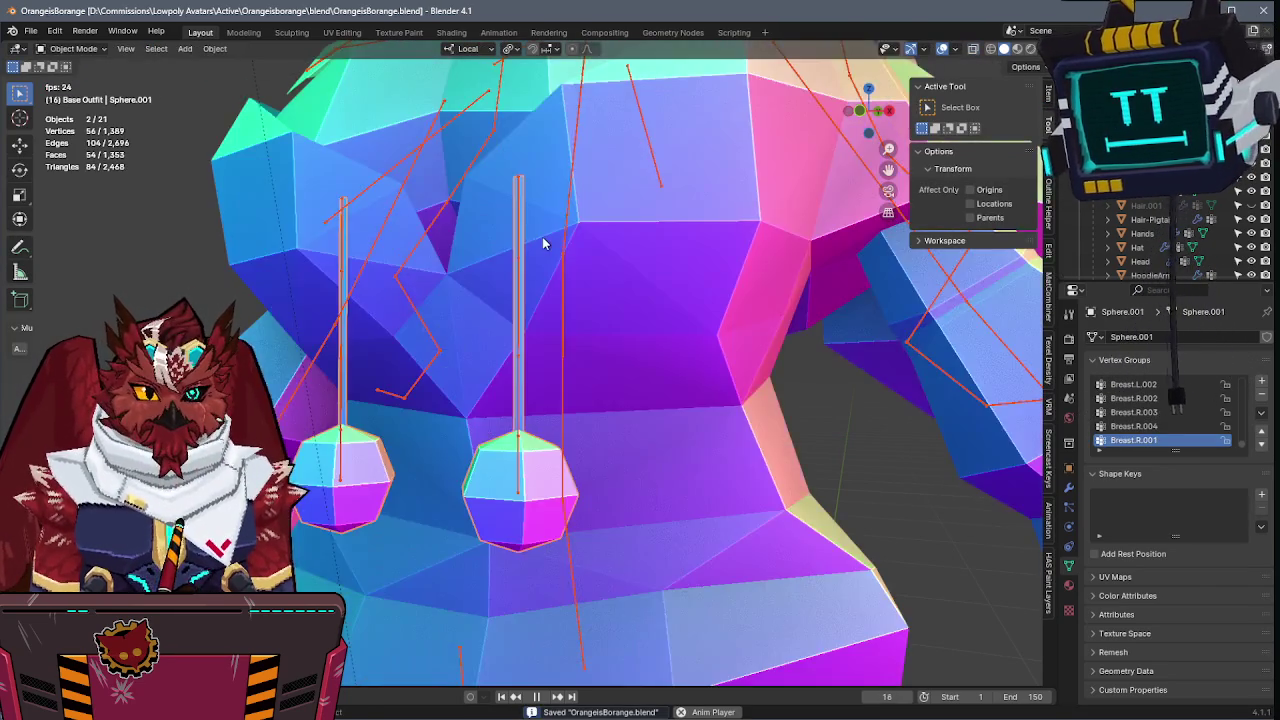
- Pose the armature and rotate the dangling bone chains to check the spheres swing, then cancel
{"action": "middle_click_drag", "start_coordinate": [543, 243], "coordinate": [625, 219]}
{"action": "left_click", "coordinate": [625, 219]}
{"action": "key", "text": "ctrl+Tab"}
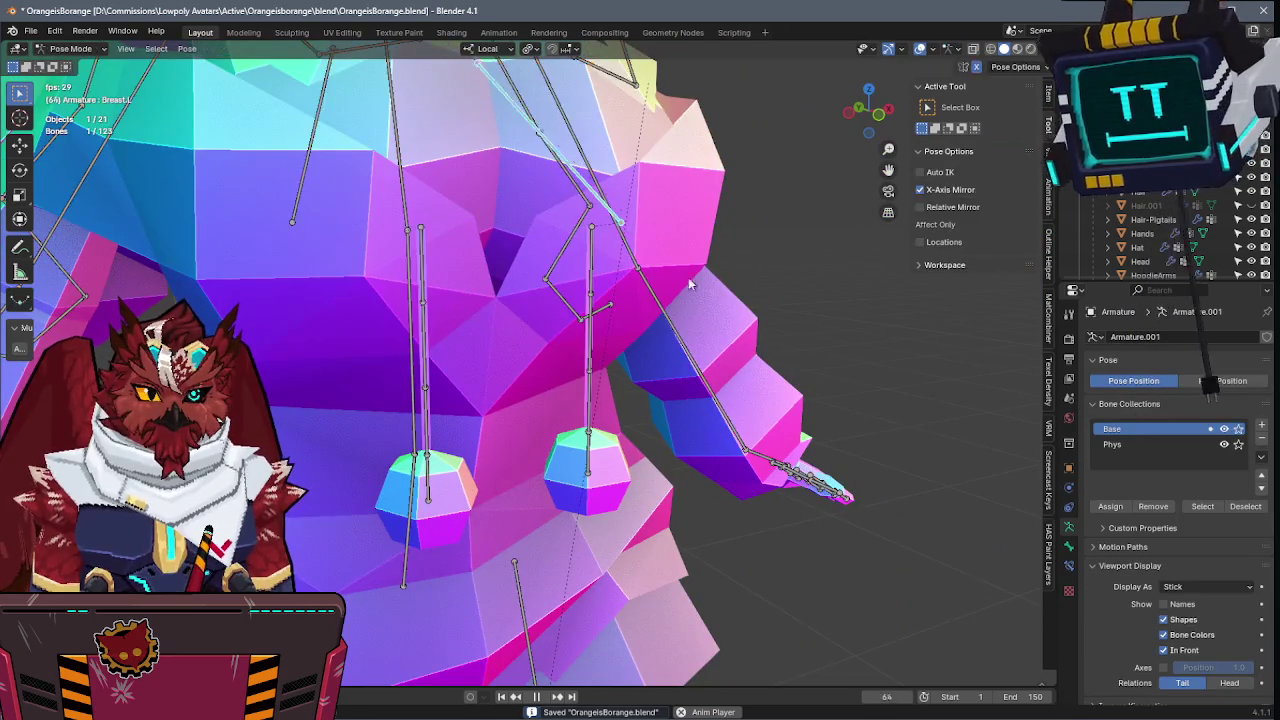
{"action": "left_click", "coordinate": [593, 264]}
{"action": "key", "text": "r"}
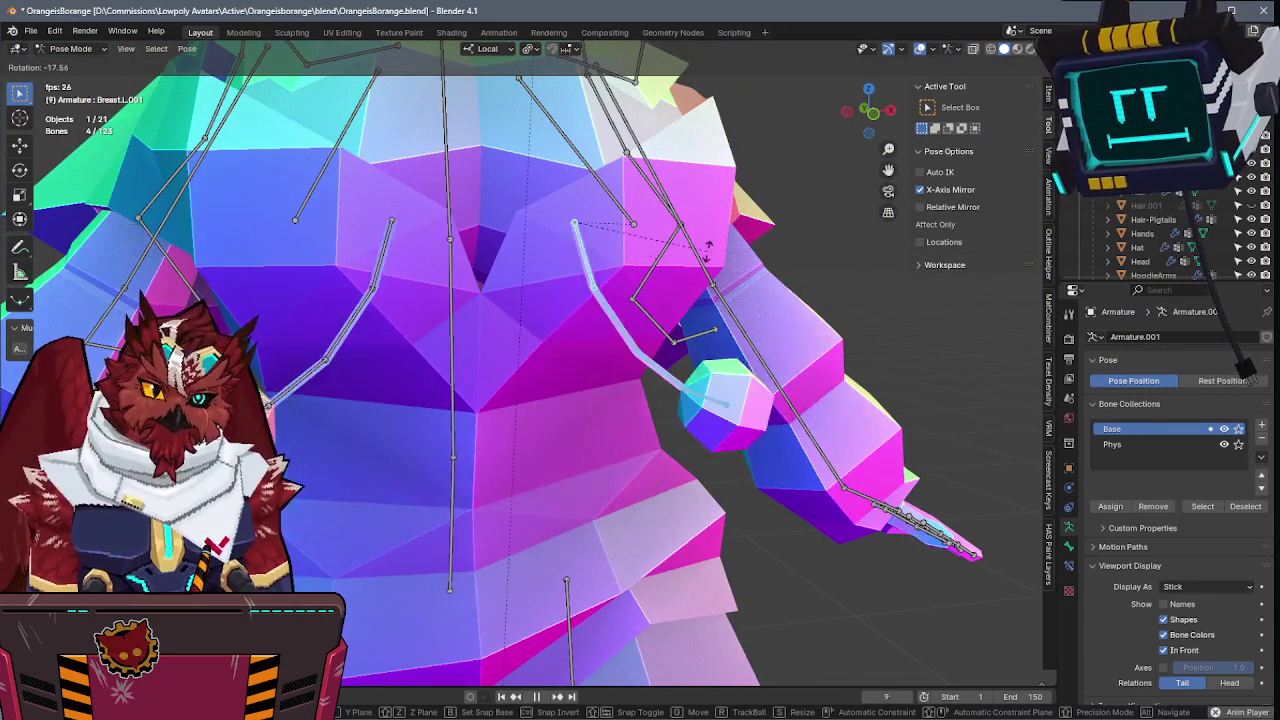
{"action": "left_click", "coordinate": [683, 399]}
- Return the armature to object mode and save the file
{"action": "key", "text": "ctrl+Tab"}
{"action": "middle_click_drag", "start_coordinate": [683, 399], "coordinate": [704, 380]}
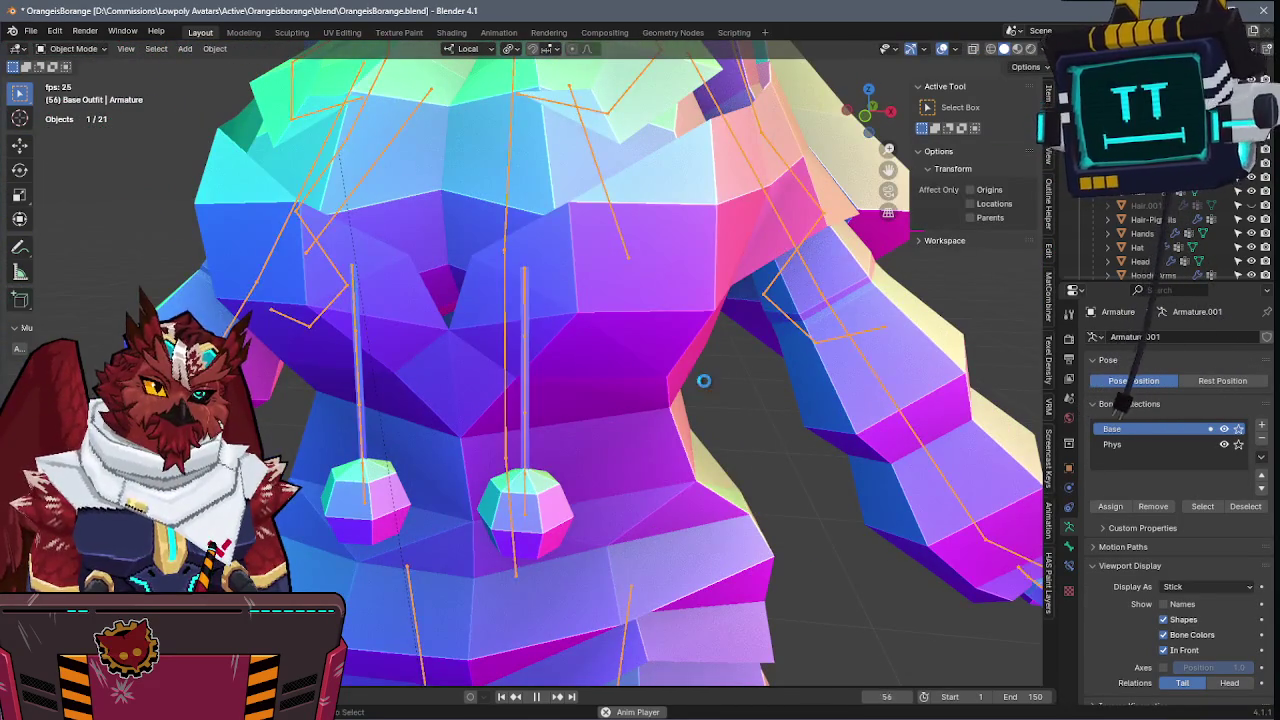
{"action": "key", "text": "ctrl+s"}
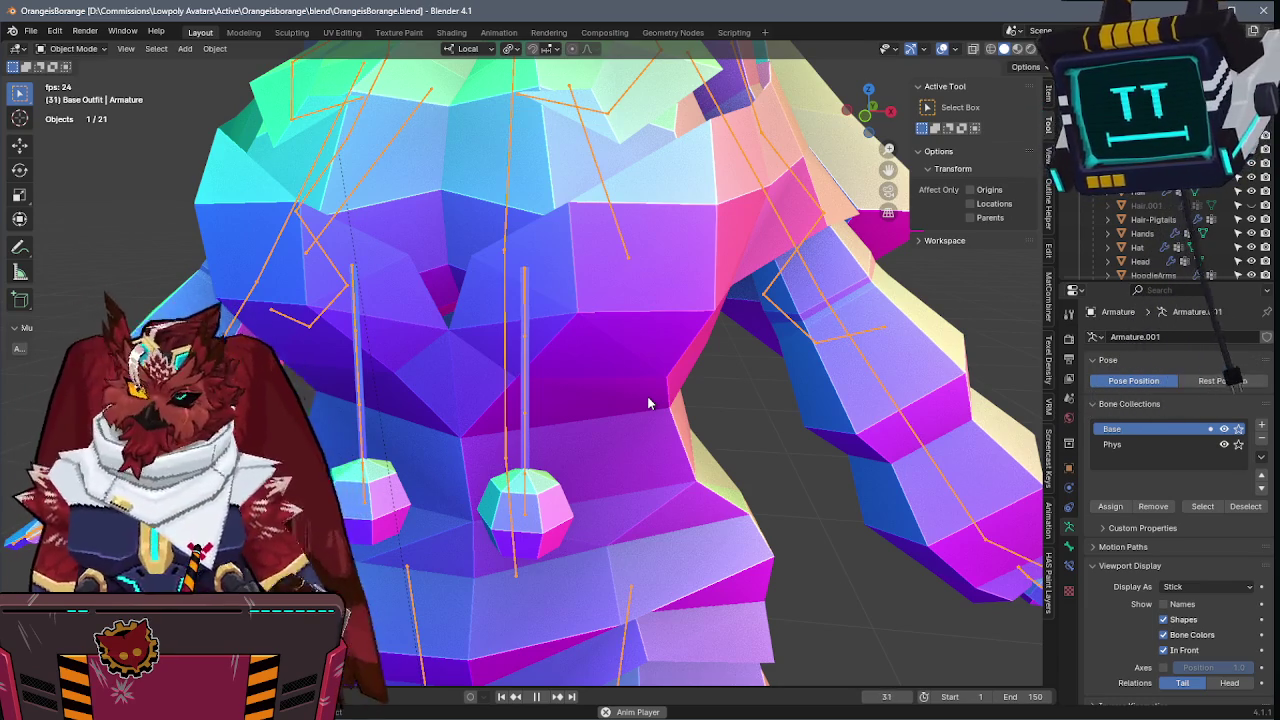
- Orbit in around the model's side and save the file
{"action": "mouse_move", "coordinate": [648, 403]}
{"action": "middle_mouse_down"}
{"action": "mouse_move", "coordinate": [808, 394]}
{"action": "mouse_move", "coordinate": [761, 428]}
{"action": "mouse_move", "coordinate": [709, 383]}
{"action": "mouse_move", "coordinate": [651, 278]}
{"action": "mouse_move", "coordinate": [545, 281]}
{"action": "middle_mouse_up"}
{"action": "scroll", "coordinate": [761, 428], "scroll_direction": "down", "scroll_amount": 3}
{"action": "key", "text": "ctrl+s"}
- Compare the model against the front reference in orthographic X-ray view, hiding the armature bones
{"action": "key", "text": "KP_1"}
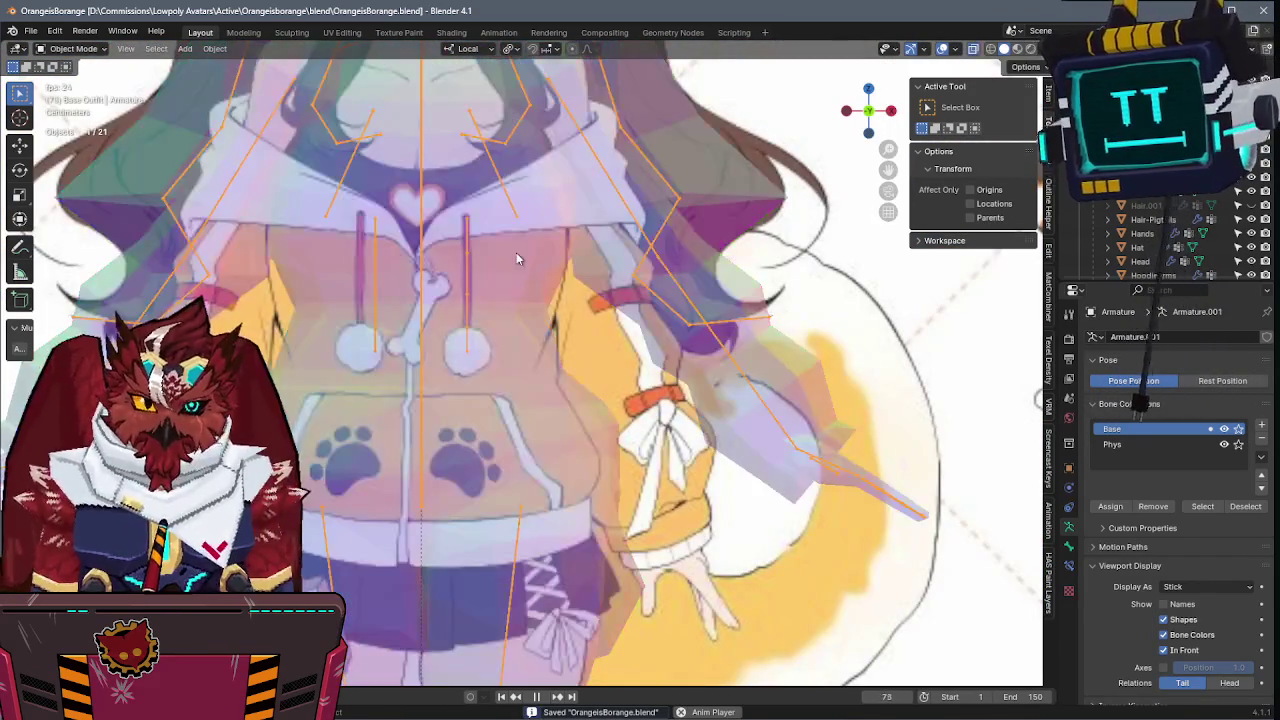
{"action": "key", "text": "alt+z"}
{"action": "key", "text": "alt+z"}
{"action": "key", "text": "alt+z"}
{"action": "key", "text": "h"}
{"action": "key", "text": "alt+z"}
{"action": "middle_click_drag", "start_coordinate": [532, 298], "coordinate": [502, 305], "text": "shift"}
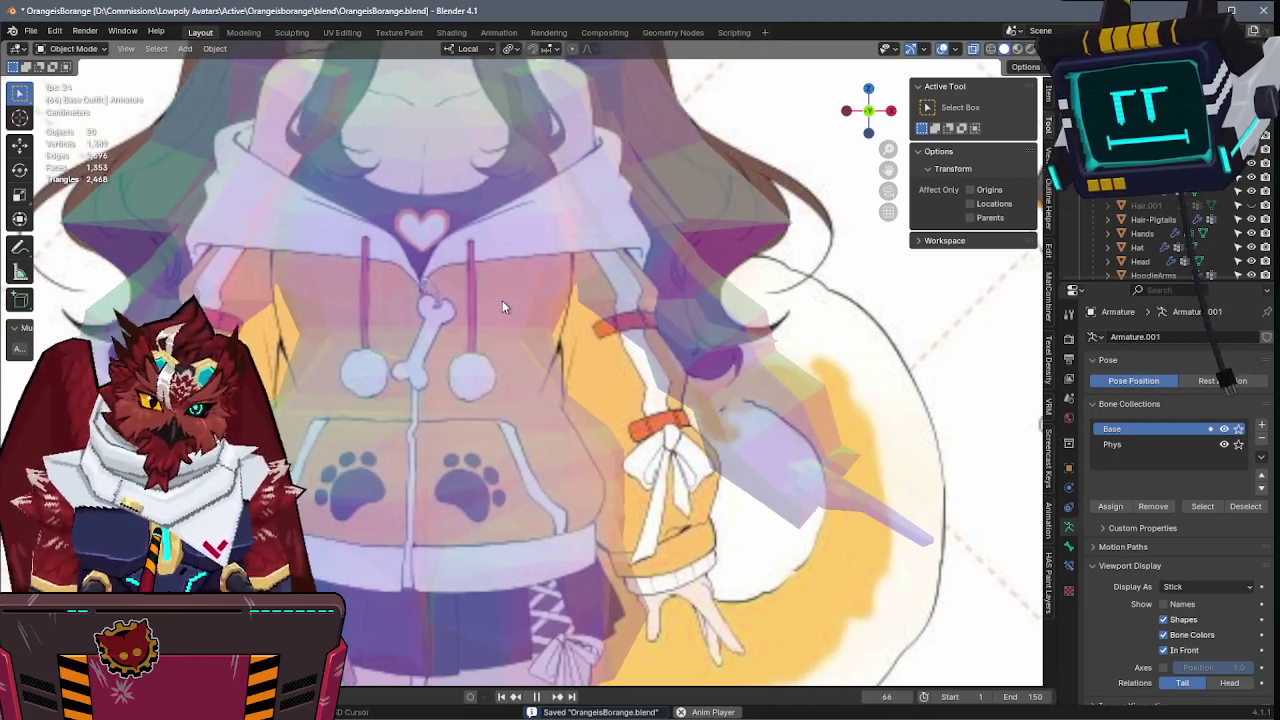
{"action": "key", "text": "alt+z"}
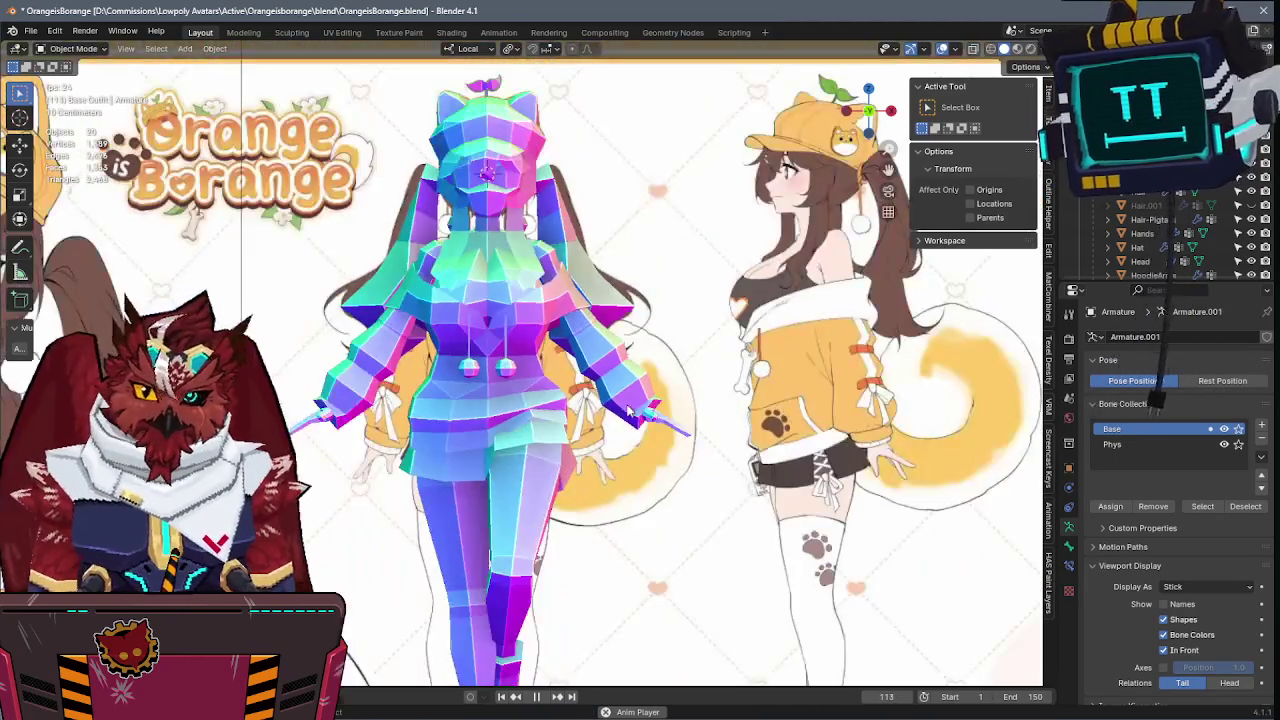
- Save OrangeisBorange.blend again and bring up the Add menu for new objects
{"action": "key", "text": "ctrl+s"}
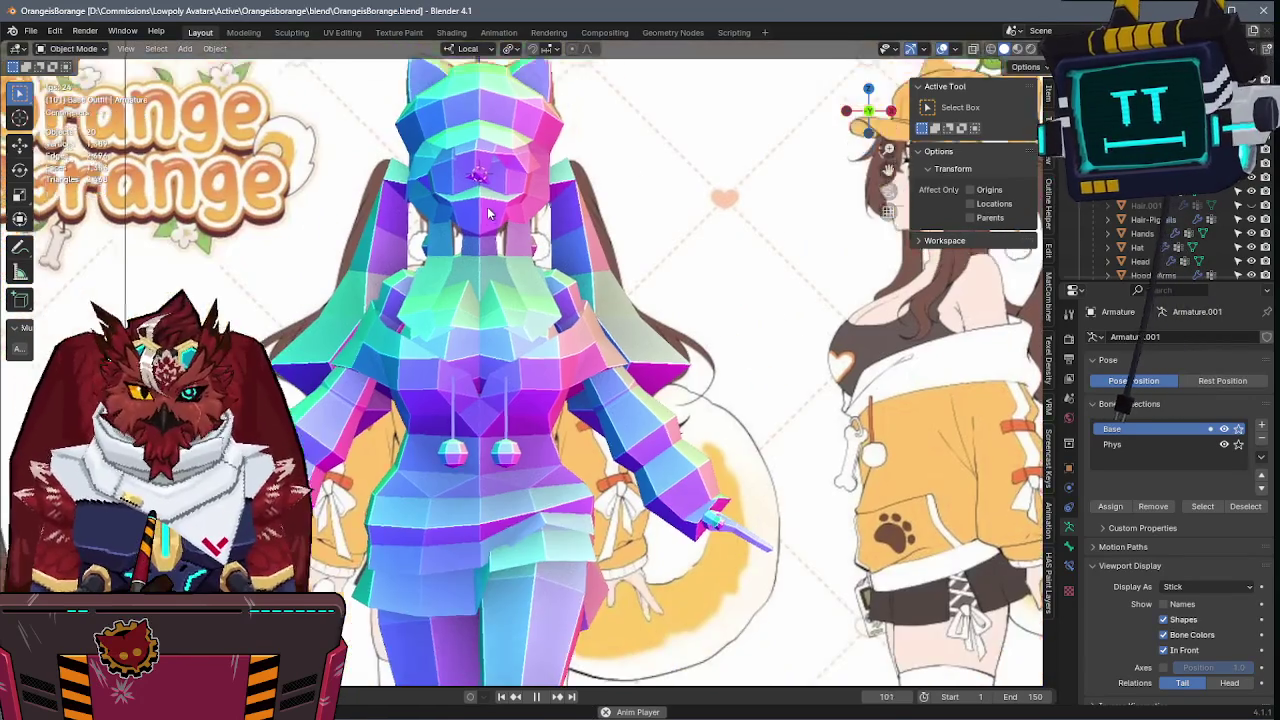
{"action": "key", "text": "ctrl+s"}
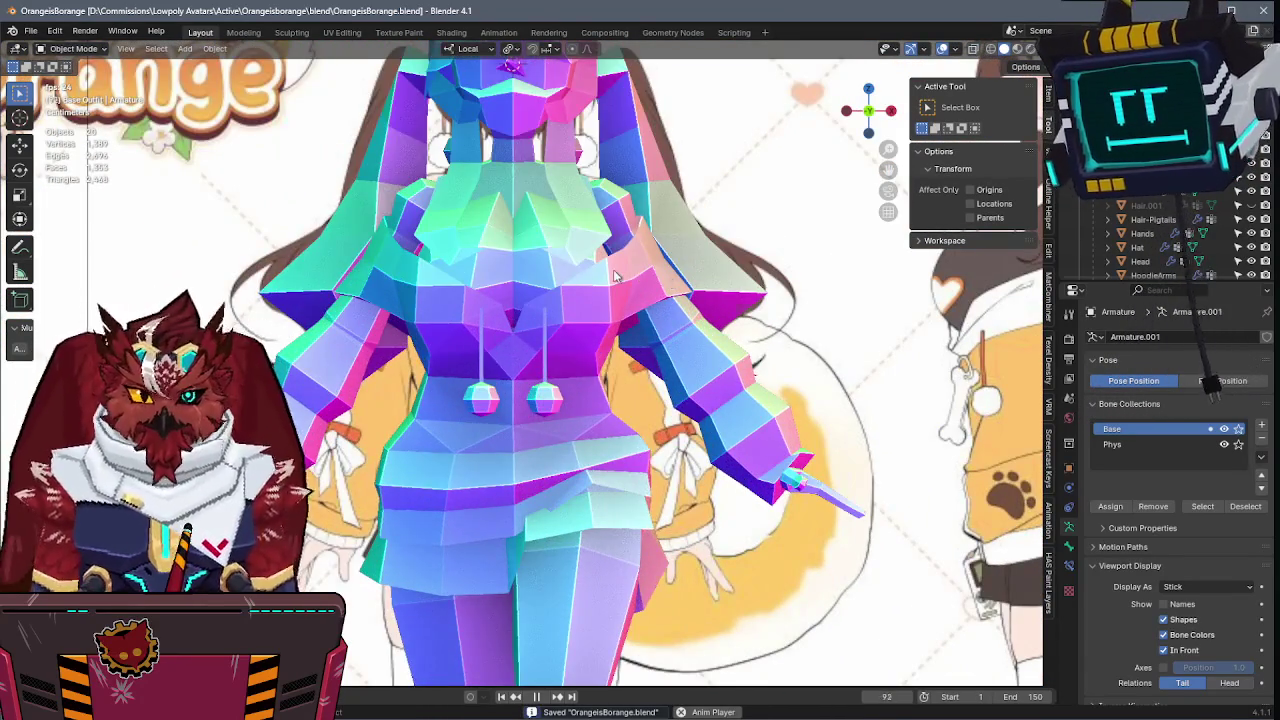
{"action": "key", "text": "shift+a"}
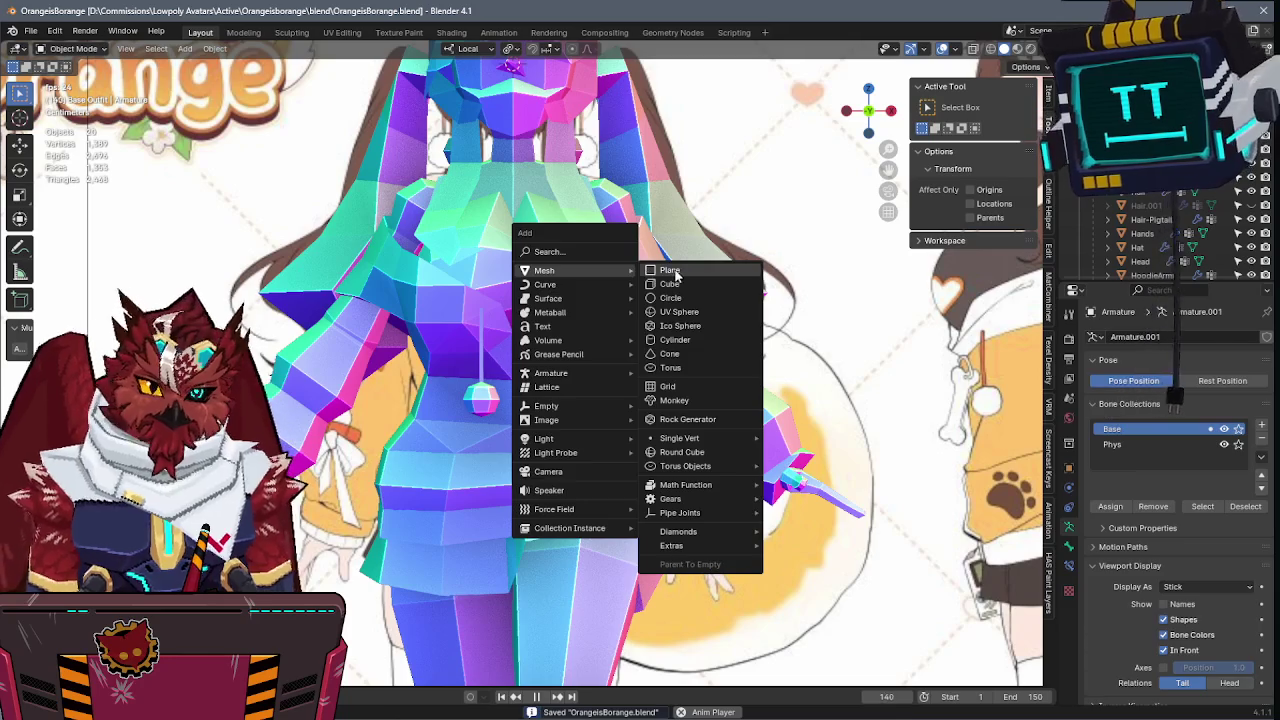
- Add a plane, shrink it, and move it up near the hoodie's bone charm
{"action": "left_click", "coordinate": [670, 271]}
{"action": "key", "text": "s"}
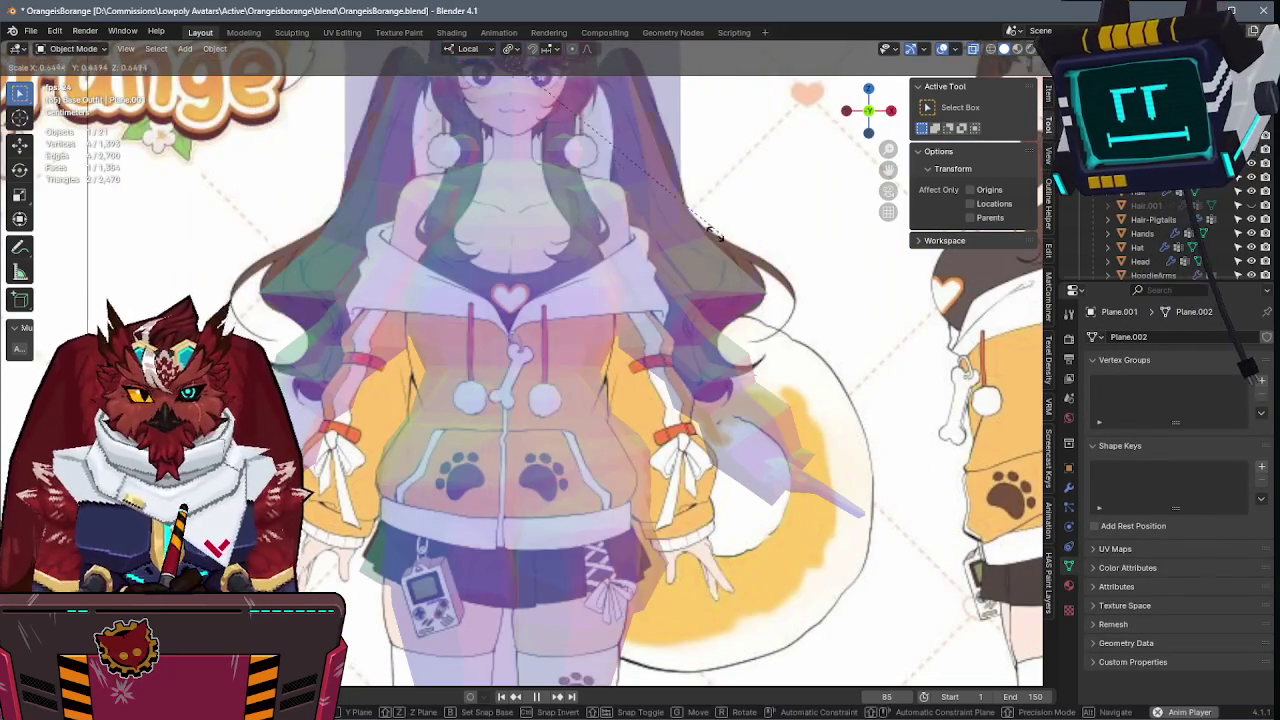
{"action": "left_click", "coordinate": [712, 232]}
{"action": "key", "text": "g"}
{"action": "key", "text": "y"}
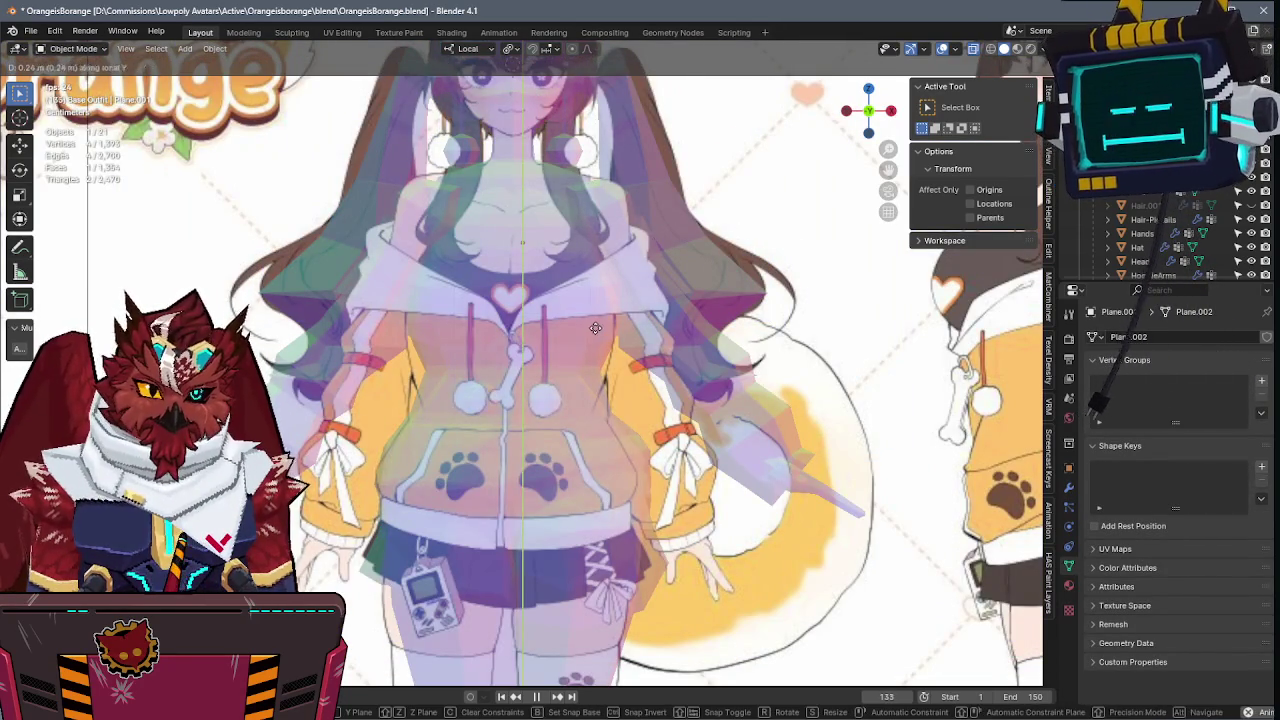
{"action": "key", "text": "z"}
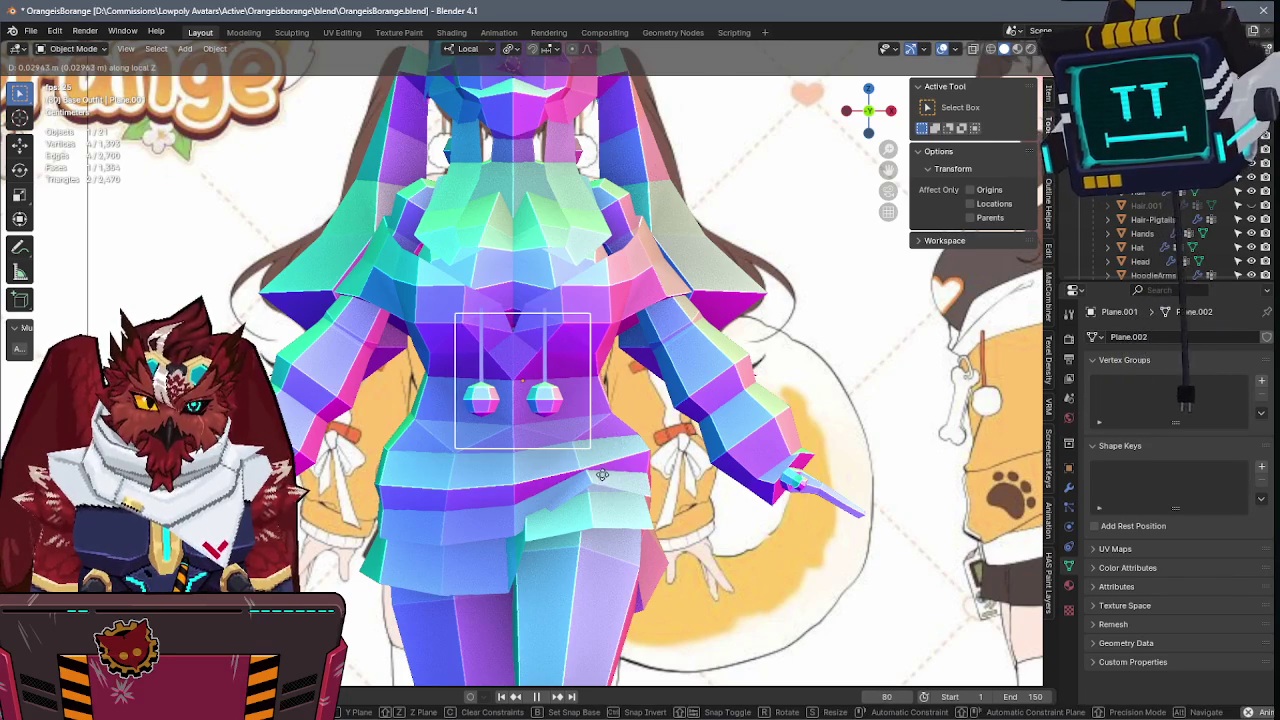
{"action": "scroll", "coordinate": [602, 475], "scroll_direction": "up", "scroll_amount": 2}
{"action": "scroll", "coordinate": [614, 515], "scroll_direction": "up", "scroll_amount": 1}
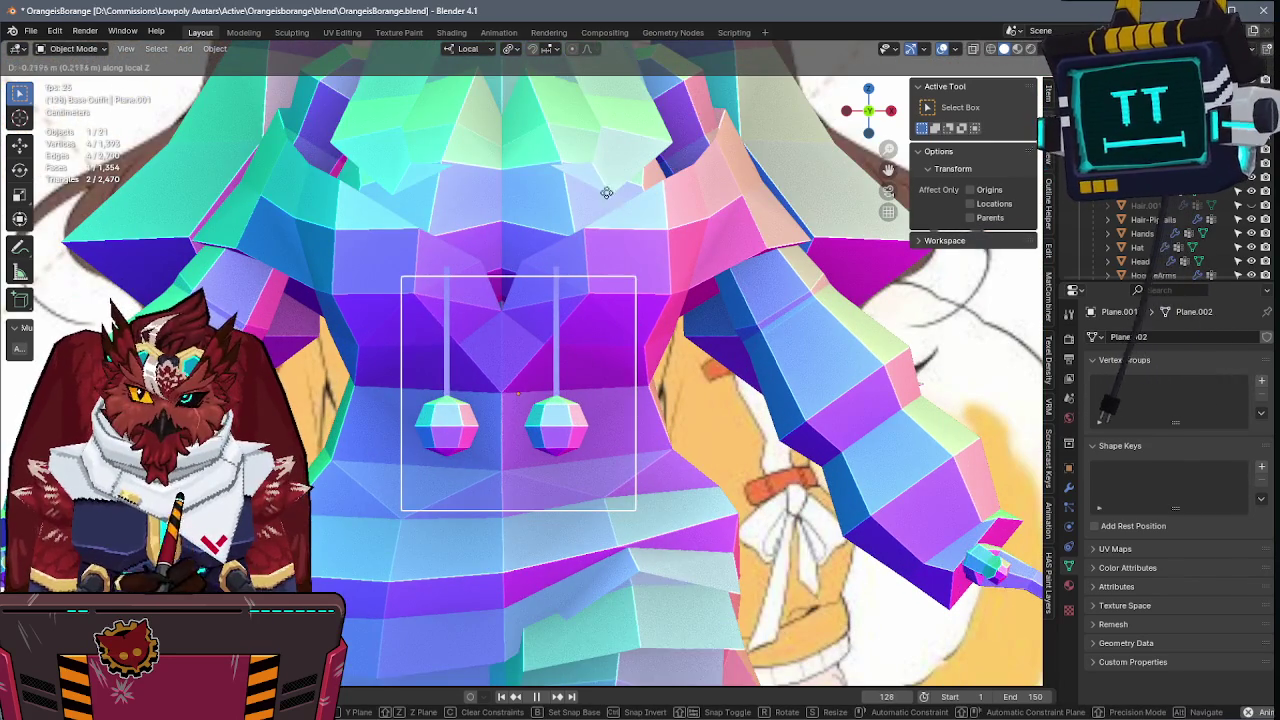
{"action": "left_click", "coordinate": [606, 192]}
- From a side view, move the plane along Z so it sits in front of the chest
{"action": "scroll", "coordinate": [679, 318], "scroll_direction": "down", "scroll_amount": 4}
{"action": "middle_click_drag", "start_coordinate": [679, 318], "coordinate": [587, 348]}
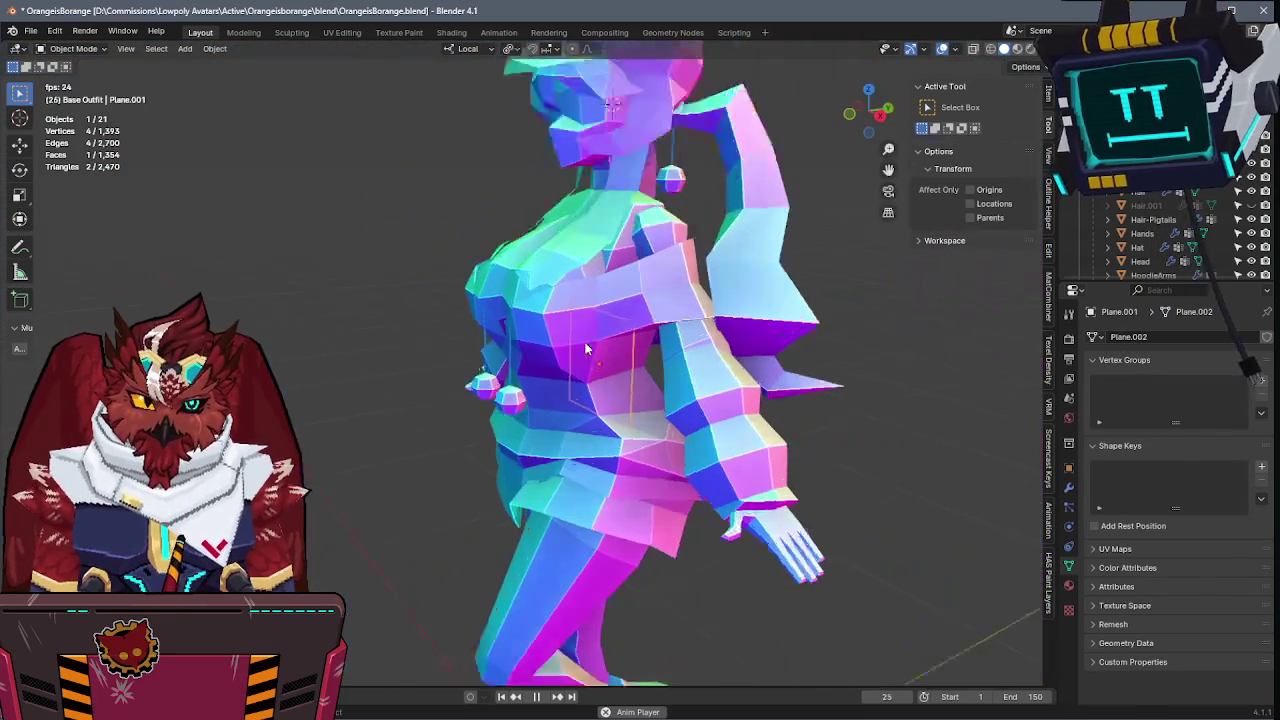
{"action": "scroll", "coordinate": [587, 348], "scroll_direction": "down", "scroll_amount": 2}
{"action": "key", "text": "g"}
{"action": "key", "text": "z"}
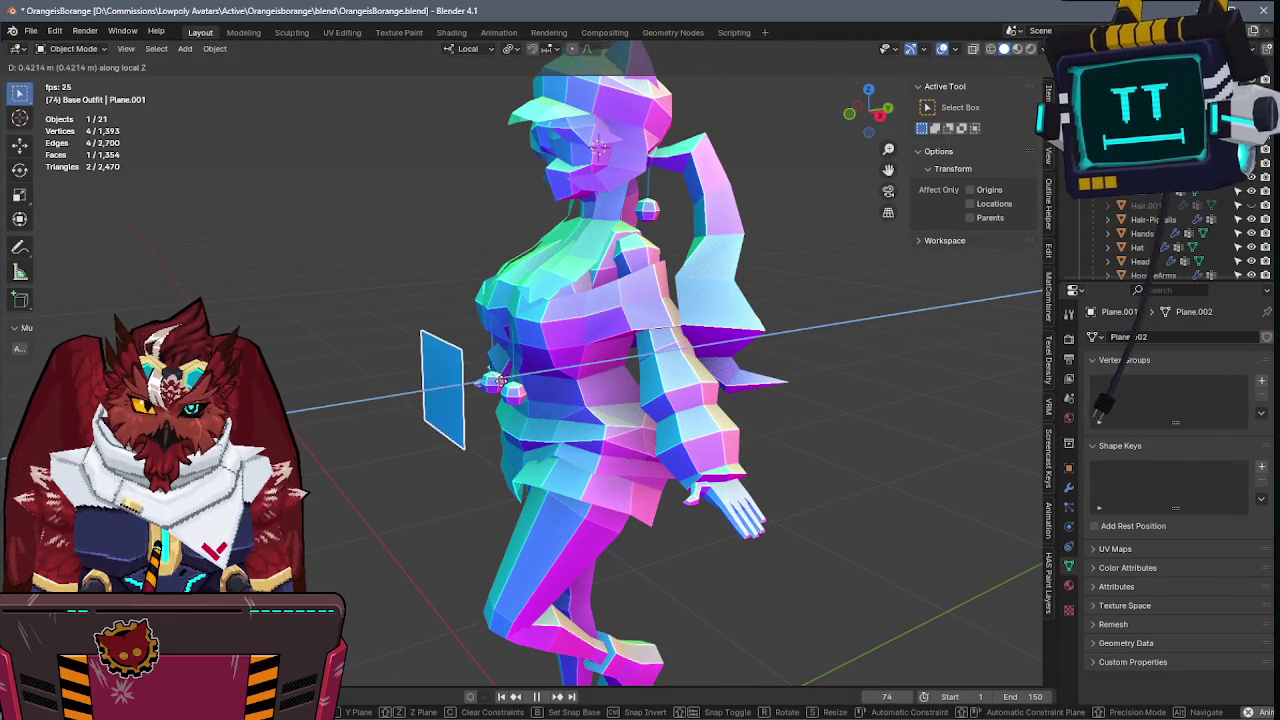
{"action": "key", "text": "Return"}
- In front view, scale the plane's vertices along Z into a narrow strip matching the charm
{"action": "key", "text": "KP_1"}
{"action": "key", "text": "Tab"}
{"action": "key", "text": "KP_Decimal"}
{"action": "key", "text": "s"}
{"action": "key", "text": "z"}
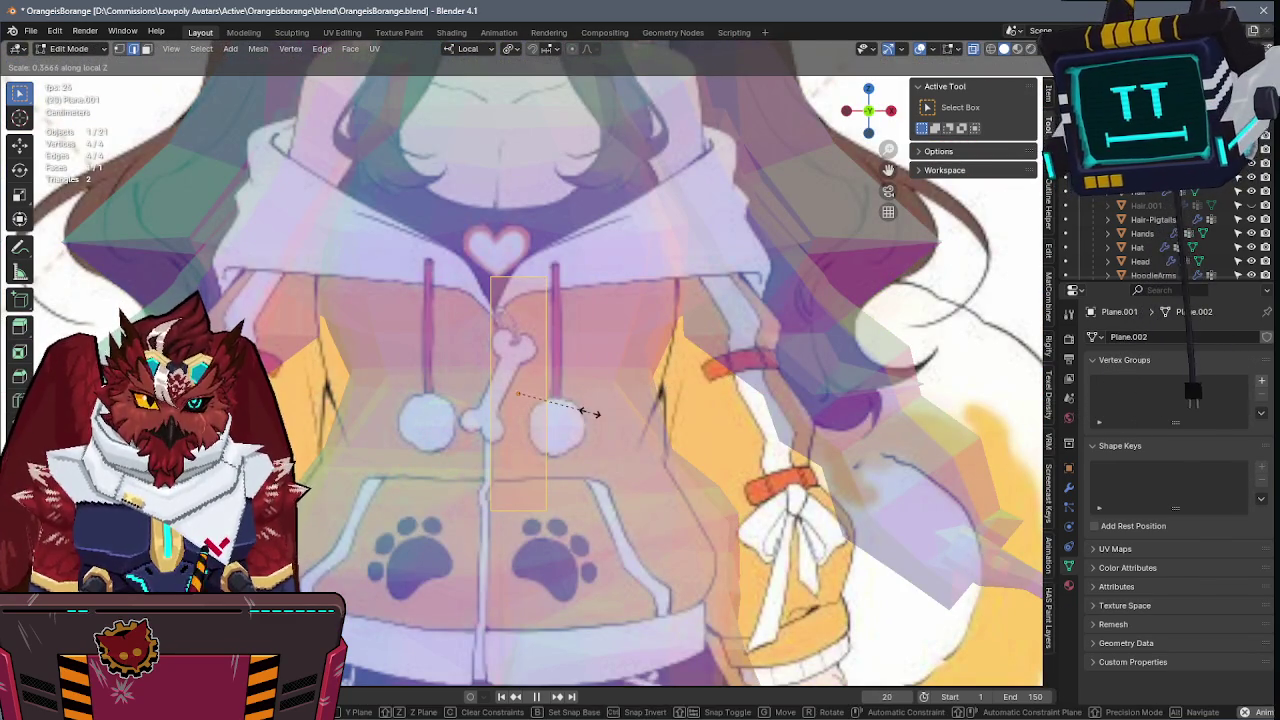
{"action": "left_click", "coordinate": [628, 410]}
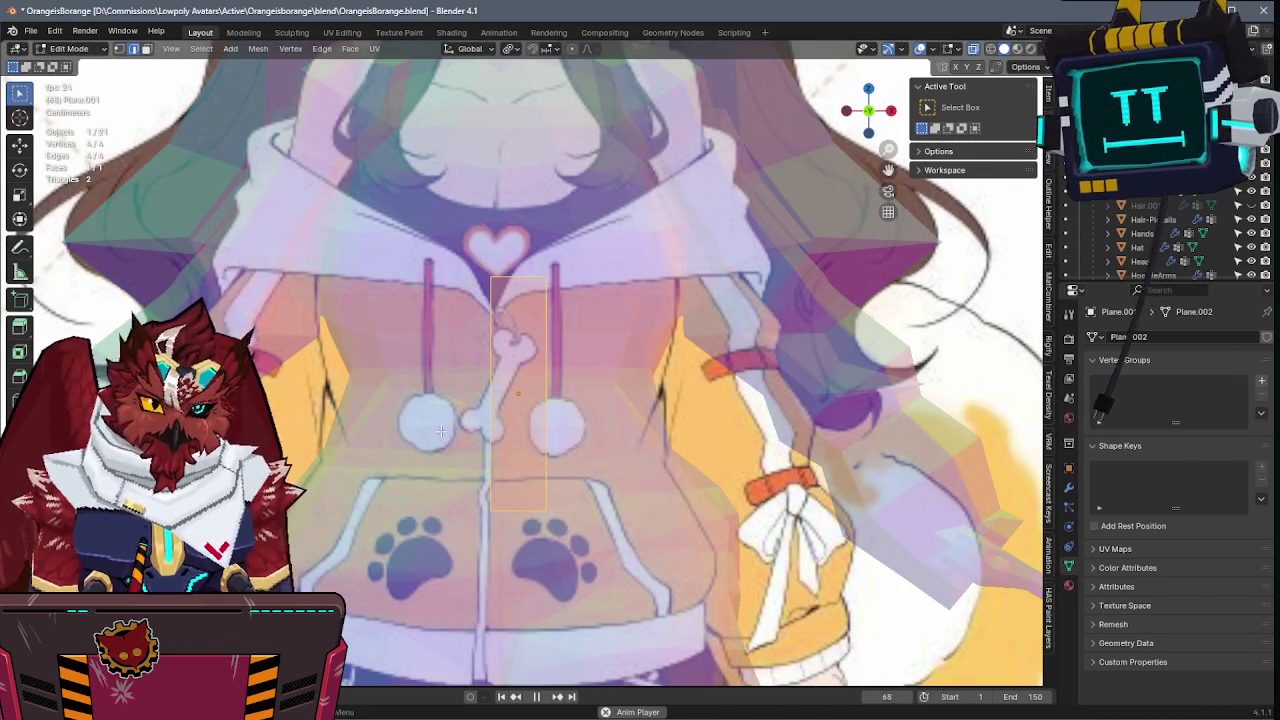
{"action": "key", "text": "s"}
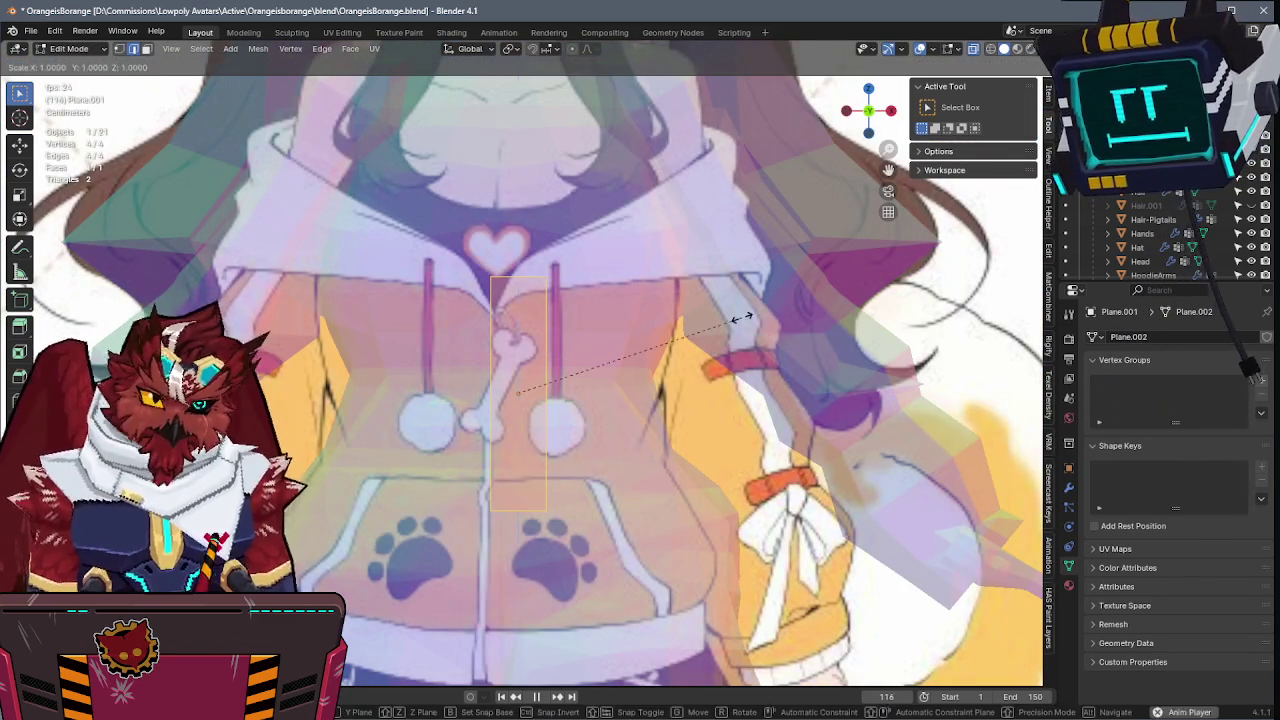
{"action": "key", "text": "z"}
{"action": "left_click", "coordinate": [625, 350]}
{"action": "scroll", "coordinate": [580, 375], "scroll_direction": "up", "scroll_amount": 4}
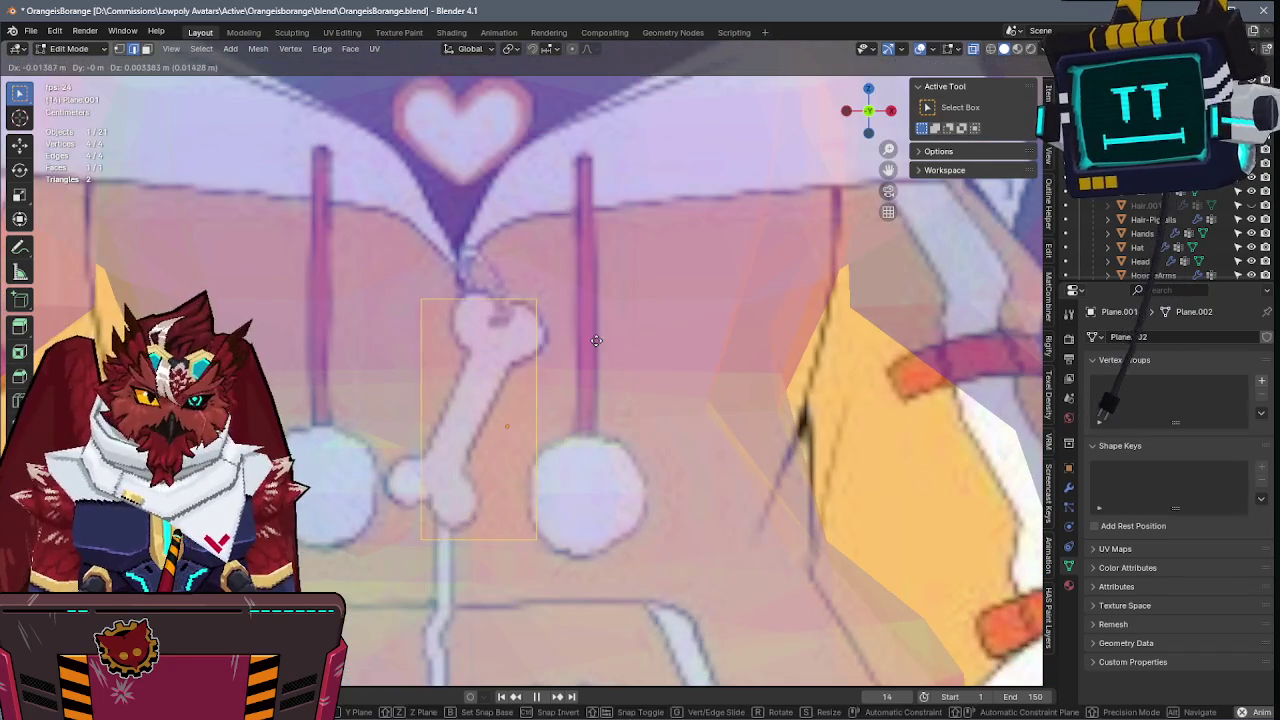
{"action": "key", "text": "Tab"}
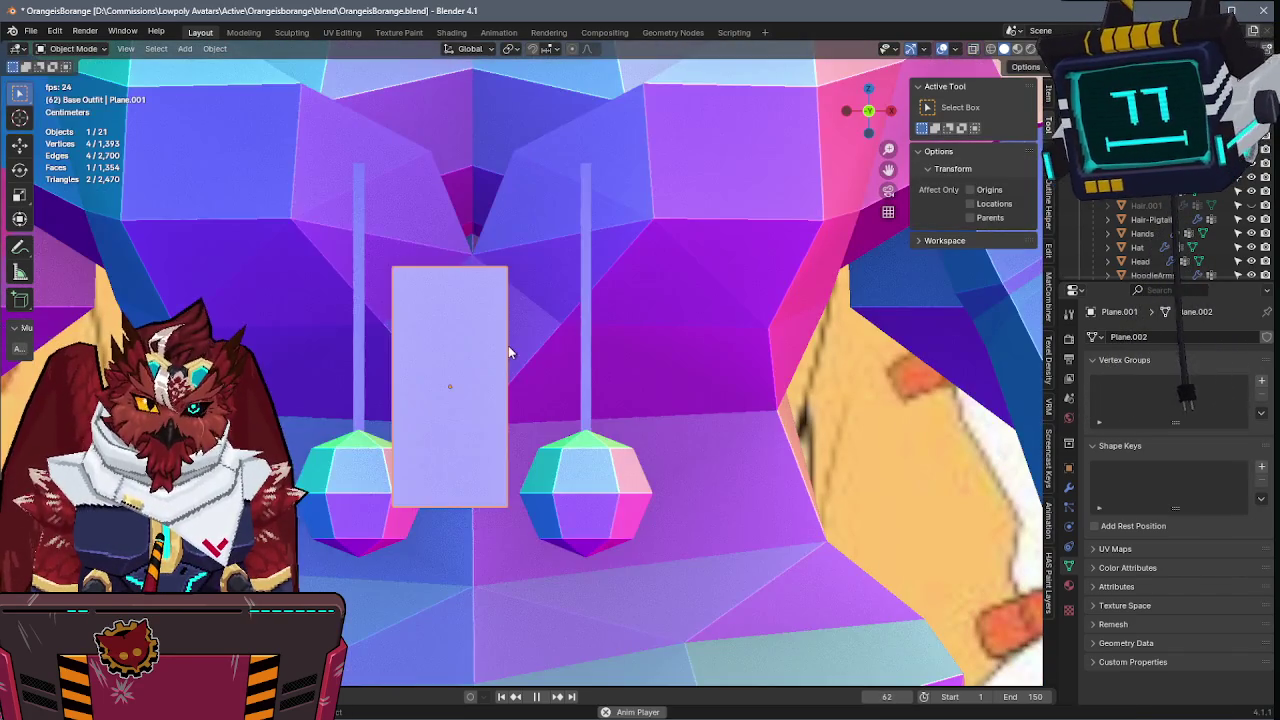
- Rotate the plane's mesh 20 degrees to follow the bone, then return to Object Mode
{"action": "key", "text": "g"}
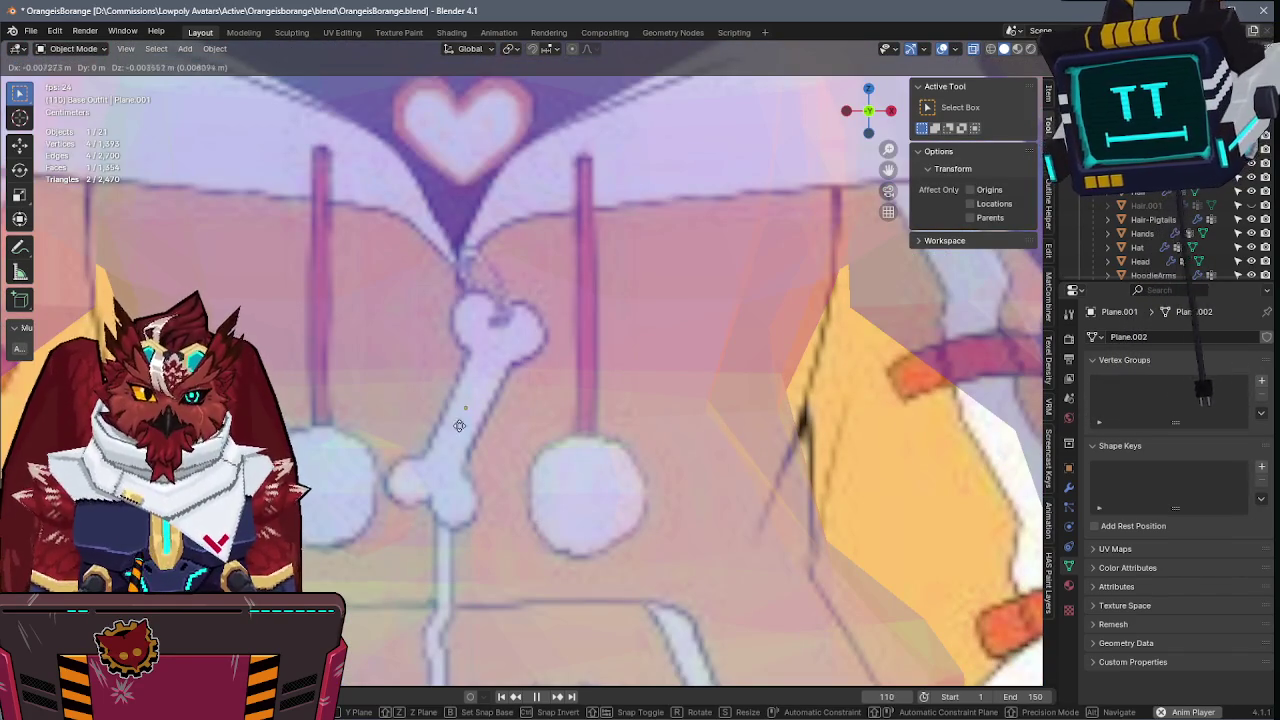
{"action": "key", "text": "Escape"}
{"action": "key", "text": "Tab"}
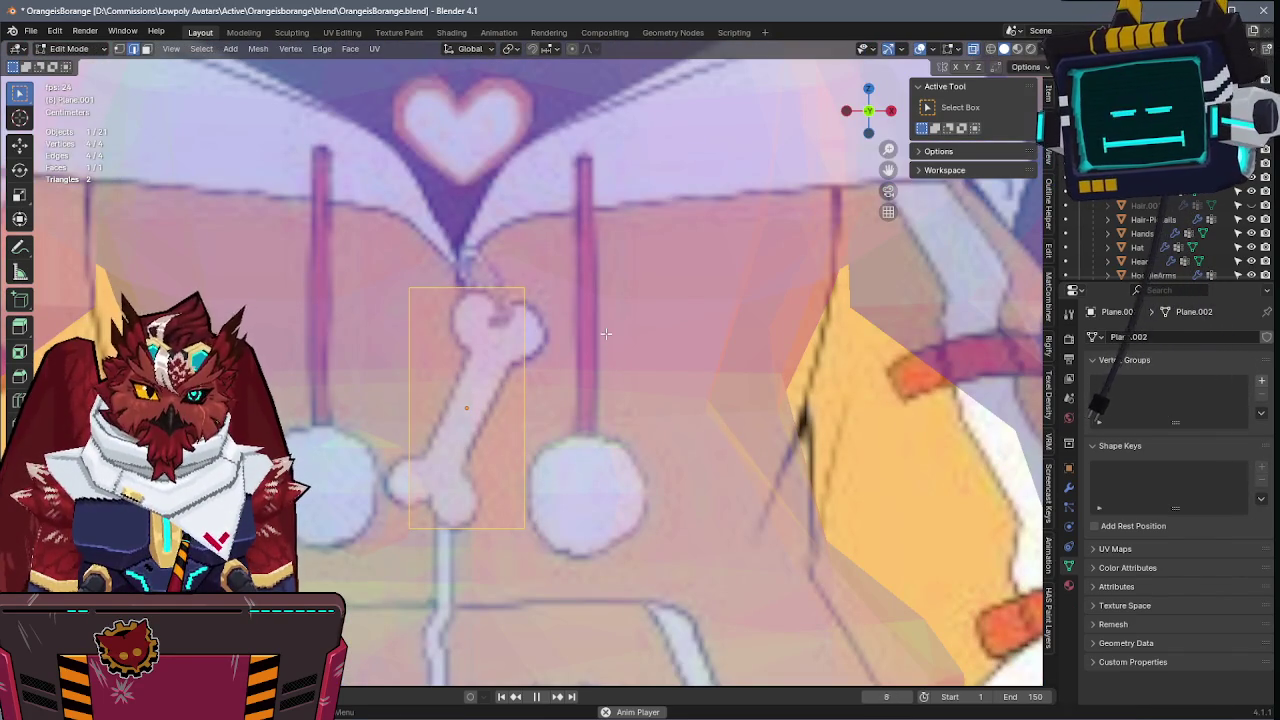
{"action": "key", "text": "r"}
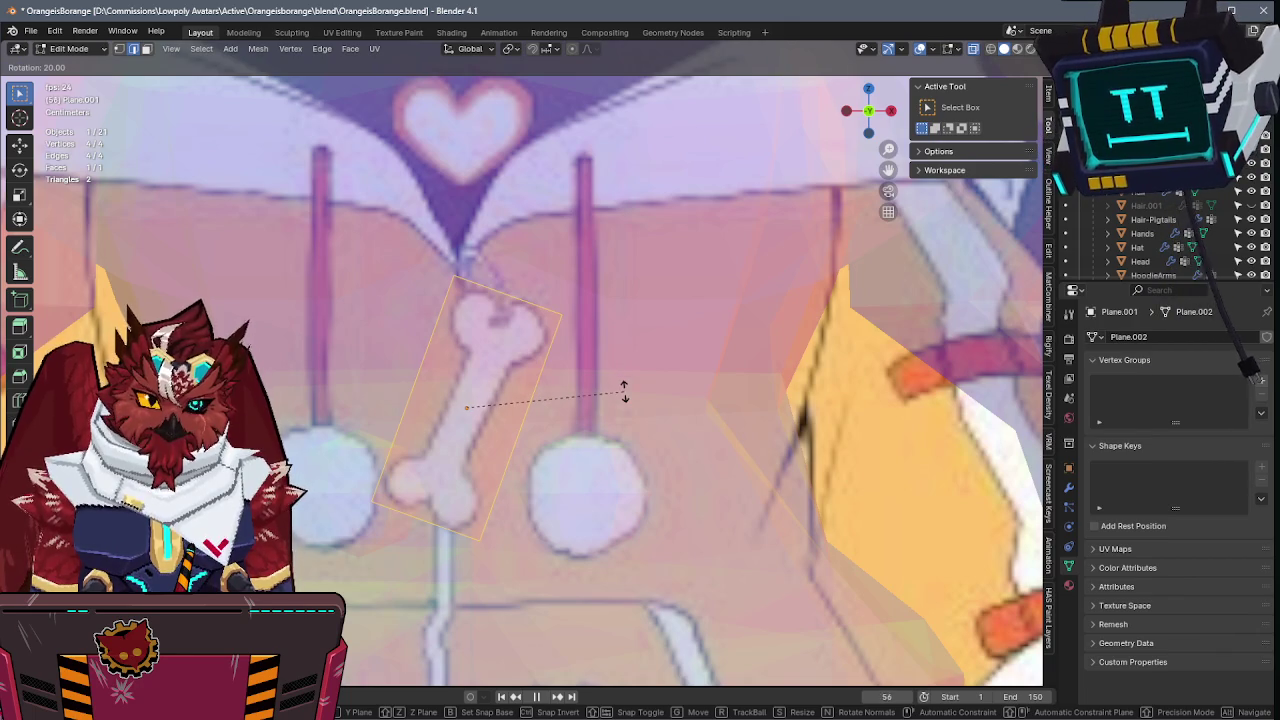
{"action": "left_click", "coordinate": [624, 392]}
{"action": "key", "text": "ctrl+Tab"}
{"action": "left_click", "coordinate": [558, 383]}
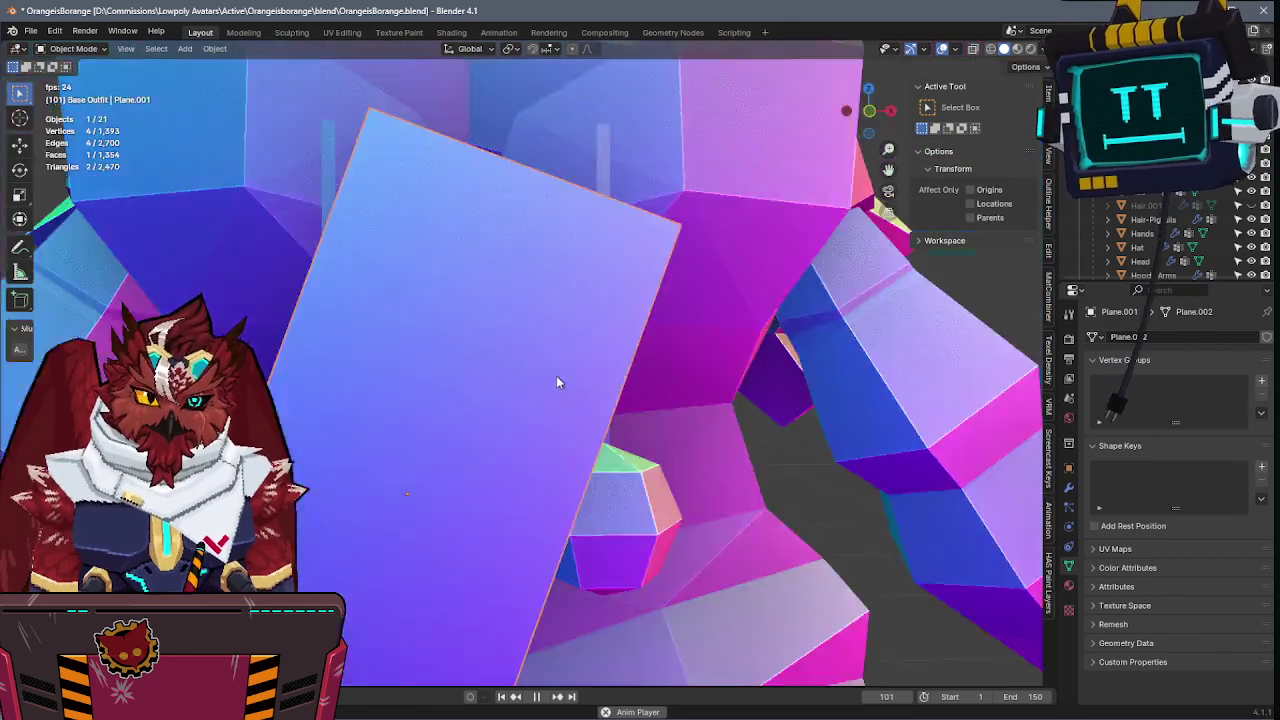
- Push the charm plane forward along Y in front of the hoodie and save
{"action": "scroll", "coordinate": [620, 380], "scroll_direction": "down", "scroll_amount": 5}
{"action": "key", "text": "g"}
{"action": "key", "text": "y"}
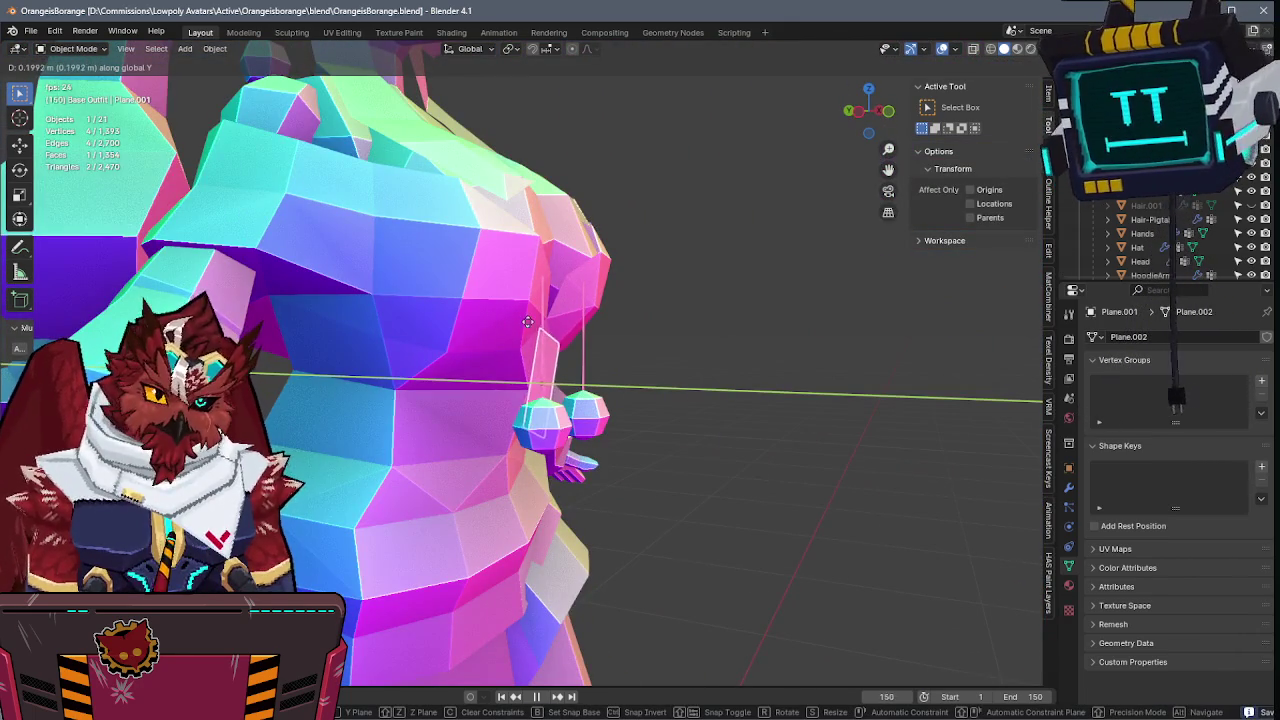
{"action": "left_click", "coordinate": [530, 325]}
{"action": "middle_click_drag", "start_coordinate": [530, 325], "coordinate": [643, 345]}
{"action": "scroll", "coordinate": [643, 345], "scroll_direction": "up", "scroll_amount": 3}
{"action": "key", "text": "ctrl+s"}
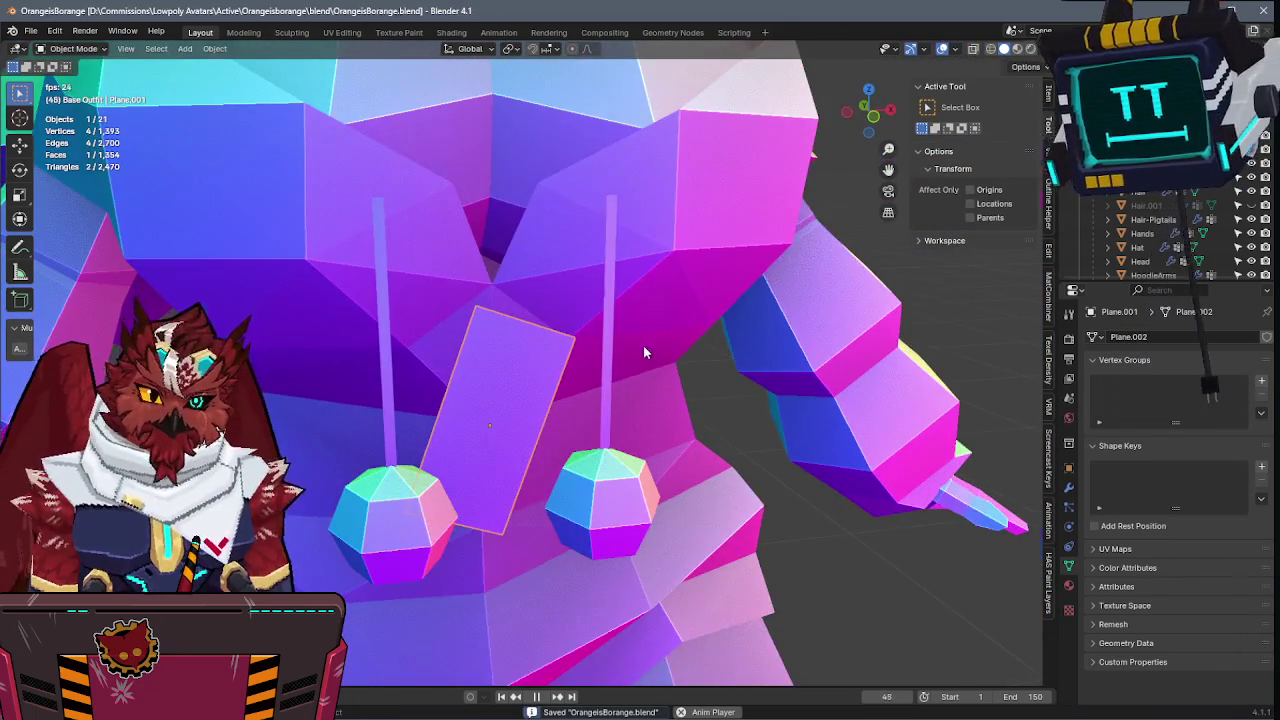
{"action": "key", "text": "KP_1"}
- Reposition the charm over the reference, narrow its right edge, and save
{"action": "key", "text": "g"}
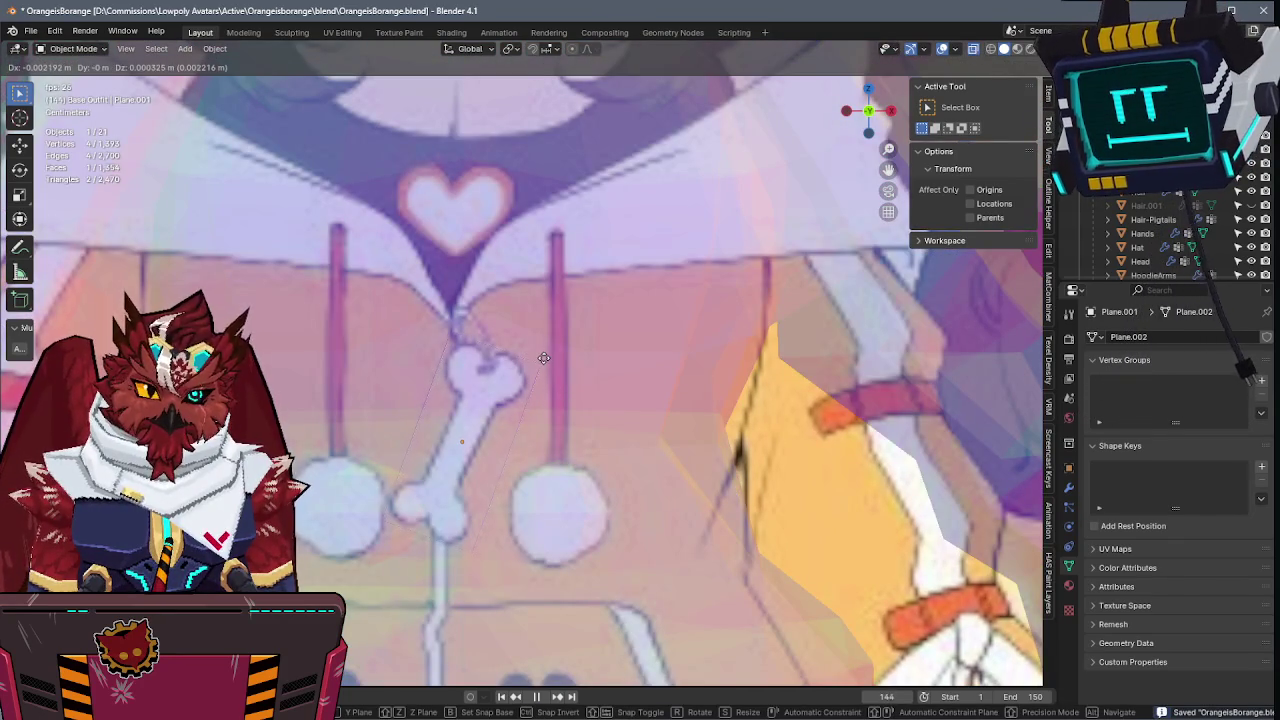
{"action": "left_click", "coordinate": [544, 358]}
{"action": "key", "text": "Tab"}
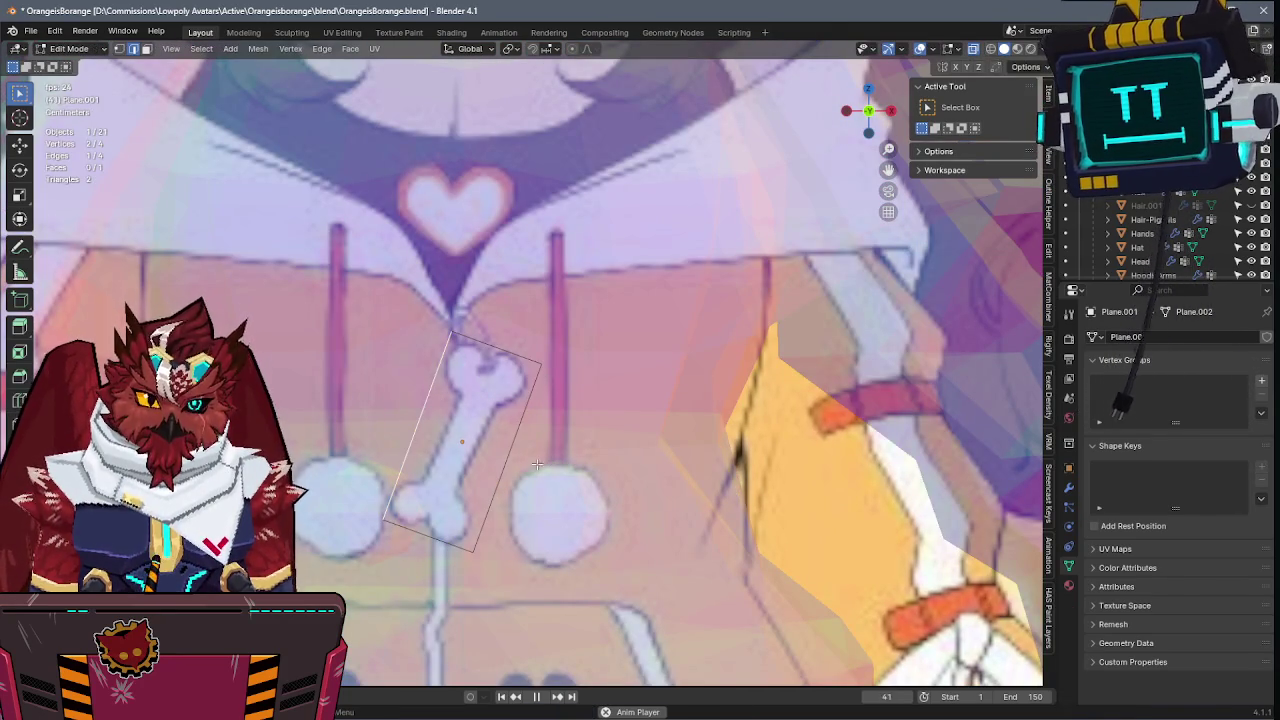
{"action": "key", "text": "g"}
{"action": "left_click", "coordinate": [483, 428]}
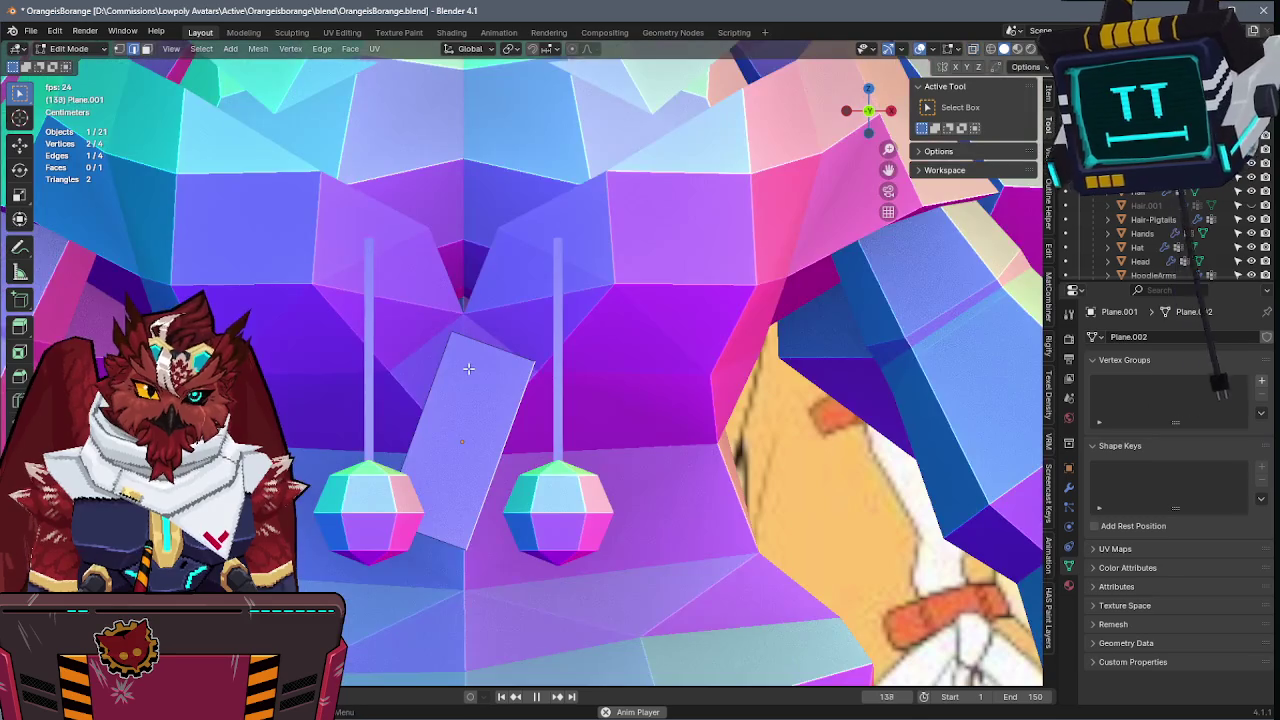
{"action": "key", "text": "Tab"}
{"action": "key", "text": "g"}
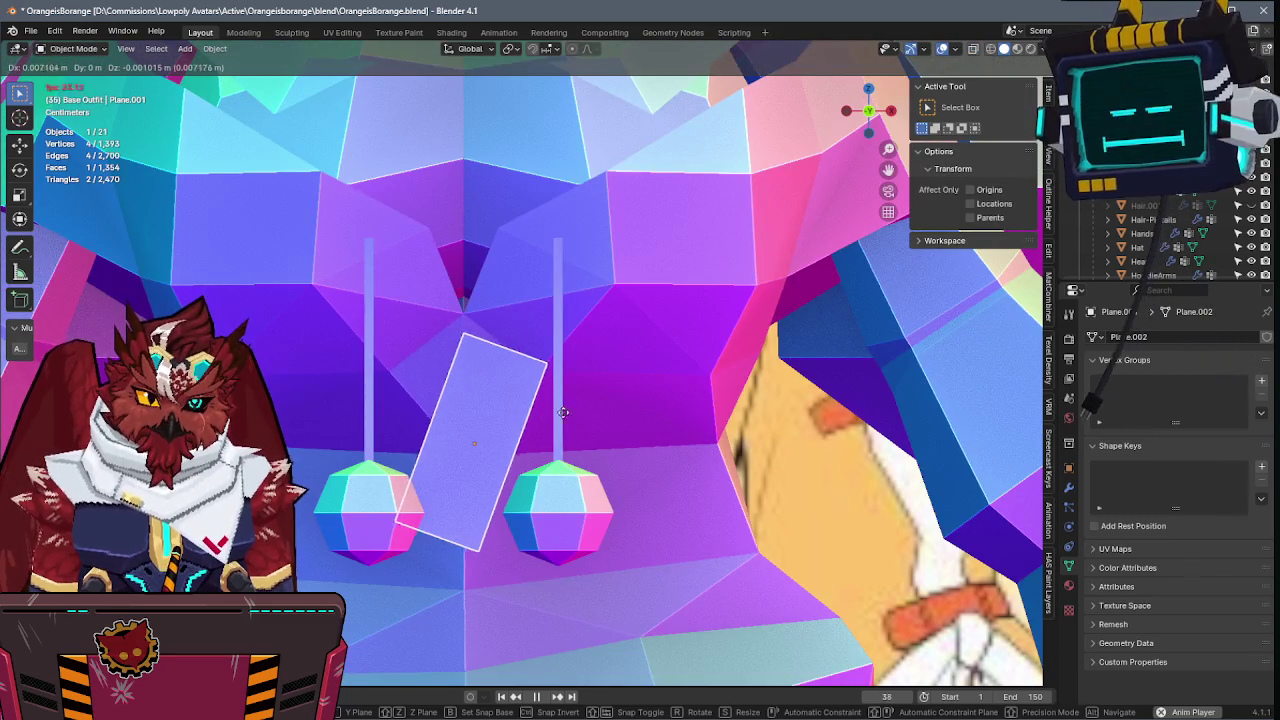
{"action": "left_click", "coordinate": [567, 406]}
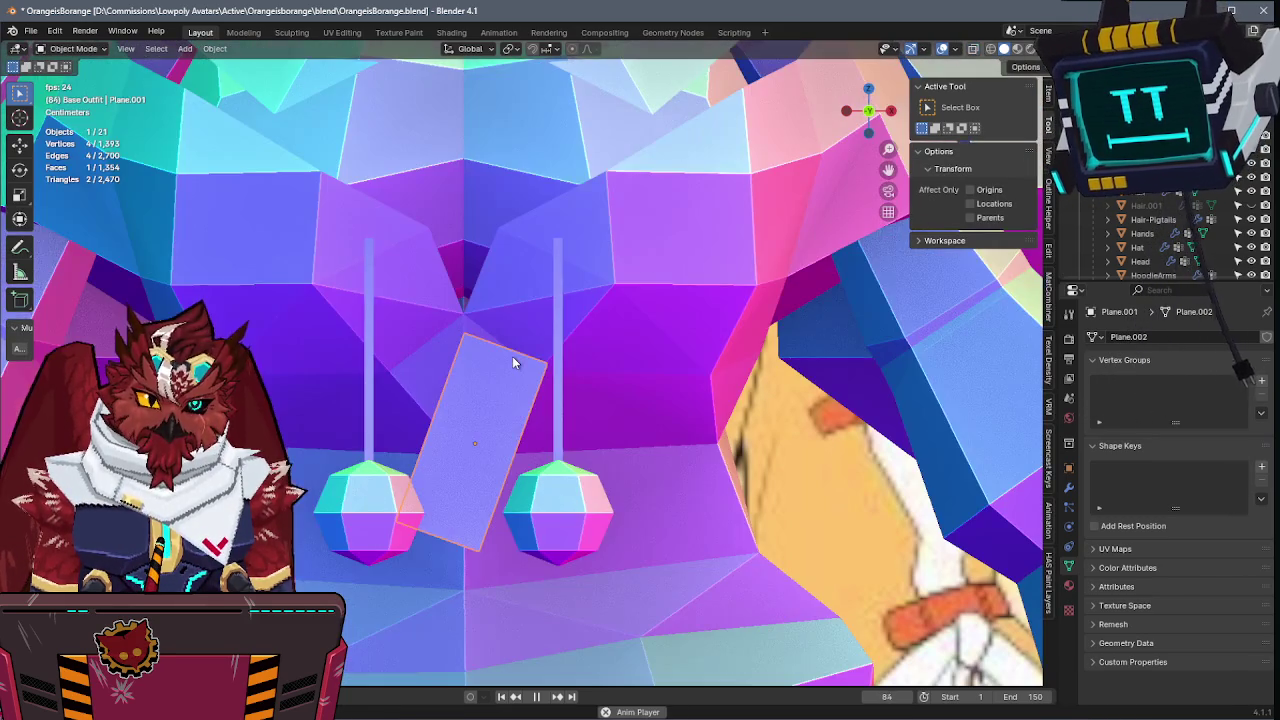
{"action": "key", "text": "ctrl+s"}
- Duplicate the charm mesh above it and rotate the copy 90 degrees around X into a strip
{"action": "key", "text": "Tab"}
{"action": "middle_click_drag", "start_coordinate": [512, 356], "coordinate": [547, 357]}
{"action": "key", "text": "a"}
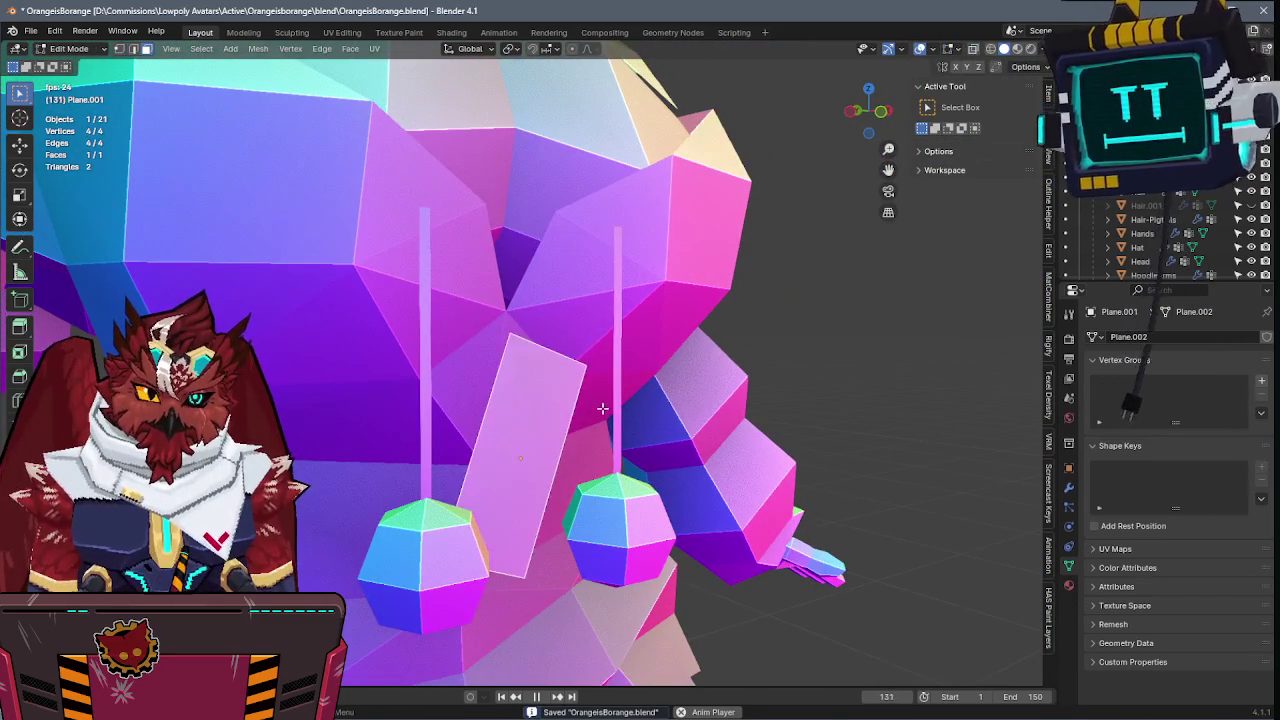
{"action": "key", "text": "shift+d"}
{"action": "left_click", "coordinate": [562, 240]}
{"action": "type", "text": "rz4"}
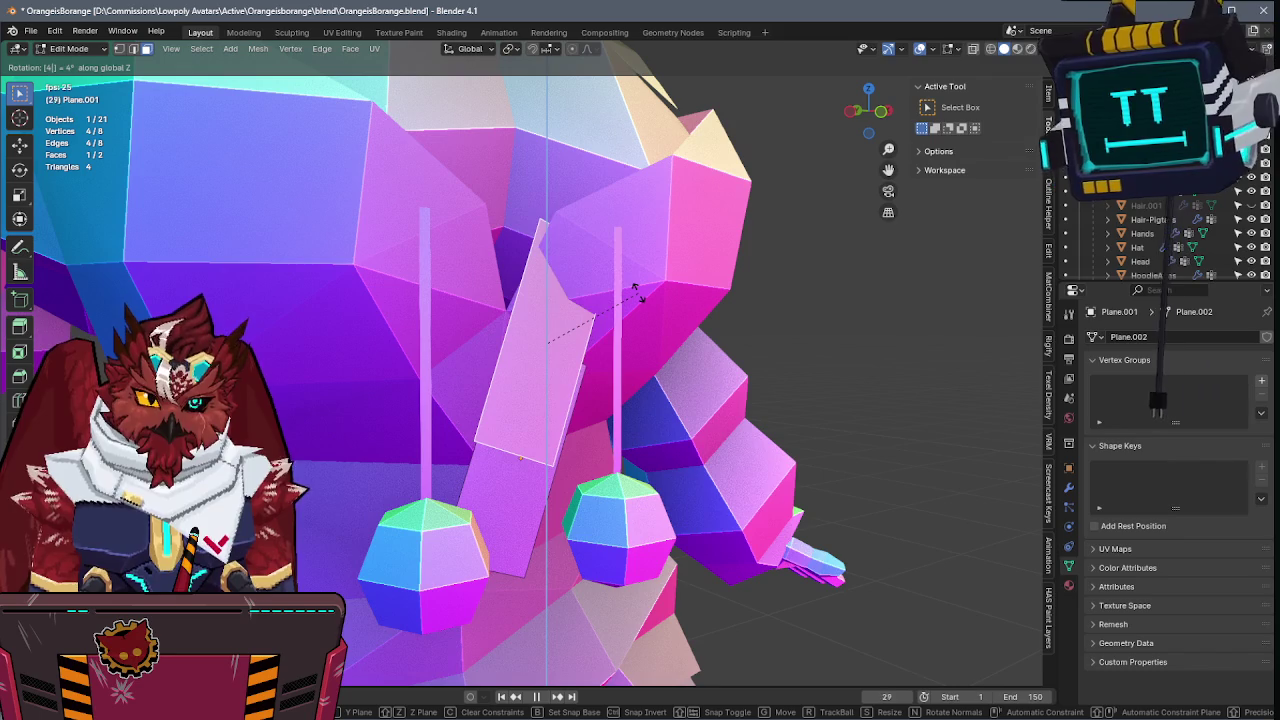
{"action": "key", "text": "BackSpace"}
{"action": "type", "text": "x90"}
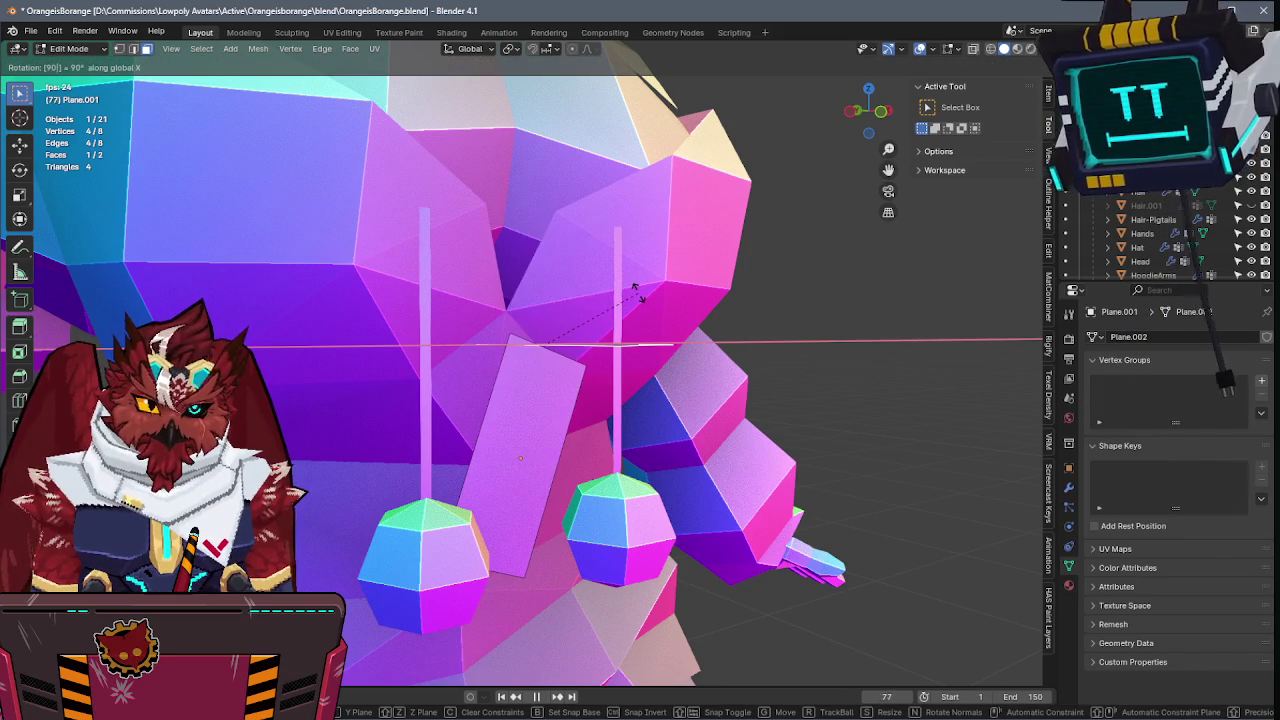
{"action": "key", "text": "Return"}
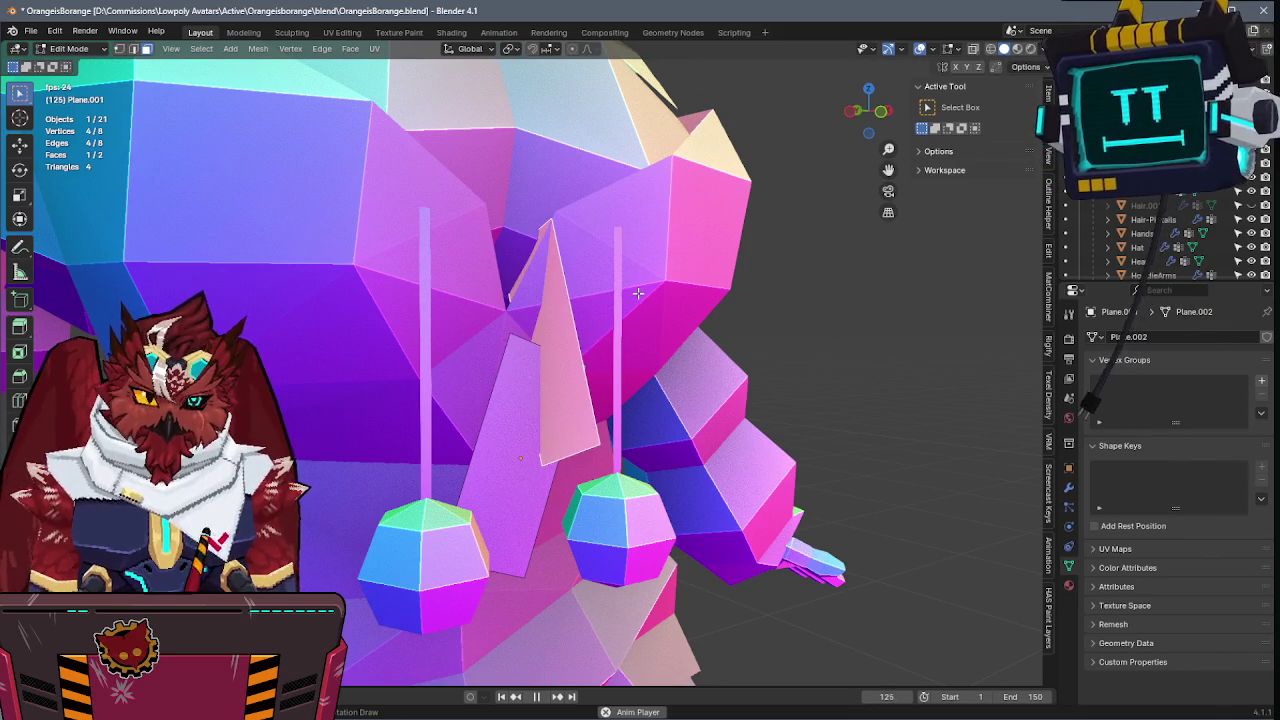
{"action": "key", "text": "r"}
{"action": "left_click", "coordinate": [585, 293]}
- In front view with X-ray, move the strip's top edge up to the zipper top
{"action": "key", "text": "KP_1"}
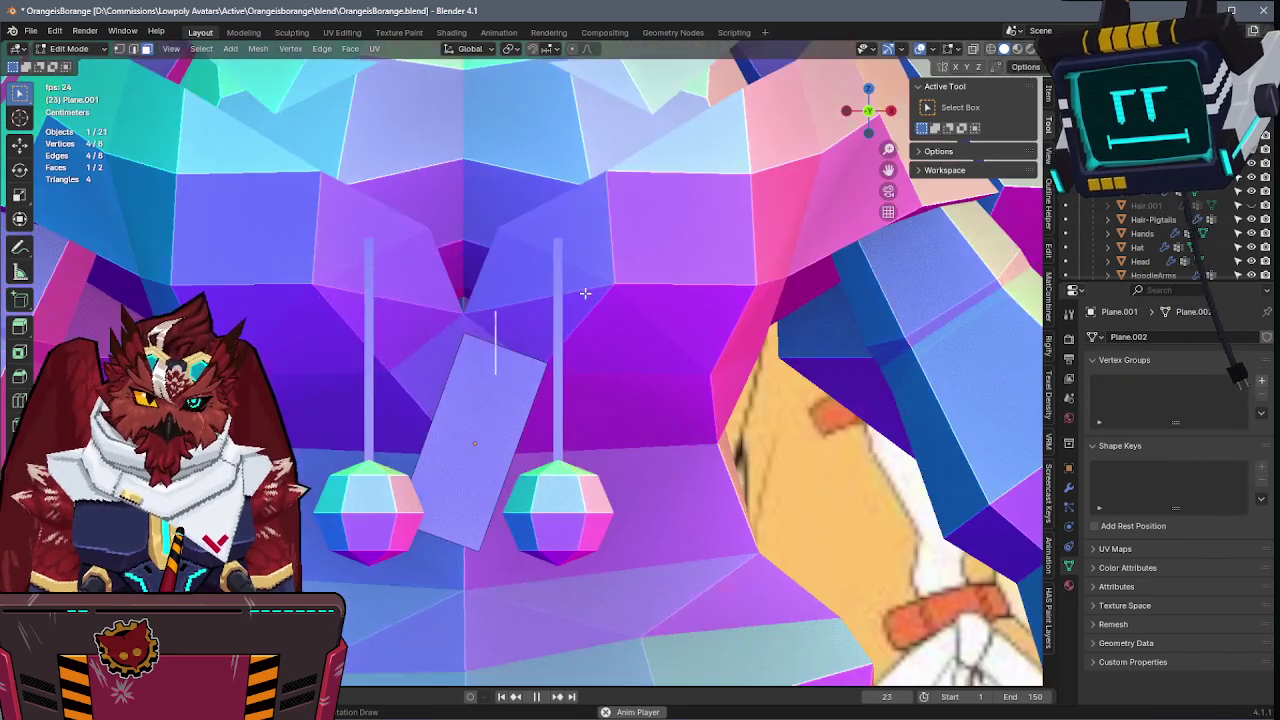
{"action": "key", "text": "alt+z"}
{"action": "key", "text": "g"}
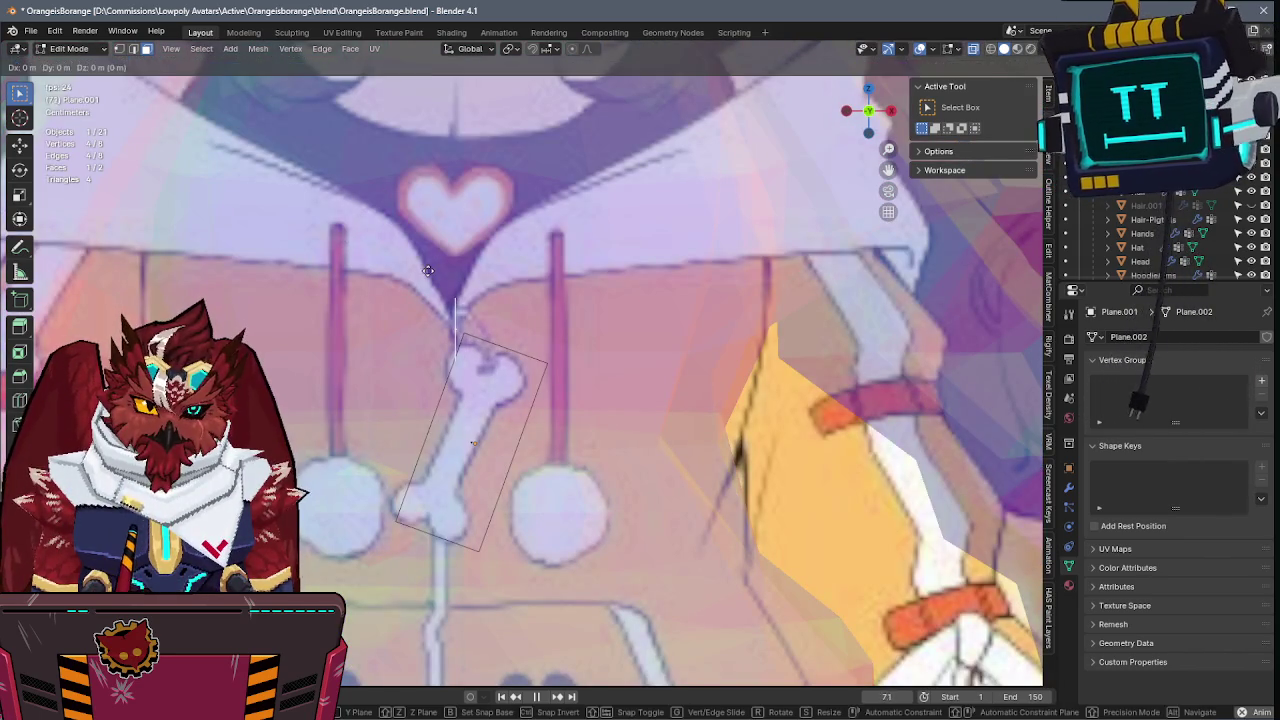
{"action": "left_click", "coordinate": [392, 296]}
{"action": "left_click", "coordinate": [455, 361]}
{"action": "key", "text": "g"}
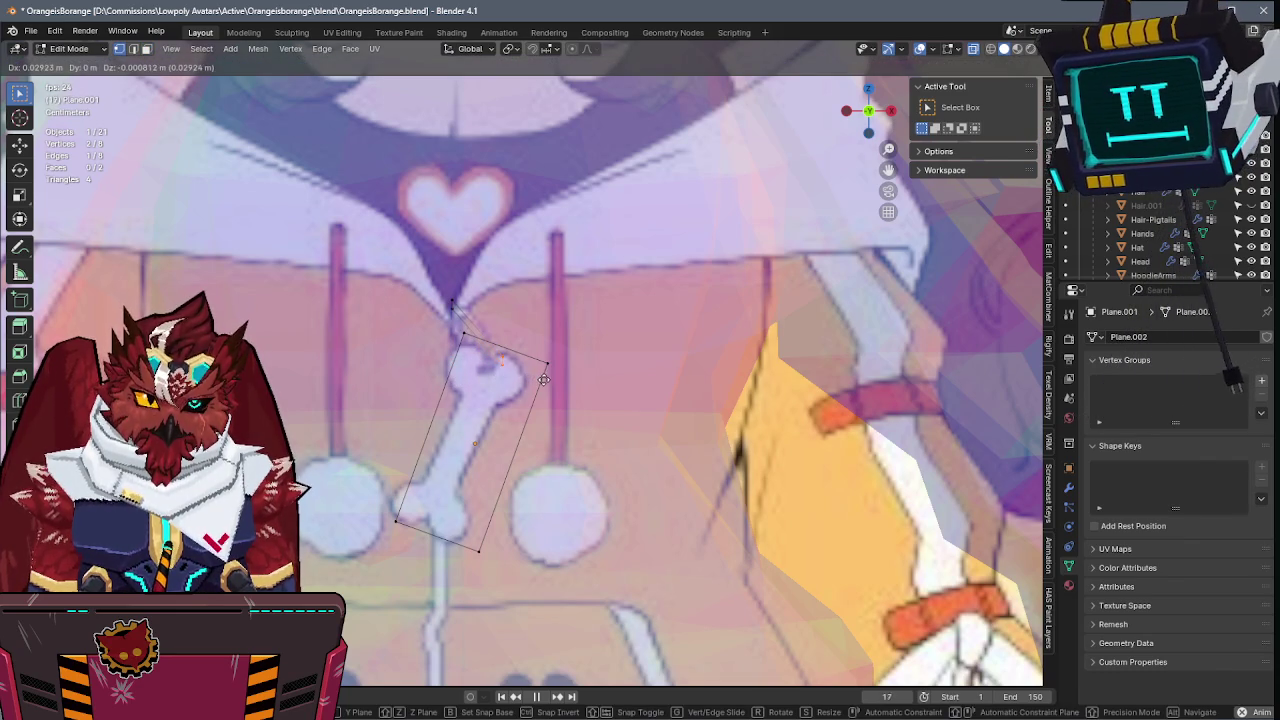
{"action": "left_click", "coordinate": [540, 380]}
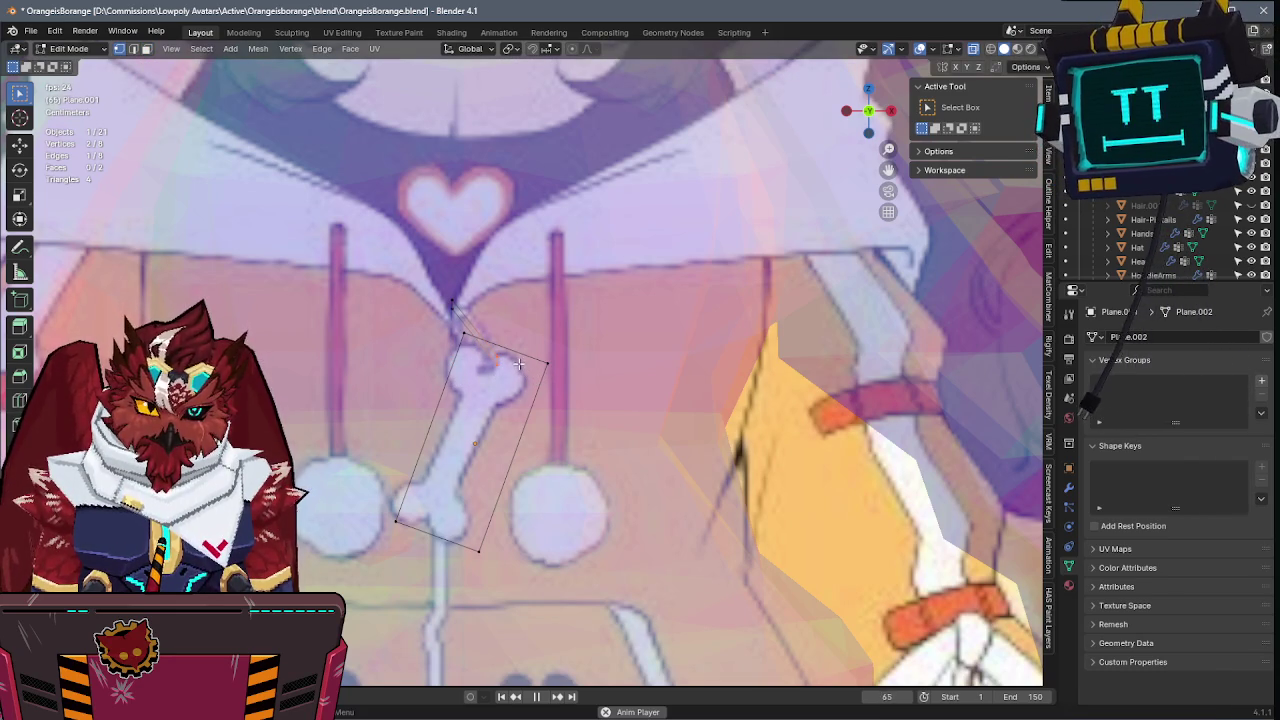
{"action": "key", "text": "alt+z"}
{"action": "key", "text": "alt+z"}
{"action": "key", "text": "alt+z"}
{"action": "key", "text": "g"}
{"action": "left_click", "coordinate": [538, 395]}
- Slide the strip's edge along Y to tuck it against the hoodie, then save OrangeisBorange.blend
{"action": "middle_click_drag", "start_coordinate": [538, 395], "coordinate": [713, 257]}
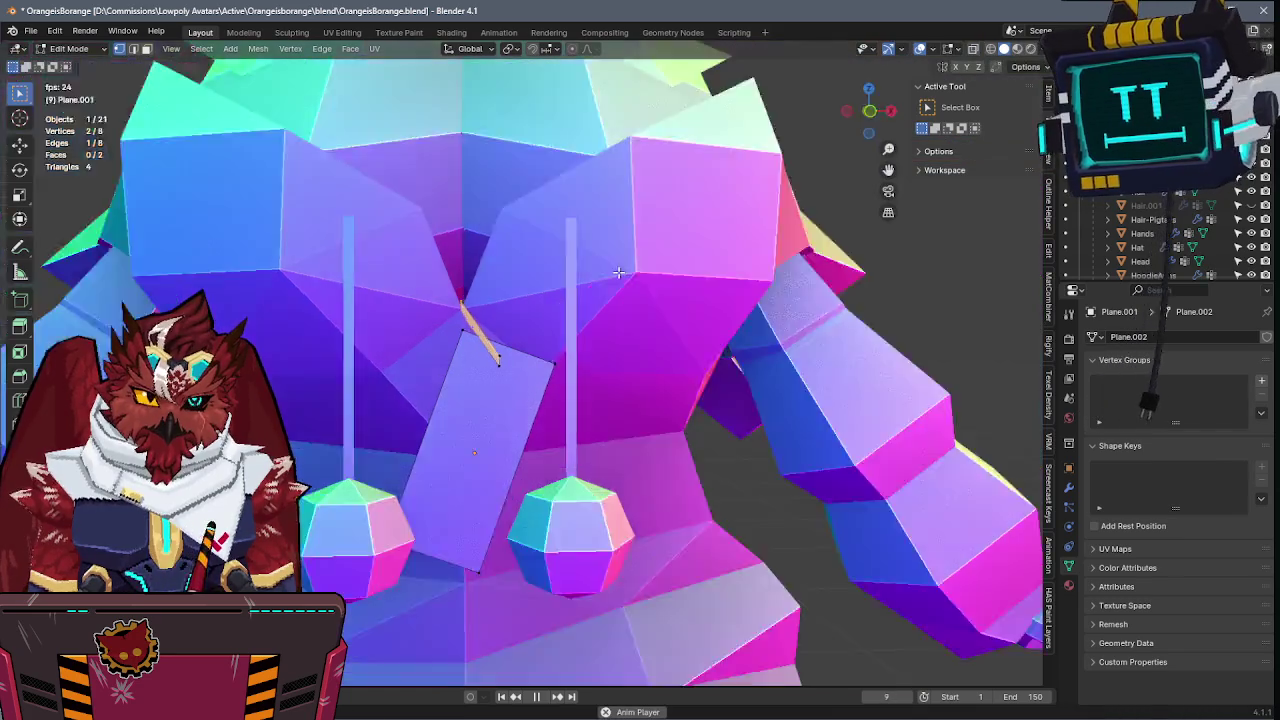
{"action": "key", "text": "alt+z"}
{"action": "key", "text": "g"}
{"action": "key", "text": "y"}
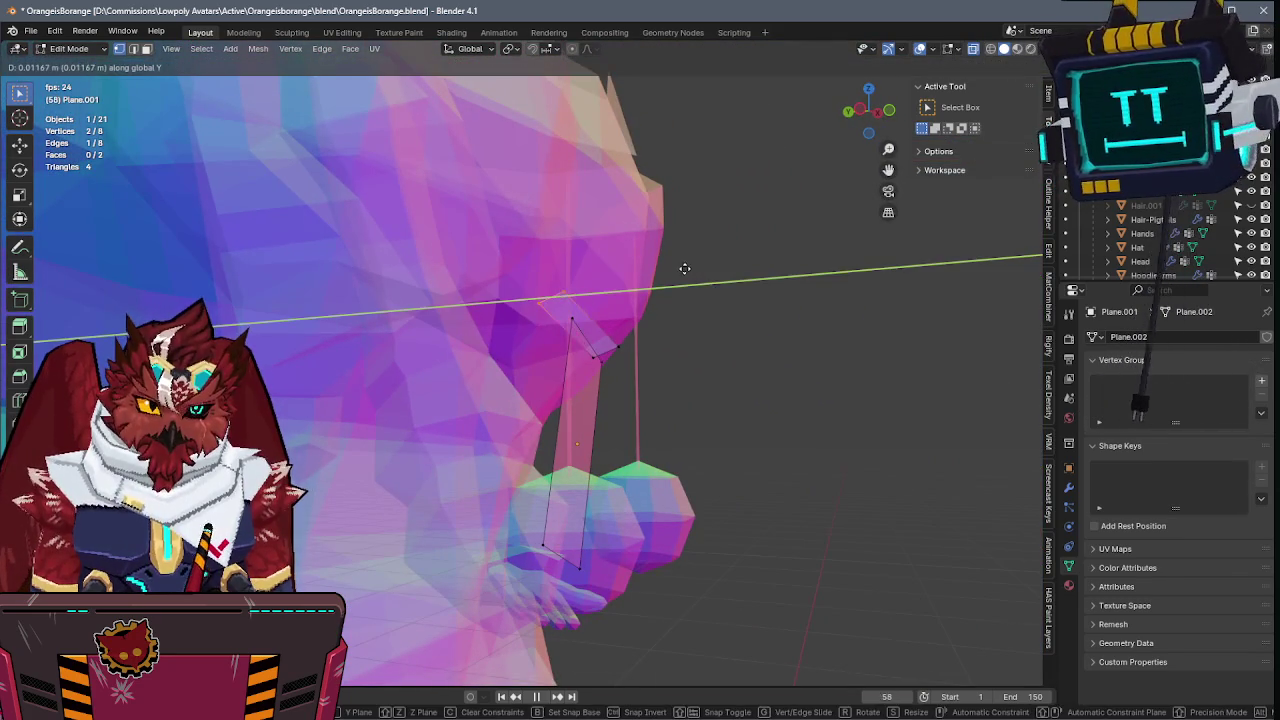
{"action": "left_click", "coordinate": [694, 271]}
{"action": "key", "text": "alt+z"}
{"action": "middle_click_drag", "start_coordinate": [694, 271], "coordinate": [623, 353]}
{"action": "key", "text": "g"}
{"action": "key", "text": "y"}
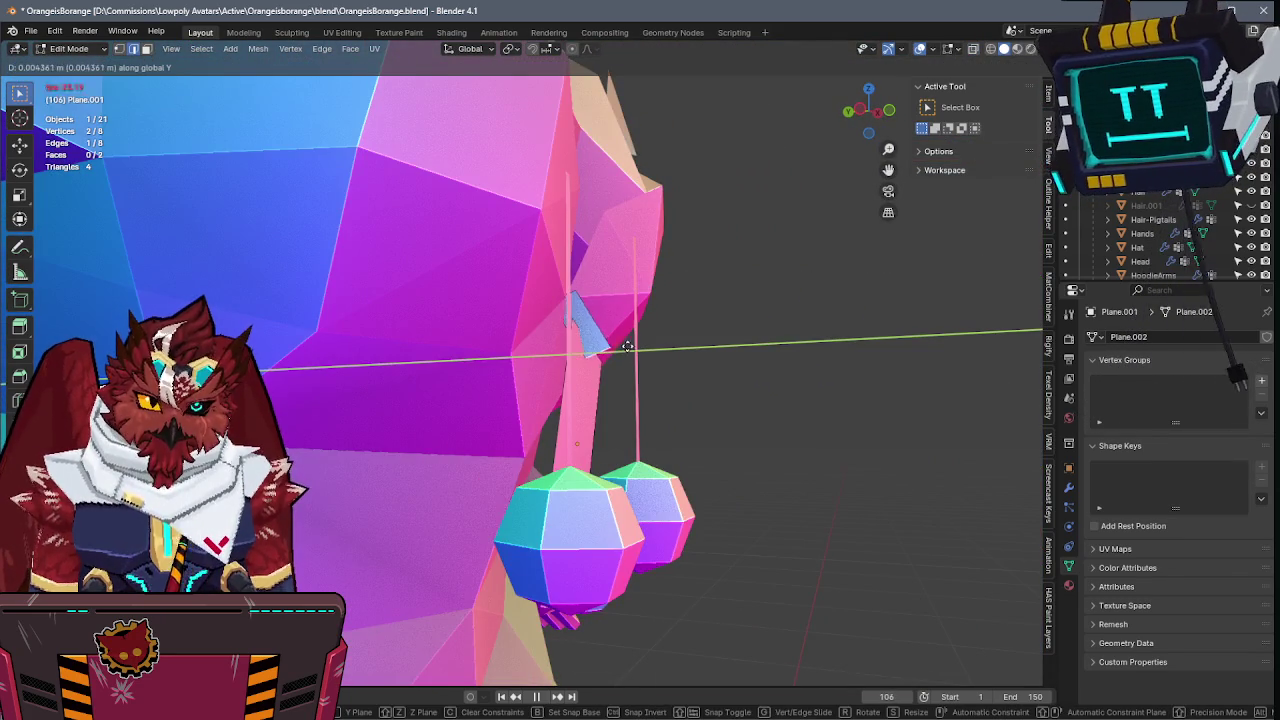
{"action": "left_click", "coordinate": [529, 363]}
{"action": "mouse_move", "coordinate": [529, 363]}
{"action": "middle_mouse_down"}
{"action": "mouse_move", "coordinate": [655, 330]}
{"action": "mouse_move", "coordinate": [506, 326]}
{"action": "middle_mouse_up"}
{"action": "key", "text": "Tab"}
{"action": "key", "text": "ctrl+s"}
{"action": "scroll", "coordinate": [506, 326], "scroll_direction": "down", "scroll_amount": 5}
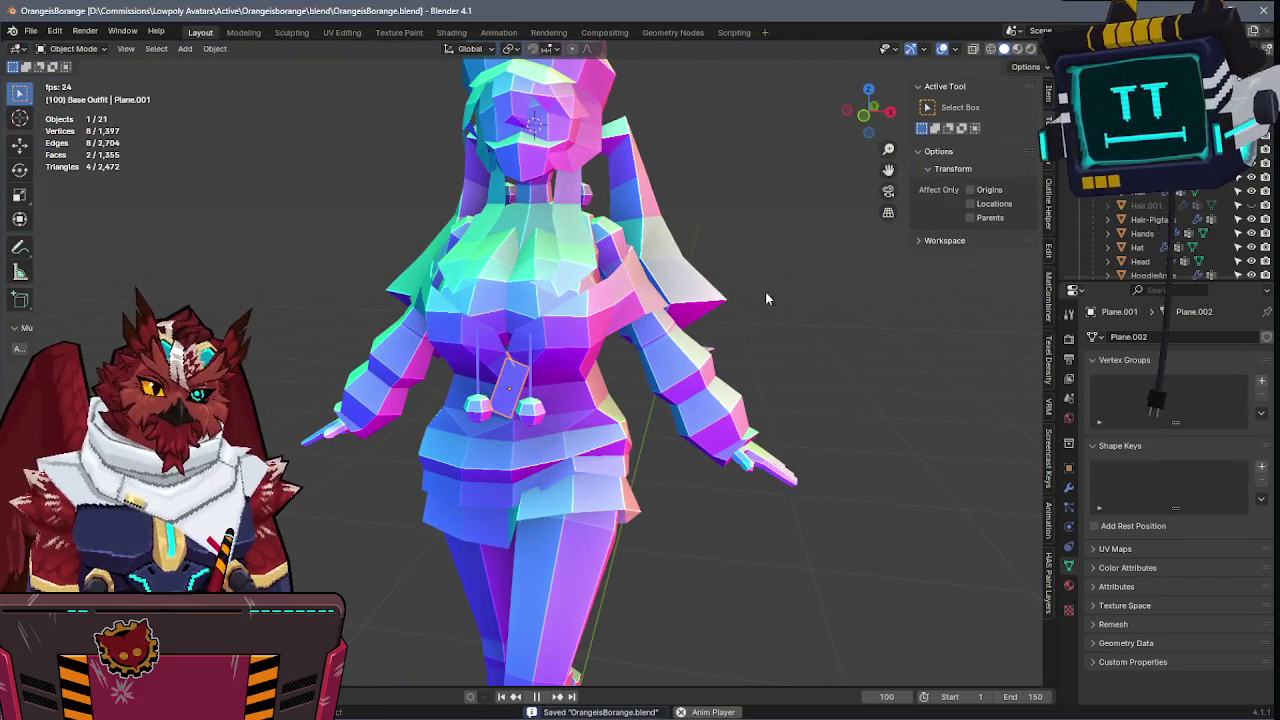
- Deselect everything, orbit around the avatar with its bone charm, and save OrangeisBorange.blend
{"action": "left_click", "coordinate": [765, 291]}
{"action": "middle_click_drag", "start_coordinate": [765, 291], "coordinate": [697, 261]}
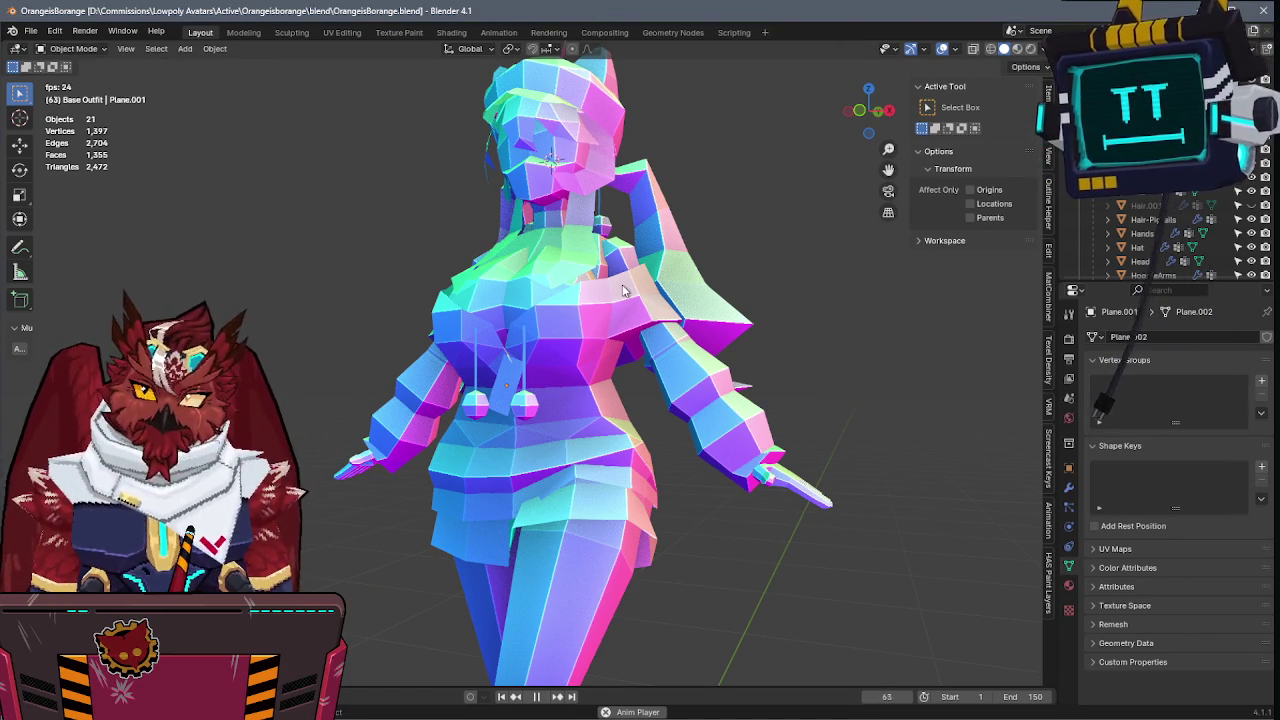
{"action": "key", "text": "ctrl+s"}
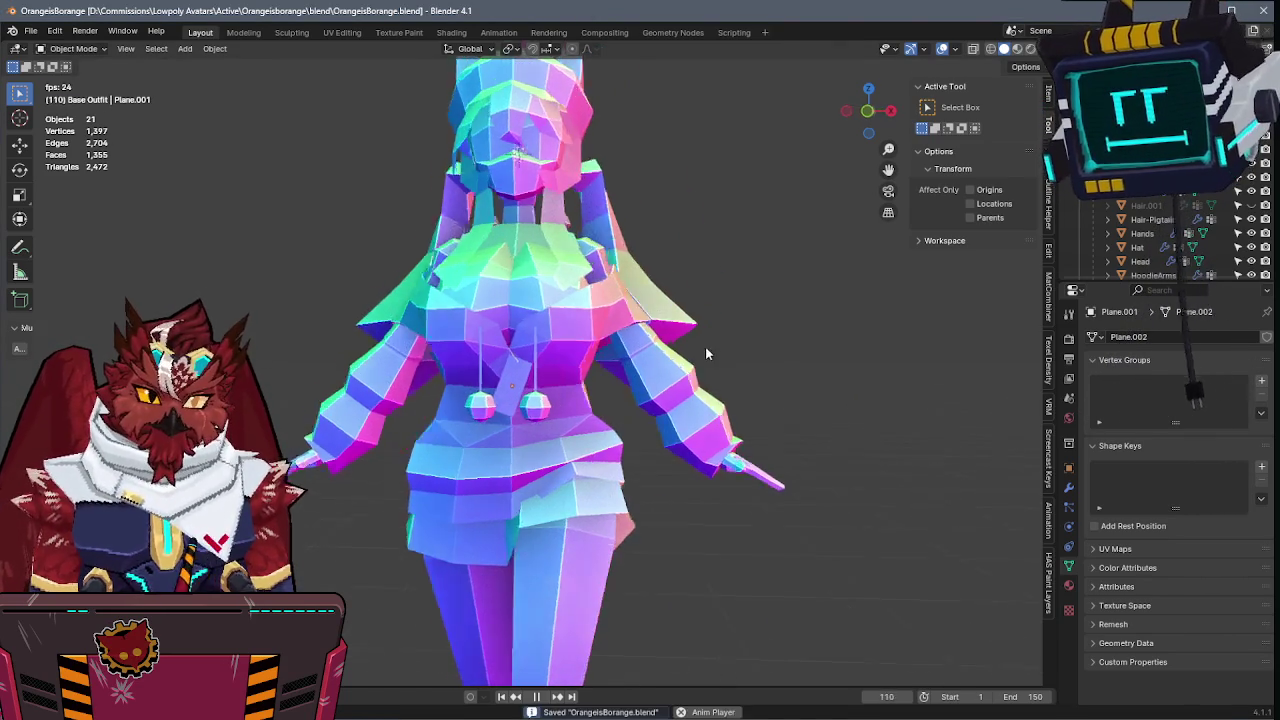
{"action": "scroll", "coordinate": [650, 360], "scroll_direction": "down", "scroll_amount": 3}
{"action": "mouse_move", "coordinate": [601, 360]}
{"action": "middle_mouse_down"}
{"action": "mouse_move", "coordinate": [740, 357]}
{"action": "mouse_move", "coordinate": [345, 277]}
{"action": "mouse_move", "coordinate": [520, 284]}
{"action": "middle_mouse_up"}
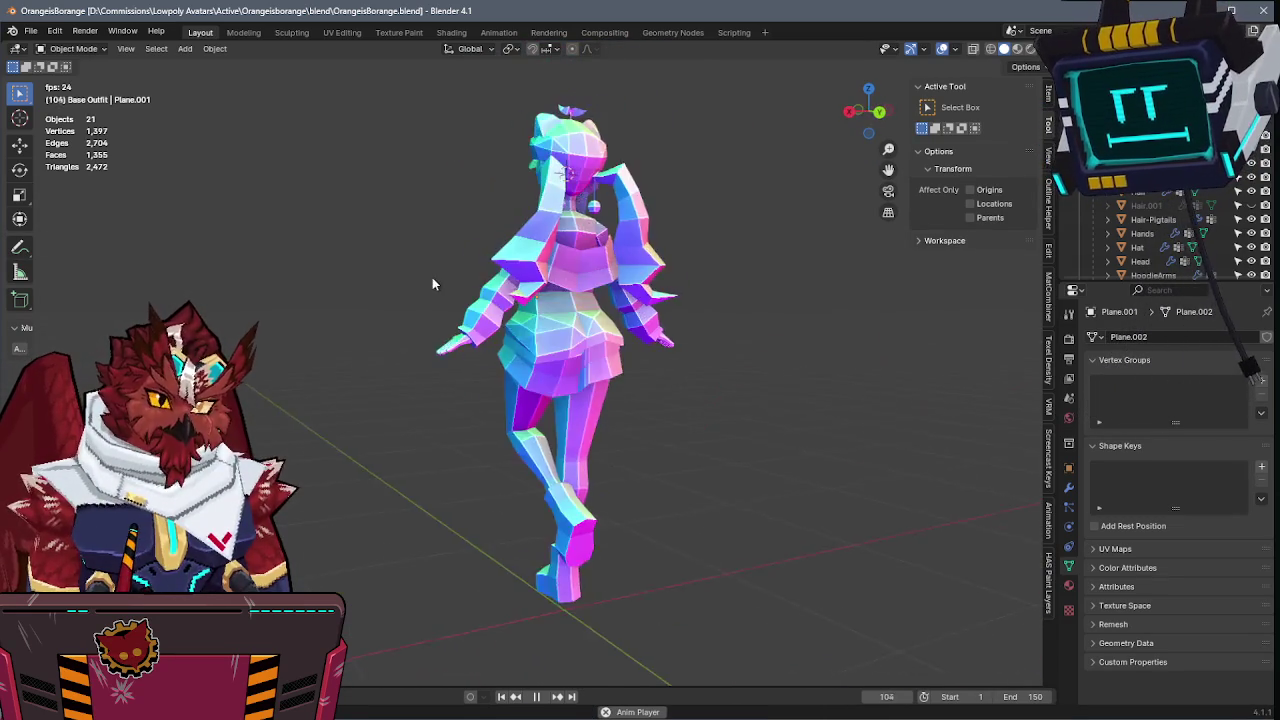
{"action": "key", "text": "ctrl+s"}
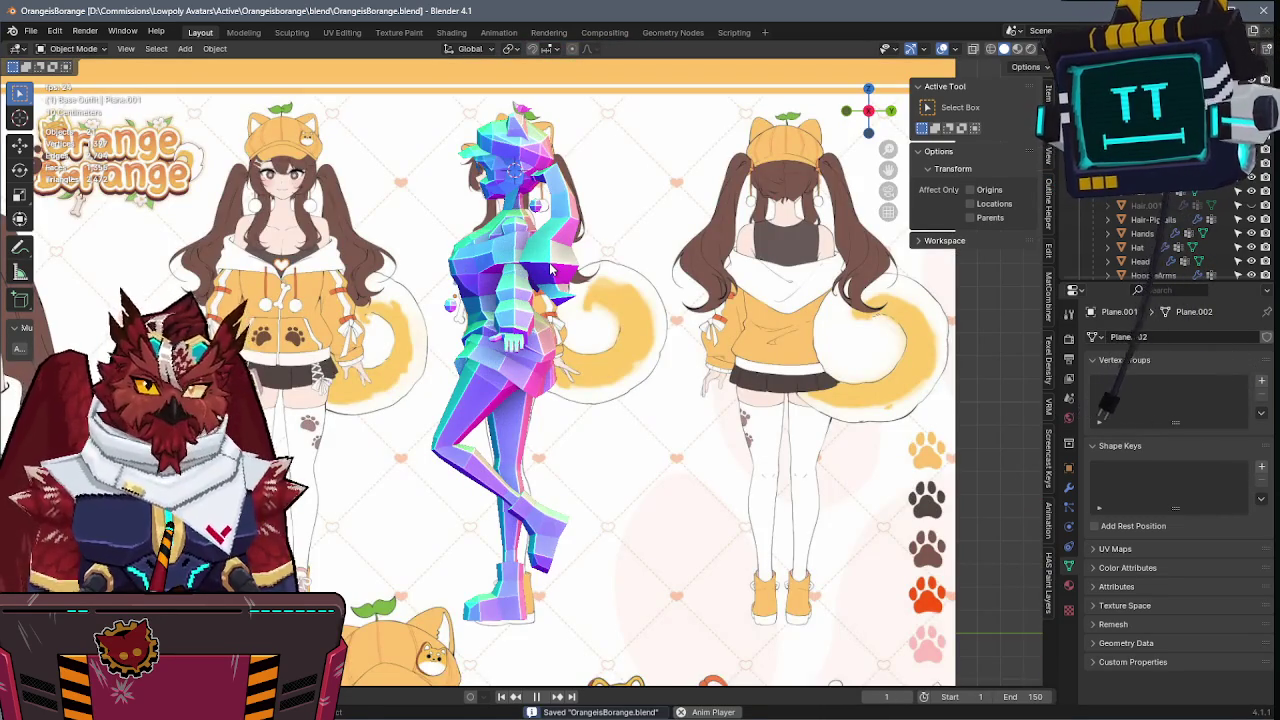
- Back in Object Mode, compare the avatar with the reference in camera view, wireframe and solid, then save
{"action": "middle_click_drag", "start_coordinate": [550, 268], "coordinate": [565, 273], "text": "shift"}
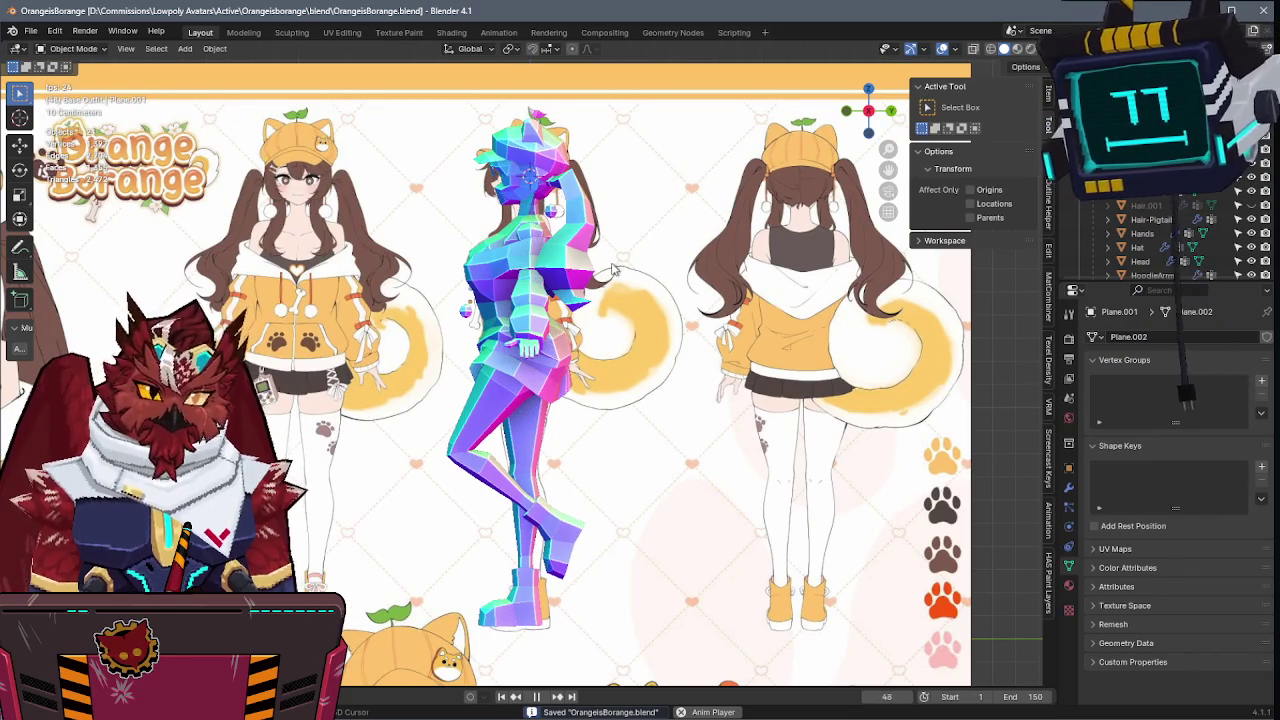
{"action": "key", "text": "Tab"}
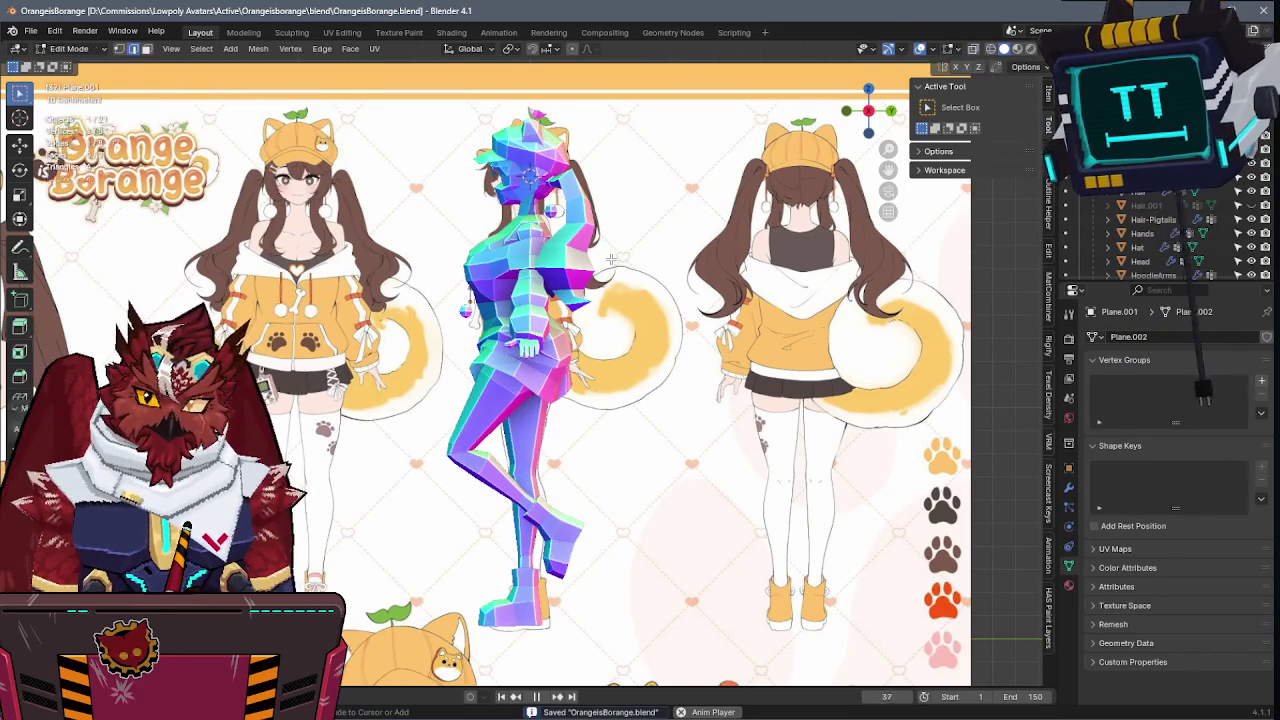
{"action": "key", "text": "Tab"}
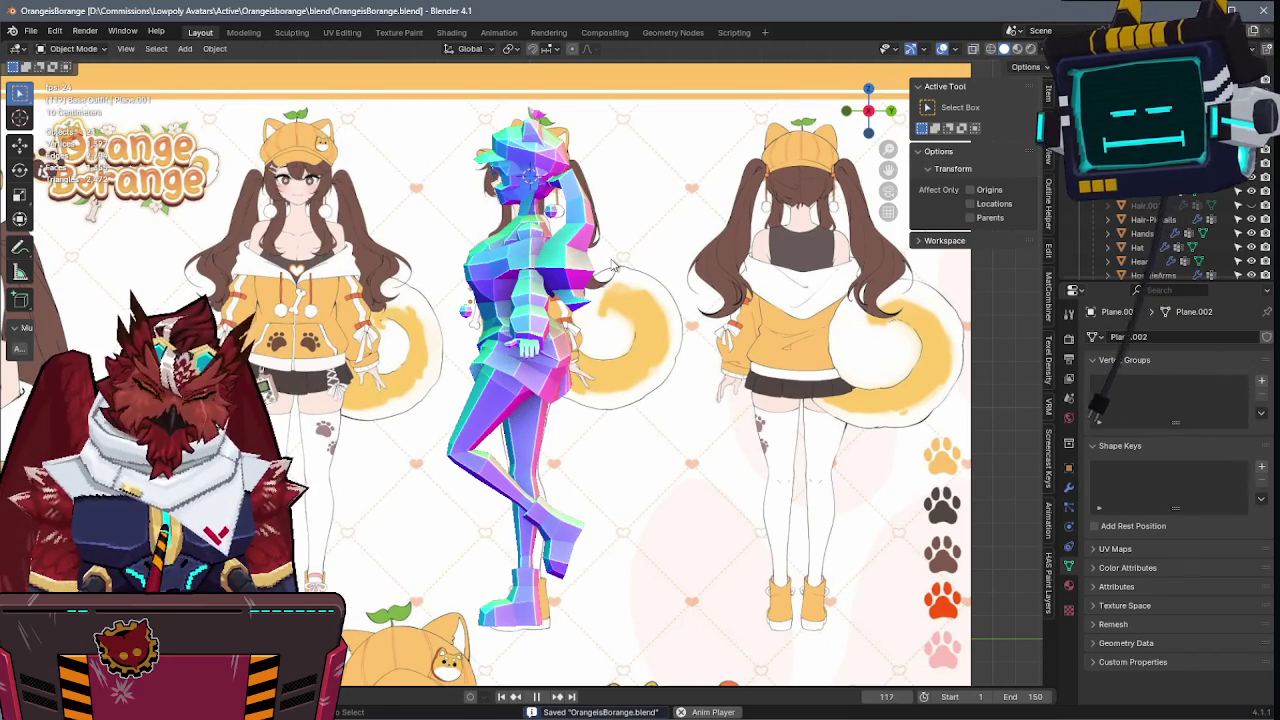
{"action": "key", "text": "KP_0"}
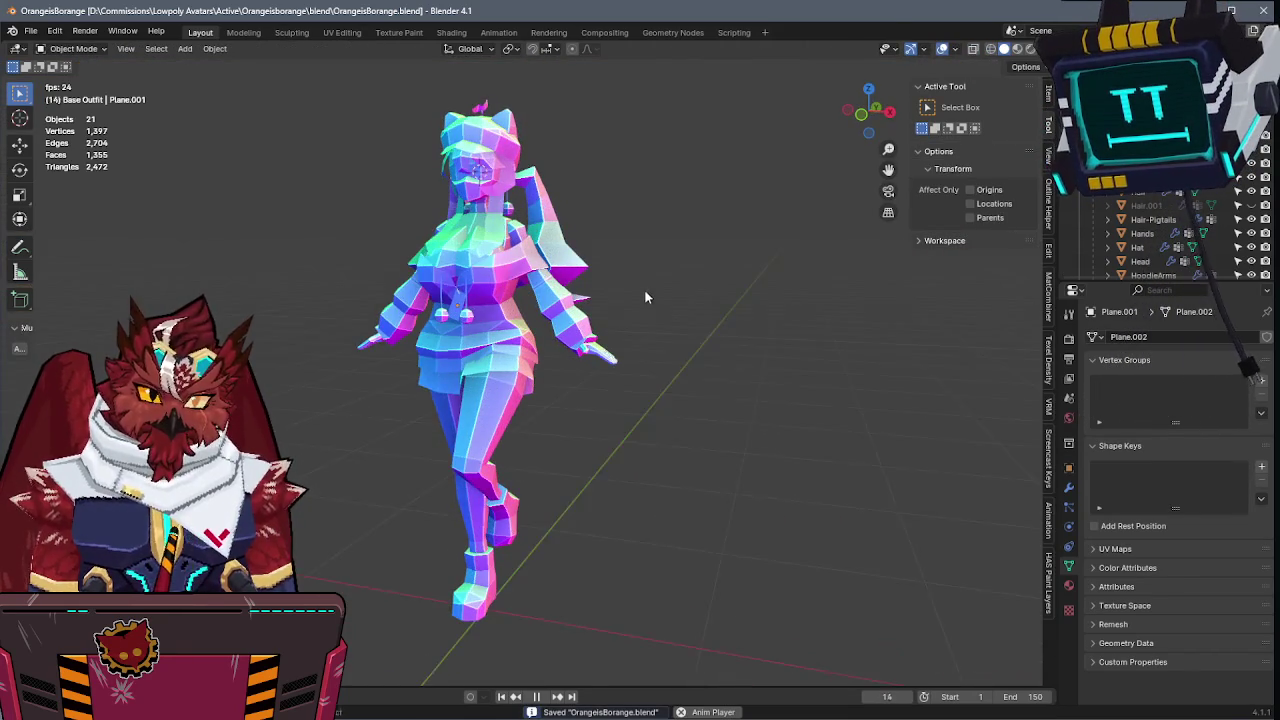
{"action": "key", "text": "KP_0"}
{"action": "key", "text": "shift+z"}
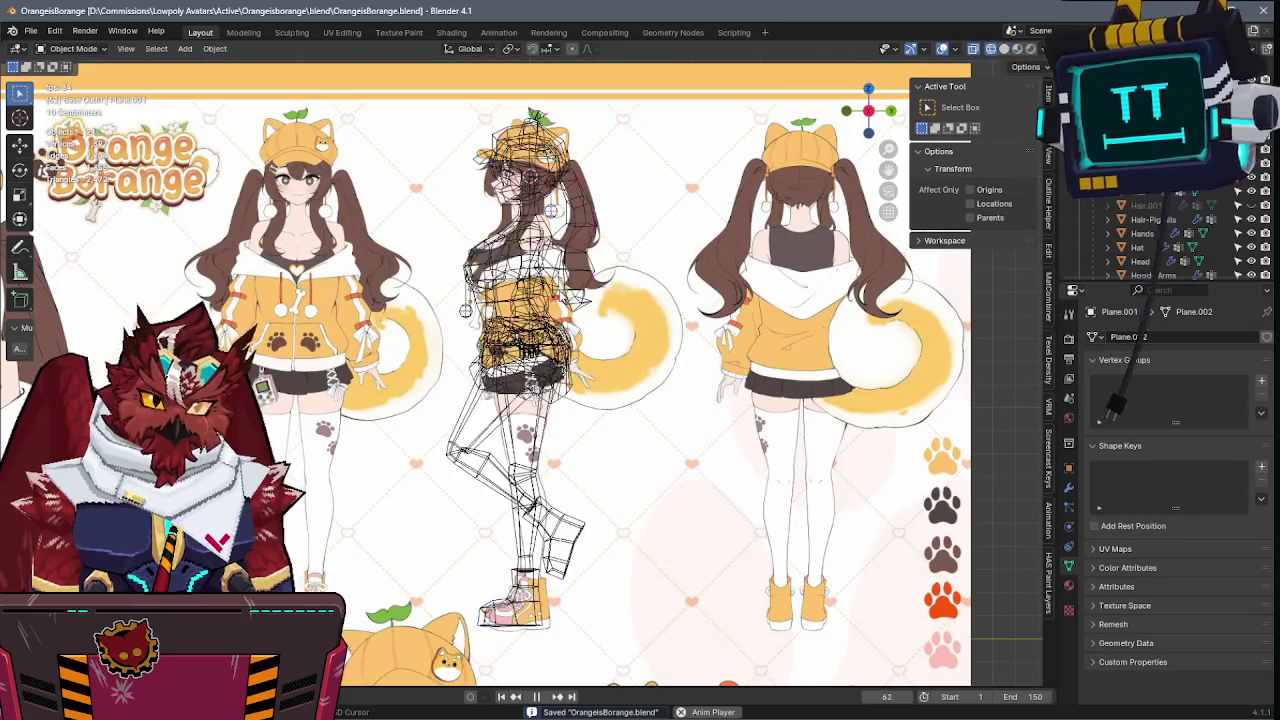
{"action": "key", "text": "shift+z"}
{"action": "key", "text": "alt+z"}
{"action": "key", "text": "alt+z"}
{"action": "key", "text": "KP_0"}
{"action": "key", "text": "KP_0"}
{"action": "key", "text": "ctrl+s"}
{"action": "key", "text": "KP_0"}
- Orbit and pan over the side-view reference sheet, then save the blend file again
{"action": "middle_click_drag", "start_coordinate": [675, 293], "coordinate": [620, 310]}
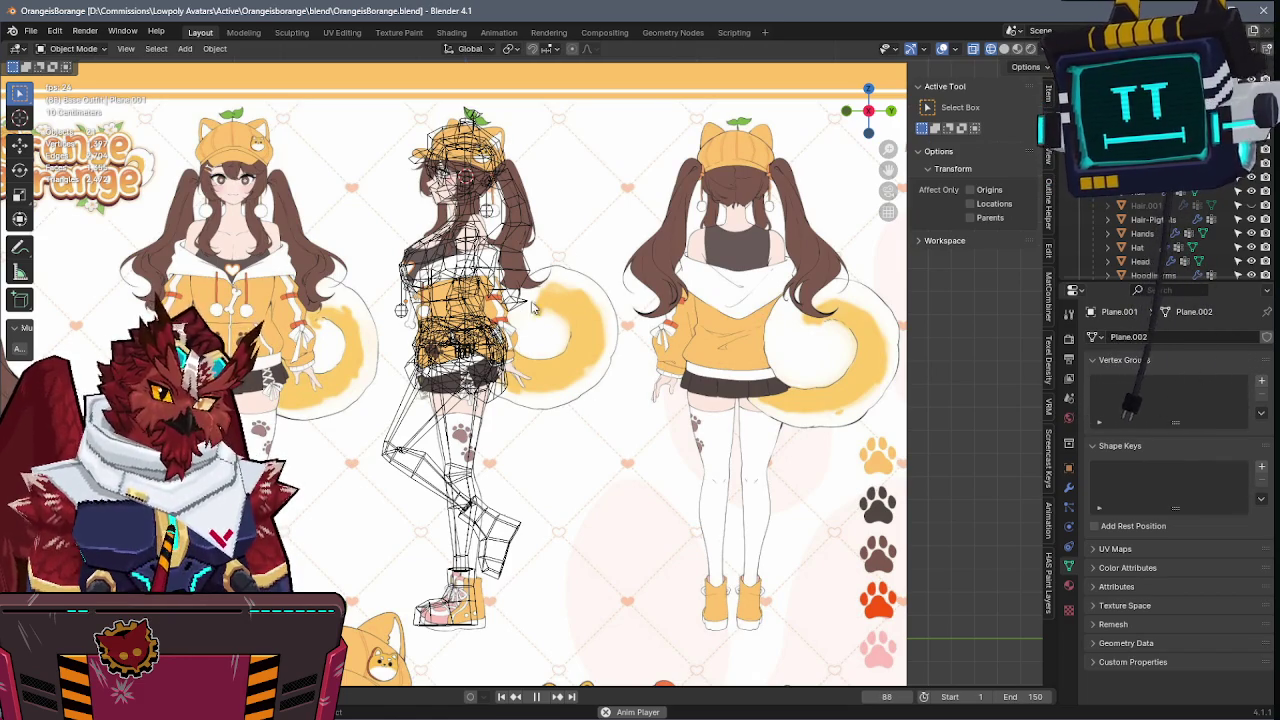
{"action": "scroll", "coordinate": [519, 287], "scroll_direction": "down", "scroll_amount": 4}
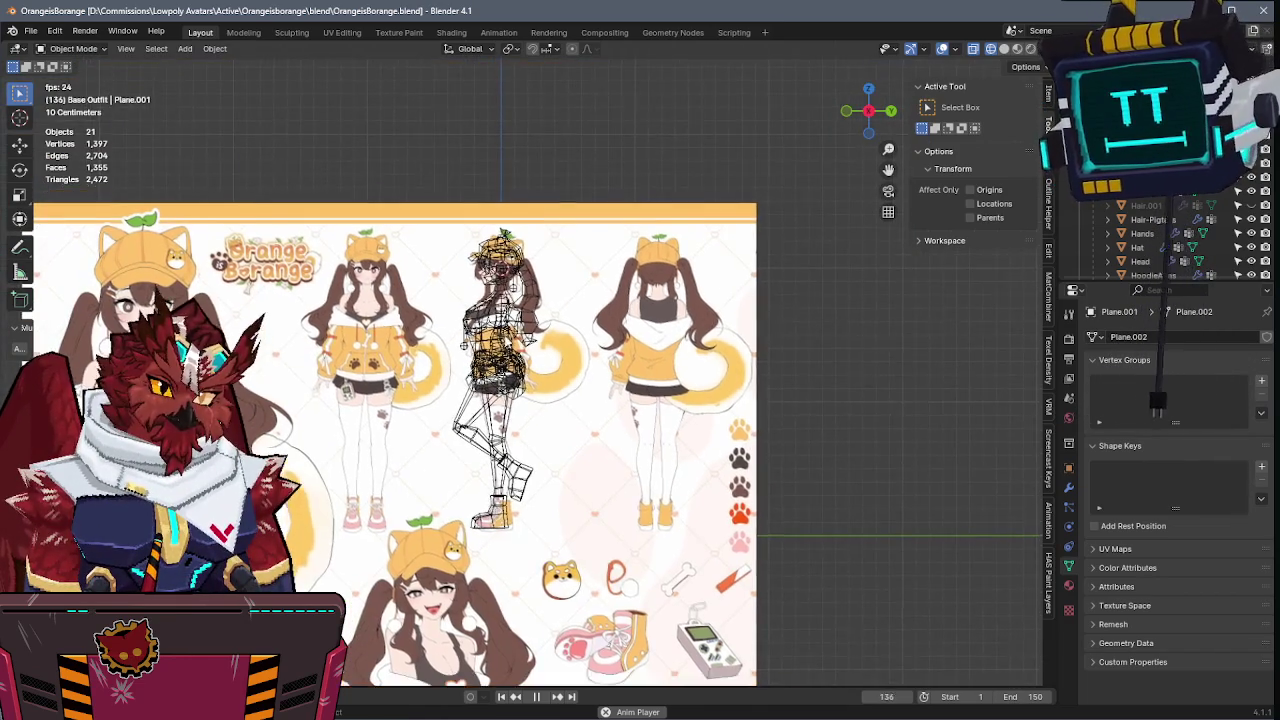
{"action": "scroll", "coordinate": [540, 318], "scroll_direction": "up", "scroll_amount": 5}
{"action": "middle_click_drag", "start_coordinate": [538, 318], "coordinate": [557, 338], "text": "shift"}
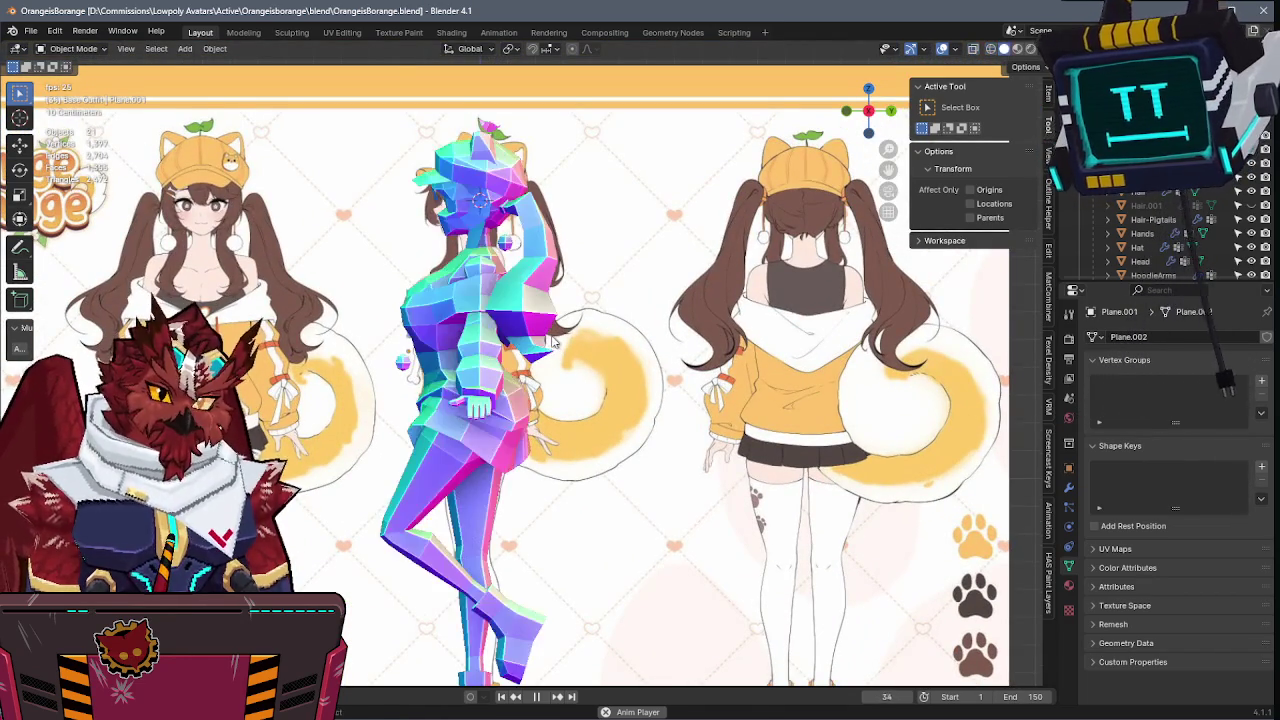
{"action": "key", "text": "ctrl+s"}
- Select the Cube.002 square from the overlapping objects and switch to solid shading
{"action": "left_click", "coordinate": [591, 323], "text": "alt"}
{"action": "left_click", "coordinate": [590, 320]}
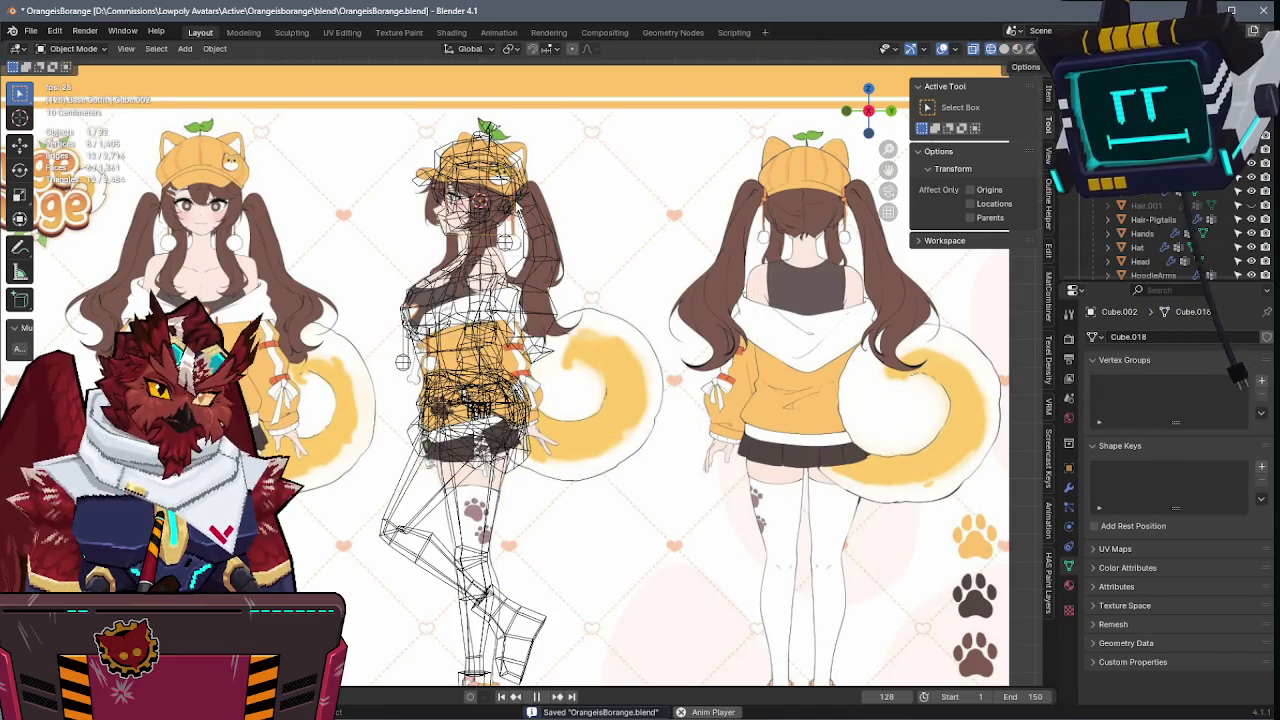
{"action": "key", "text": "shift+z"}
{"action": "key", "text": "r"}
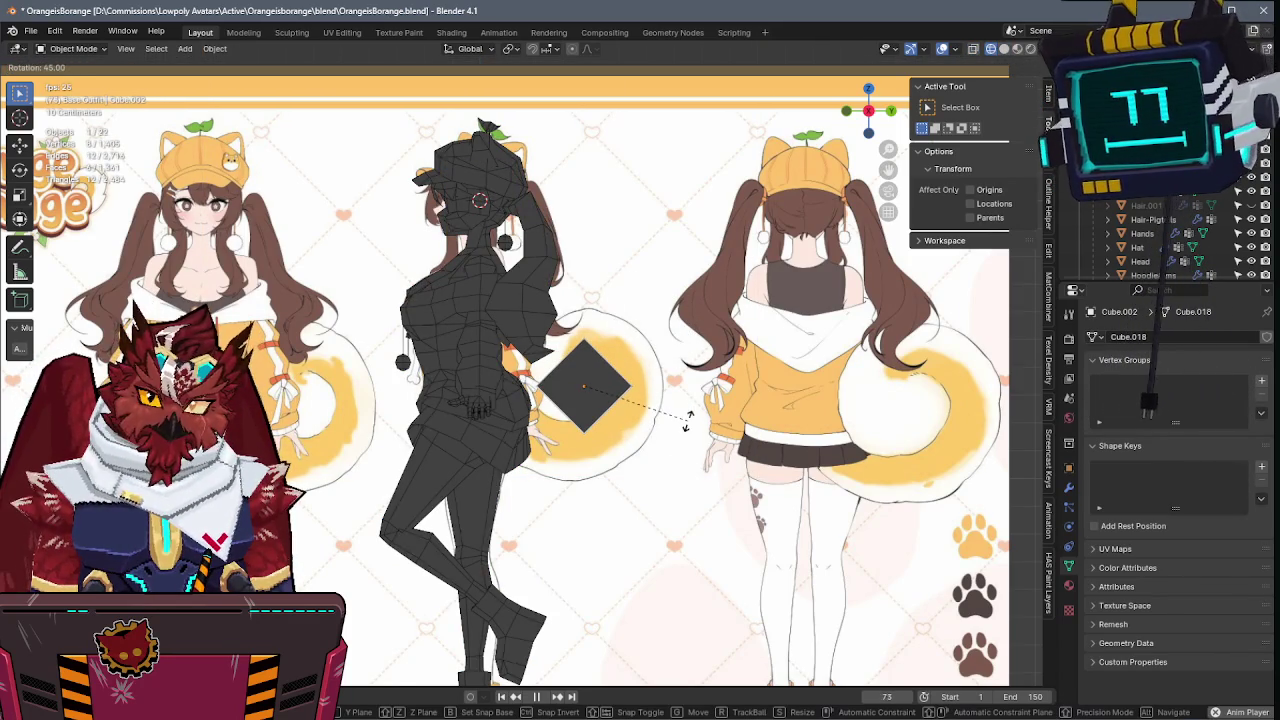
{"action": "key", "text": "Escape"}
- In Edit Mode with see-through shading, move the square onto the tail in the side reference
{"action": "key", "text": "Tab"}
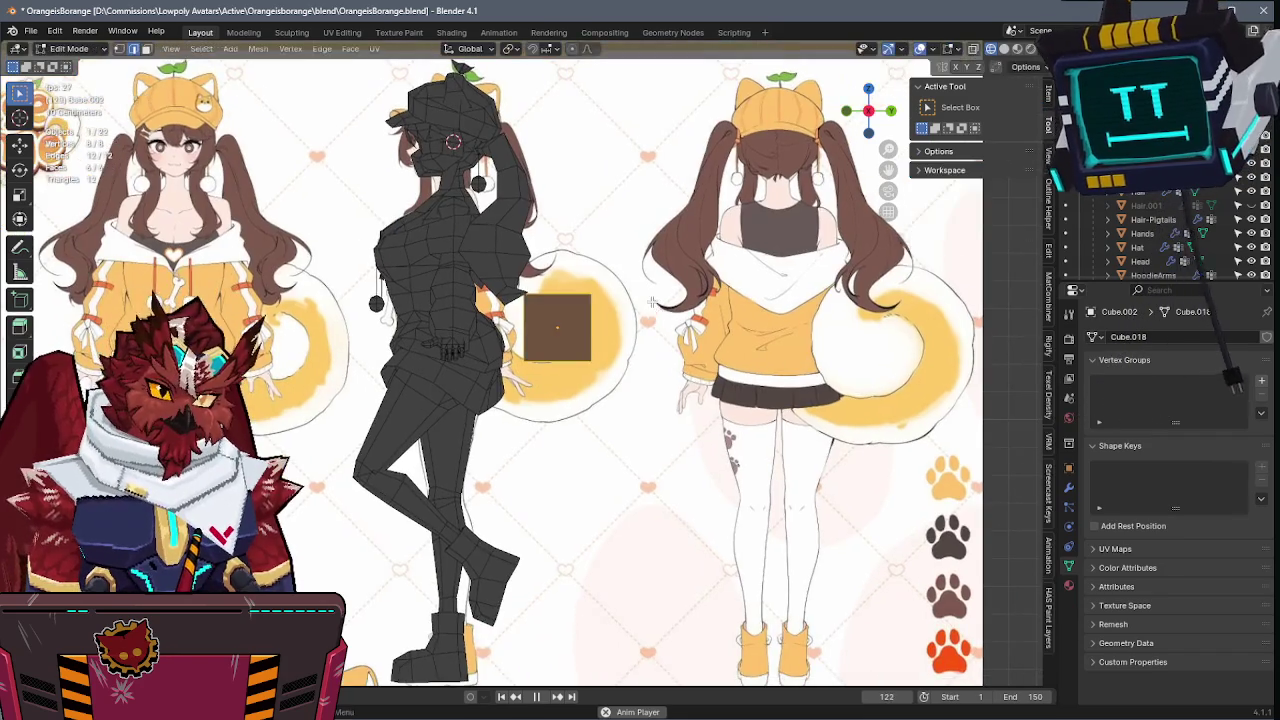
{"action": "key", "text": "shift+z"}
{"action": "scroll", "coordinate": [680, 340], "scroll_direction": "up", "scroll_amount": 4}
{"action": "key", "text": "g"}
{"action": "left_click", "coordinate": [662, 286]}
- Enlarge the square to cover the tail curl and start a loop cut down its centre
{"action": "key", "text": "Tab"}
{"action": "key", "text": "shift+z"}
{"action": "key", "text": "s"}
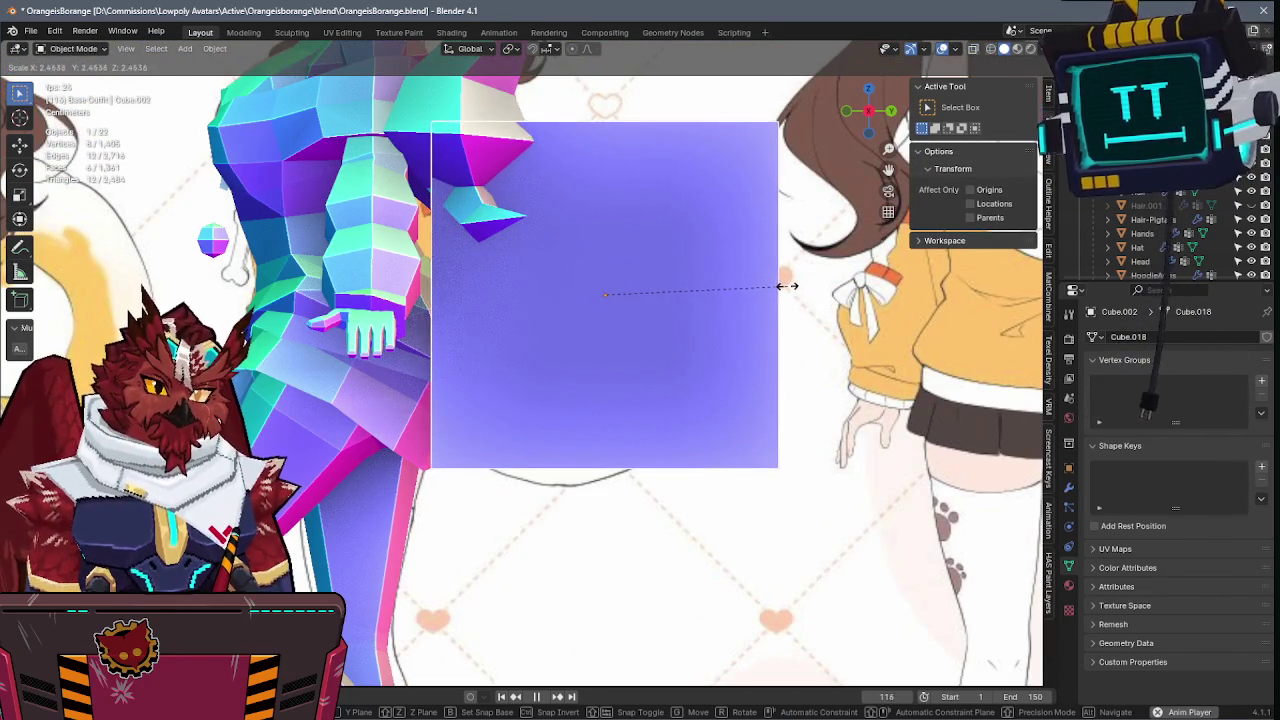
{"action": "left_click", "coordinate": [784, 289]}
{"action": "key", "text": "Tab"}
{"action": "key", "text": "shift+z"}
{"action": "key", "text": "ctrl+r"}
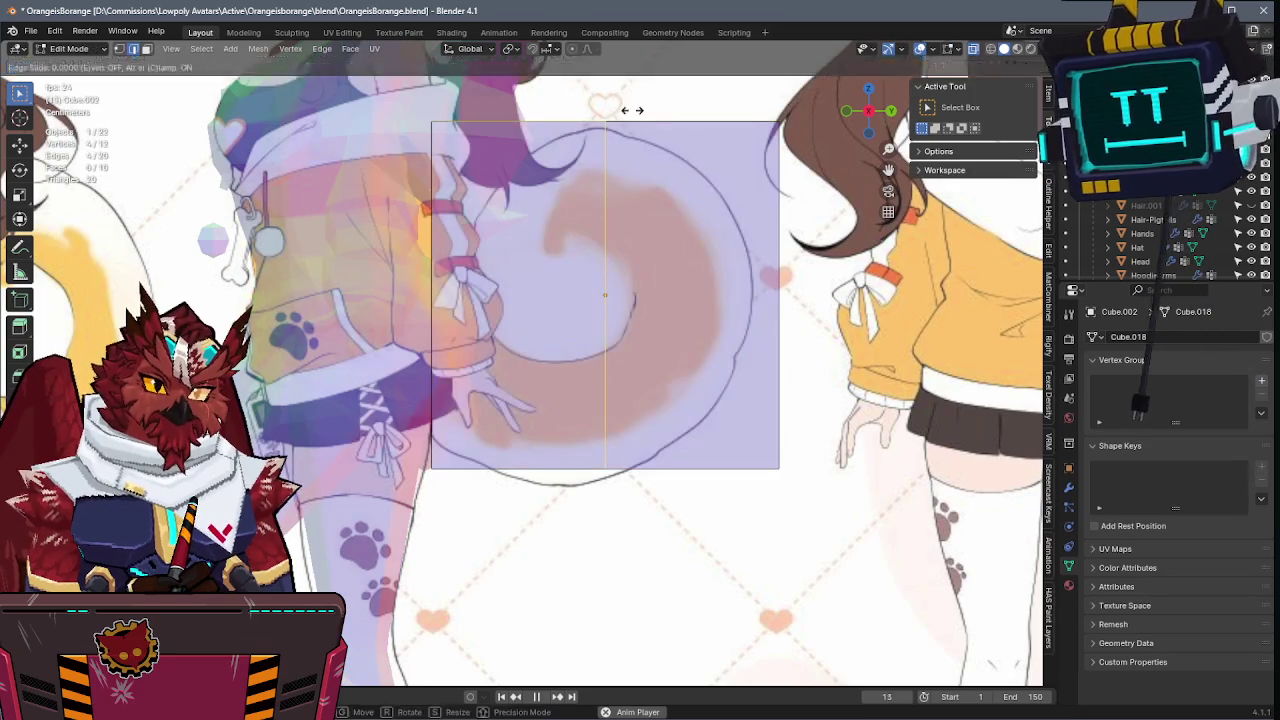
- Add centred vertical and horizontal edge loops across the square
{"action": "left_click", "coordinate": [515, 110]}
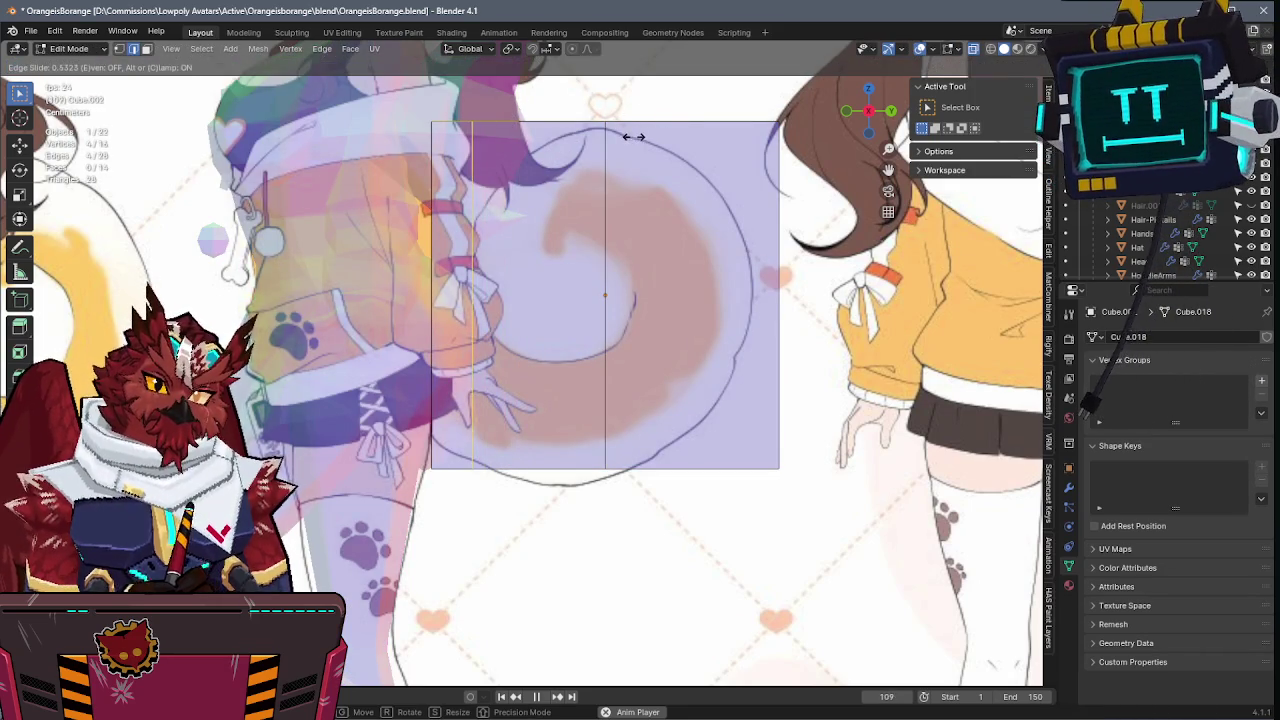
{"action": "left_click", "coordinate": [460, 160]}
{"action": "key", "text": "s"}
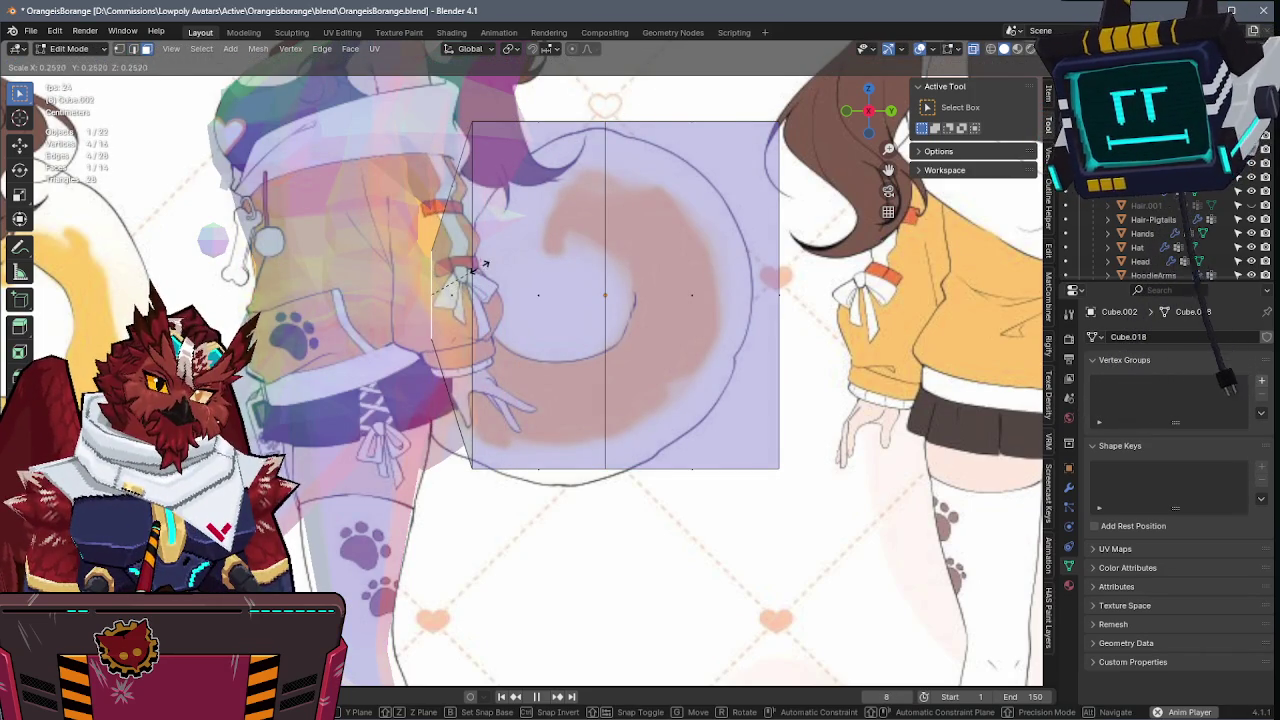
{"action": "right_click", "coordinate": [484, 264]}
{"action": "key", "text": "ctrl+z"}
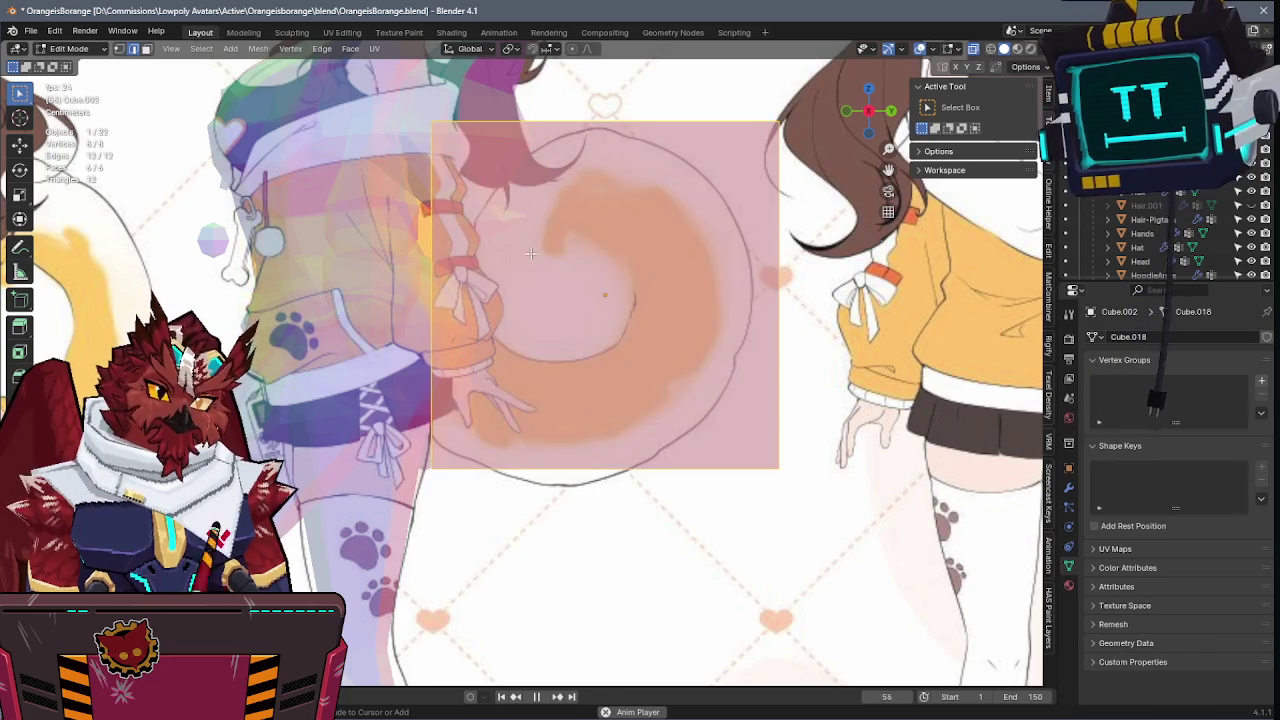
{"action": "key", "text": "ctrl+r"}
{"action": "left_click", "coordinate": [658, 104]}
{"action": "right_click", "coordinate": [658, 104]}
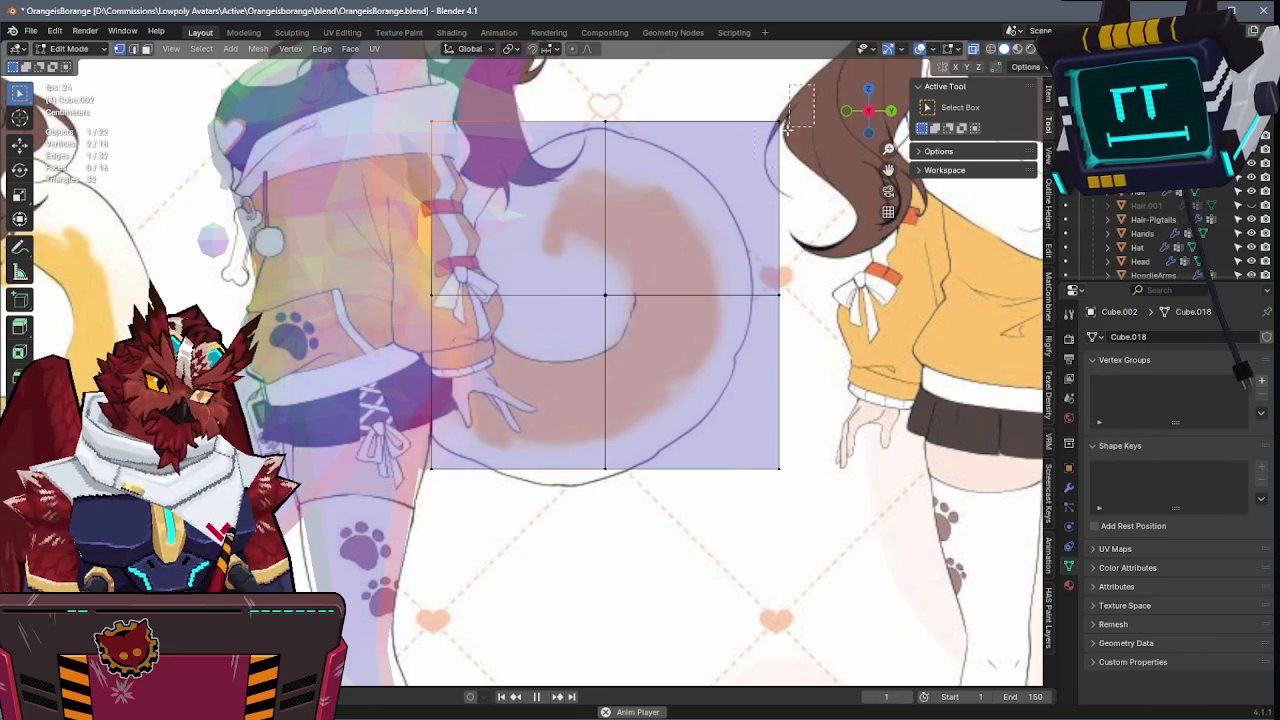
- Scale the four corner vertices inward to turn the square into an octagon
{"action": "left_click_drag", "start_coordinate": [410, 490], "coordinate": [410, 490], "text": "shift"}
{"action": "key", "text": "s"}
{"action": "key", "text": "shift+x"}
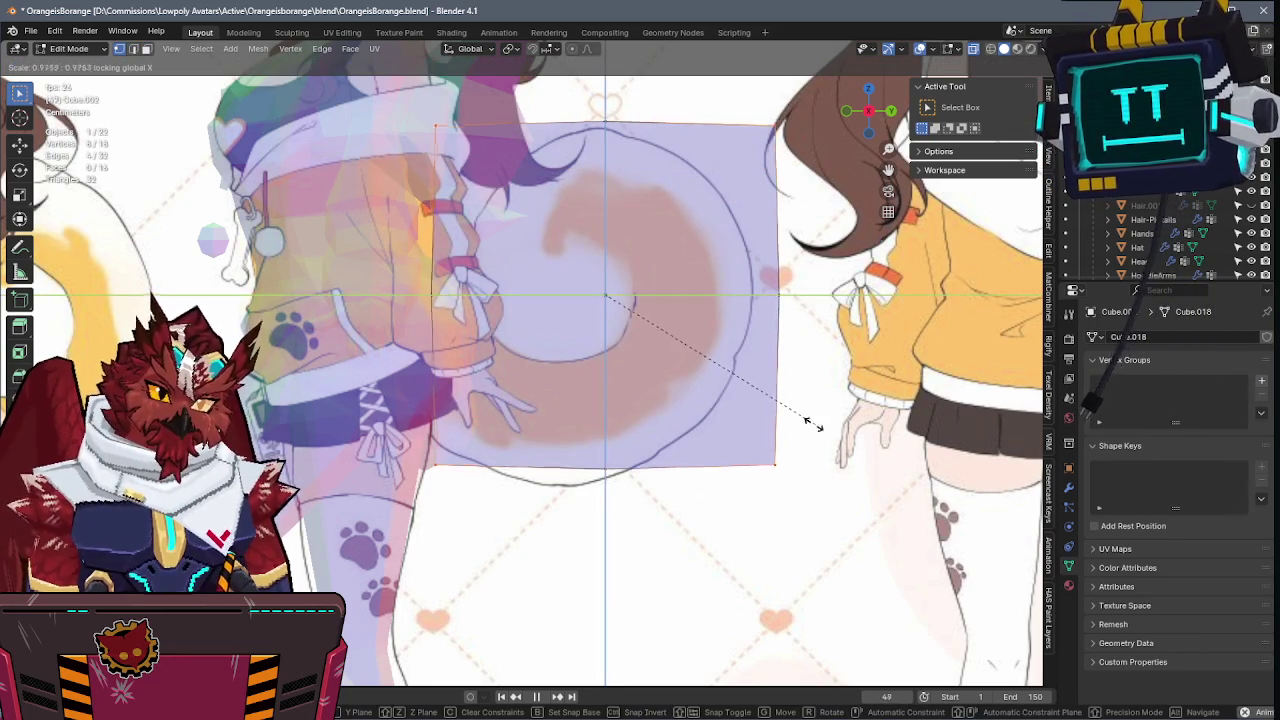
{"action": "left_click", "coordinate": [766, 372]}
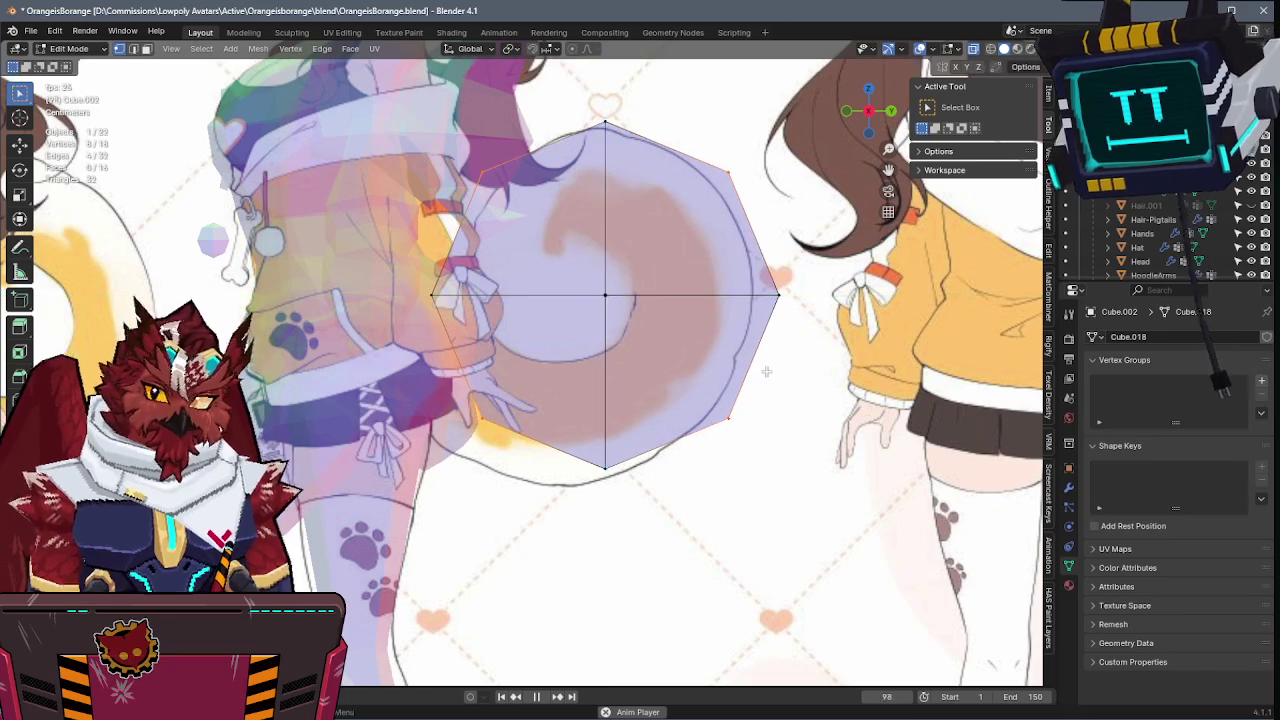
- Select the whole octagon and narrow it along the X axis
{"action": "middle_click_drag", "start_coordinate": [738, 365], "coordinate": [740, 330], "text": "shift"}
{"action": "key", "text": "a"}
{"action": "key", "text": "s"}
{"action": "key", "text": "x"}
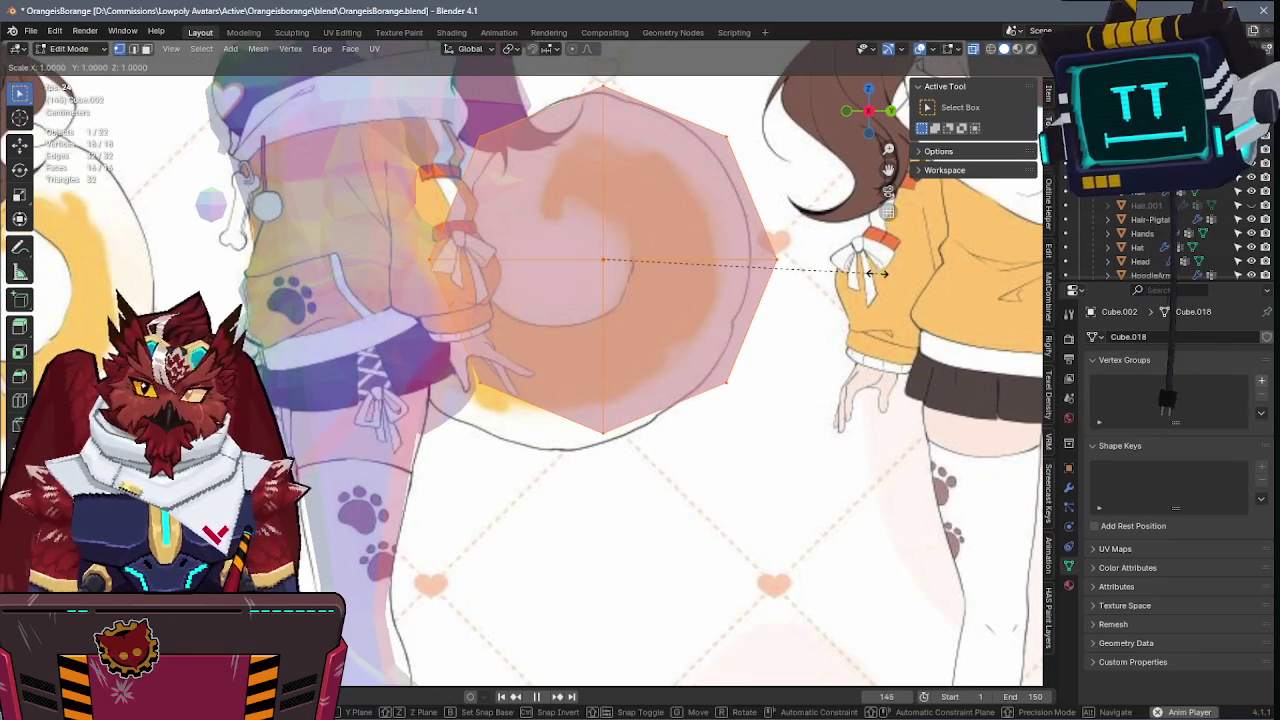
{"action": "left_click", "coordinate": [703, 297]}
{"action": "mouse_move", "coordinate": [703, 297]}
{"action": "middle_mouse_down"}
{"action": "mouse_move", "coordinate": [604, 355]}
{"action": "mouse_move", "coordinate": [742, 313]}
{"action": "middle_mouse_up"}
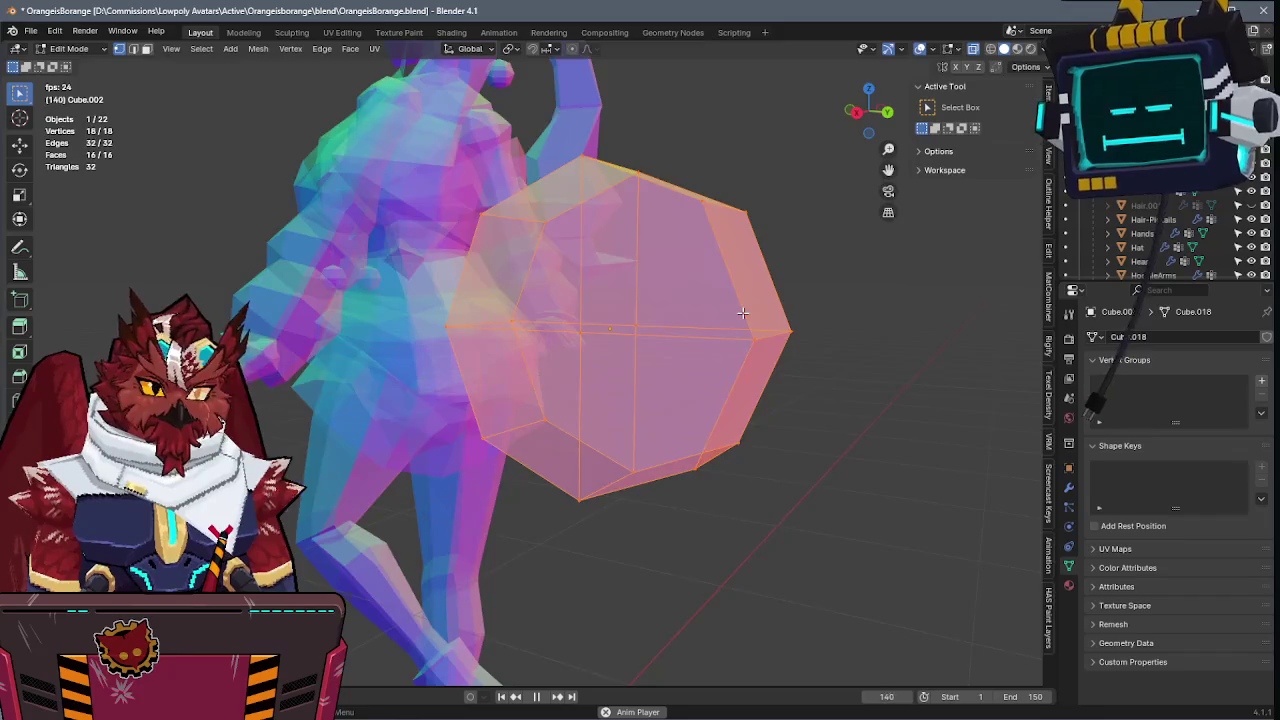
- Narrow the block on X in front view, then shrink the octagon slightly in side view
{"action": "key", "text": "KP_1"}
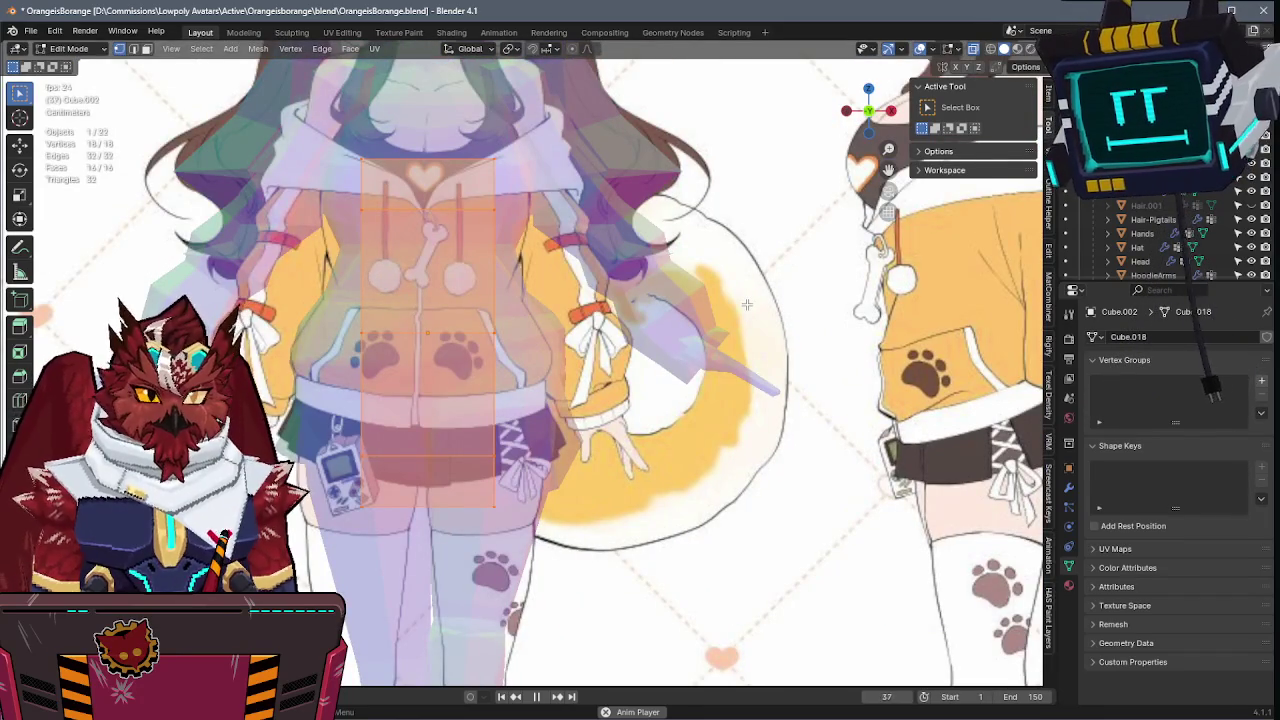
{"action": "key", "text": "s"}
{"action": "key", "text": "x"}
{"action": "left_click", "coordinate": [715, 307]}
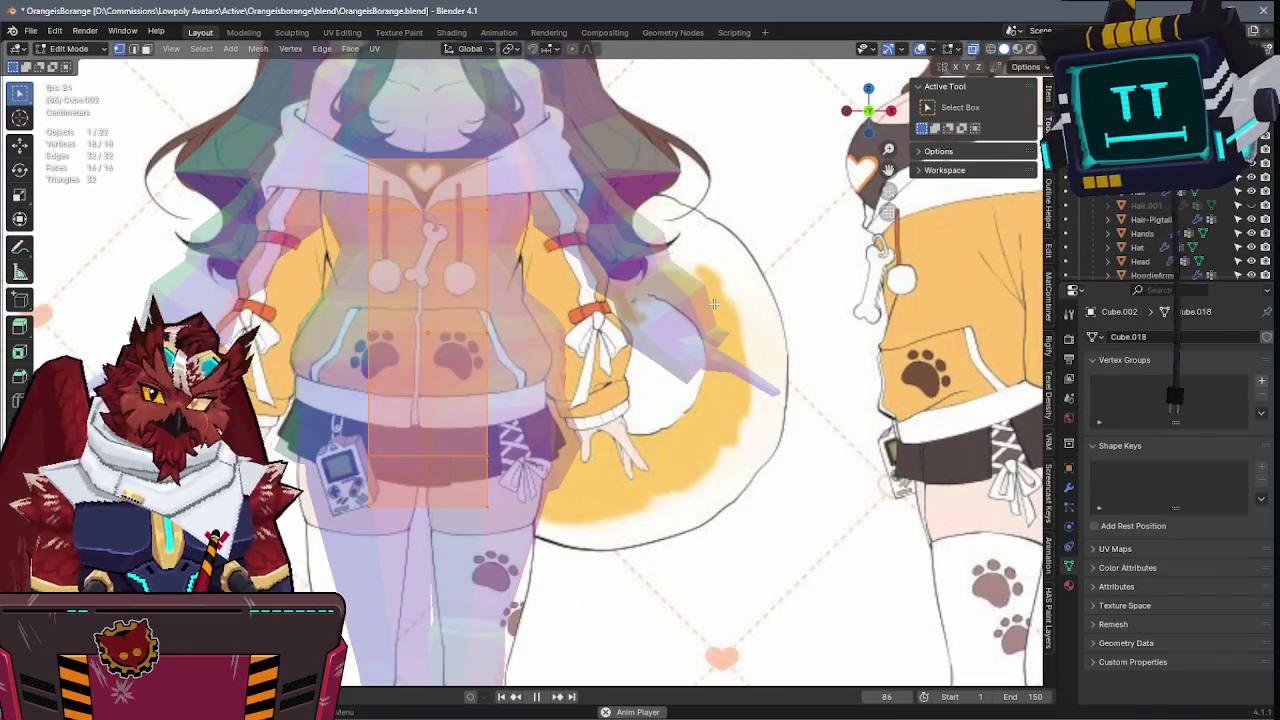
{"action": "key", "text": "KP_3"}
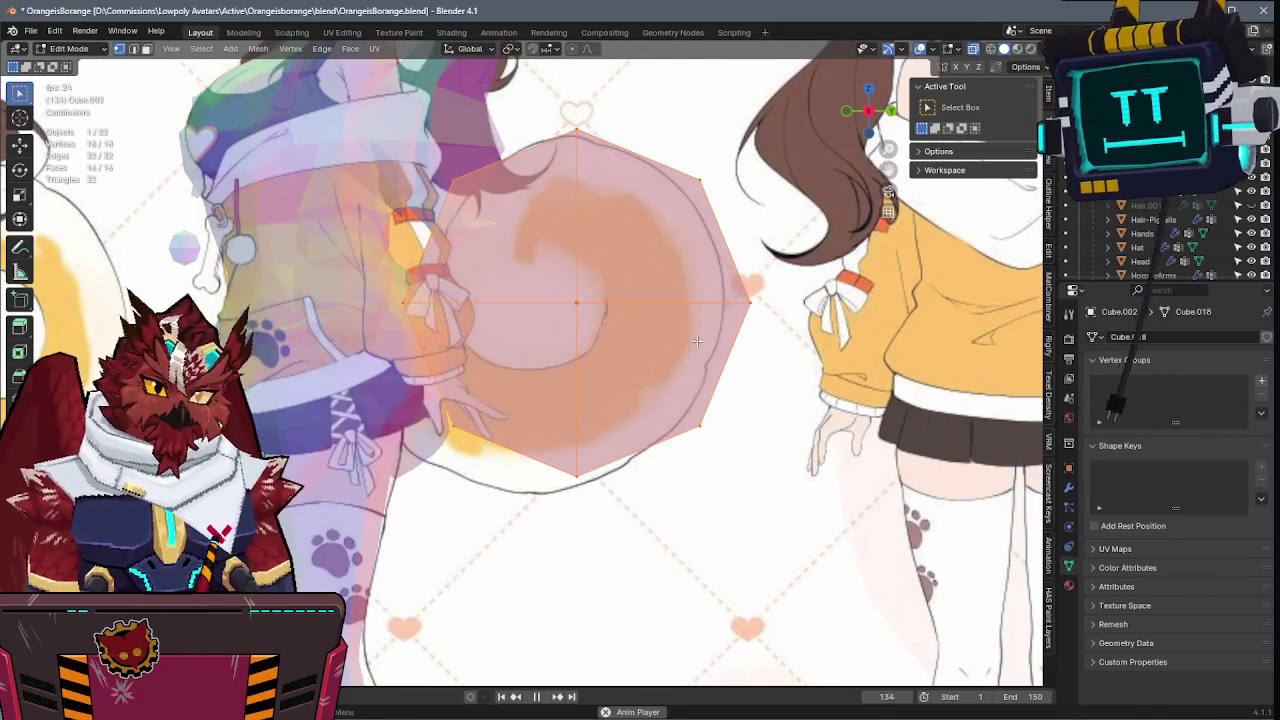
{"action": "key", "text": "r"}
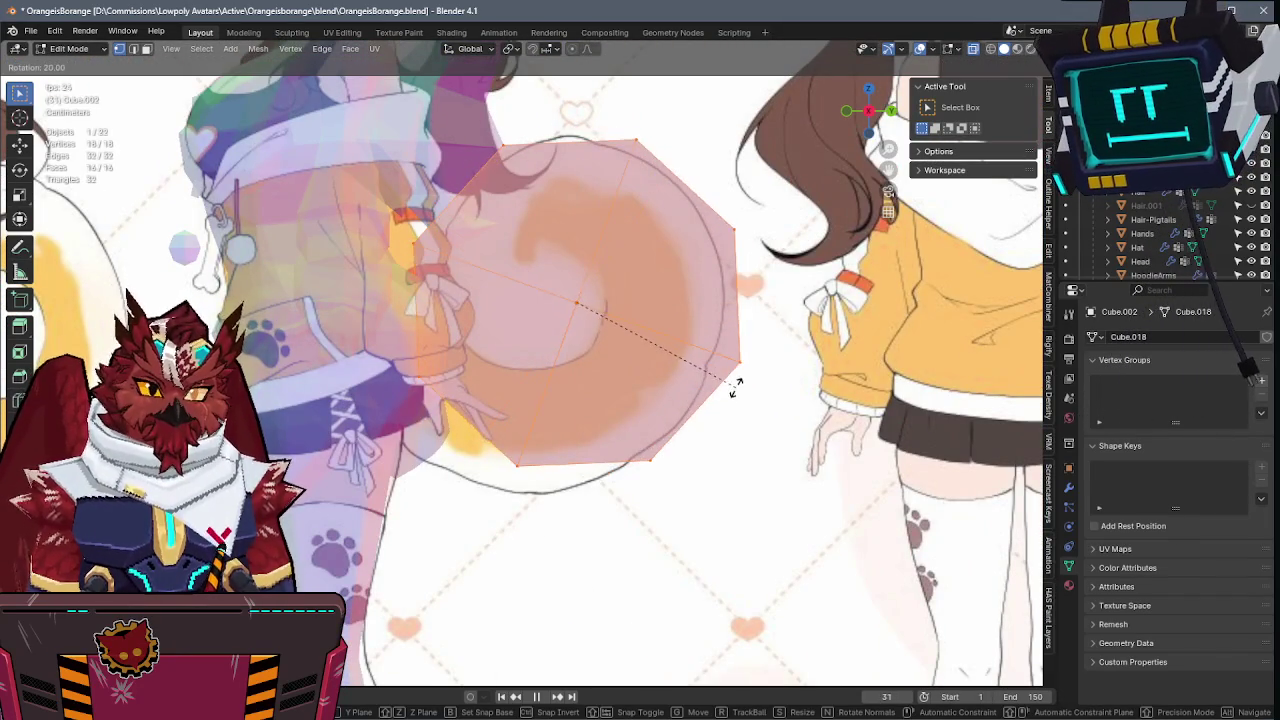
{"action": "key", "text": "Escape"}
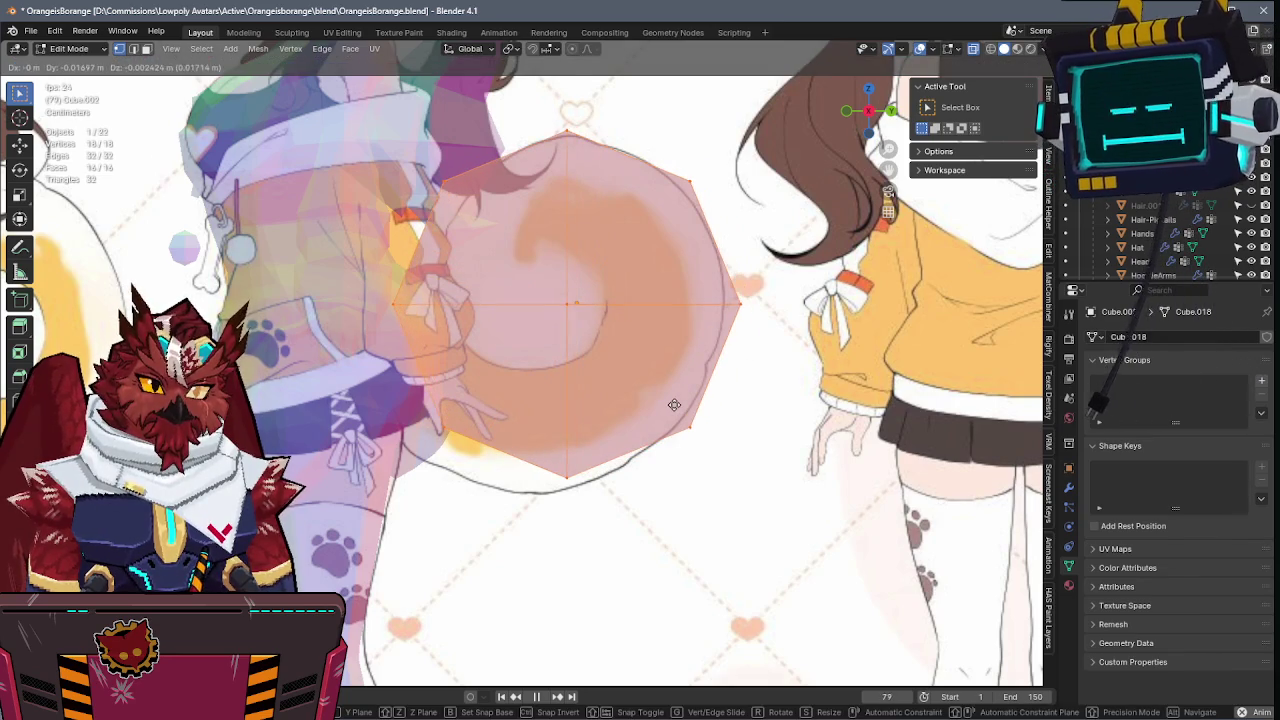
{"action": "key", "text": "s"}
{"action": "left_click", "coordinate": [758, 399]}
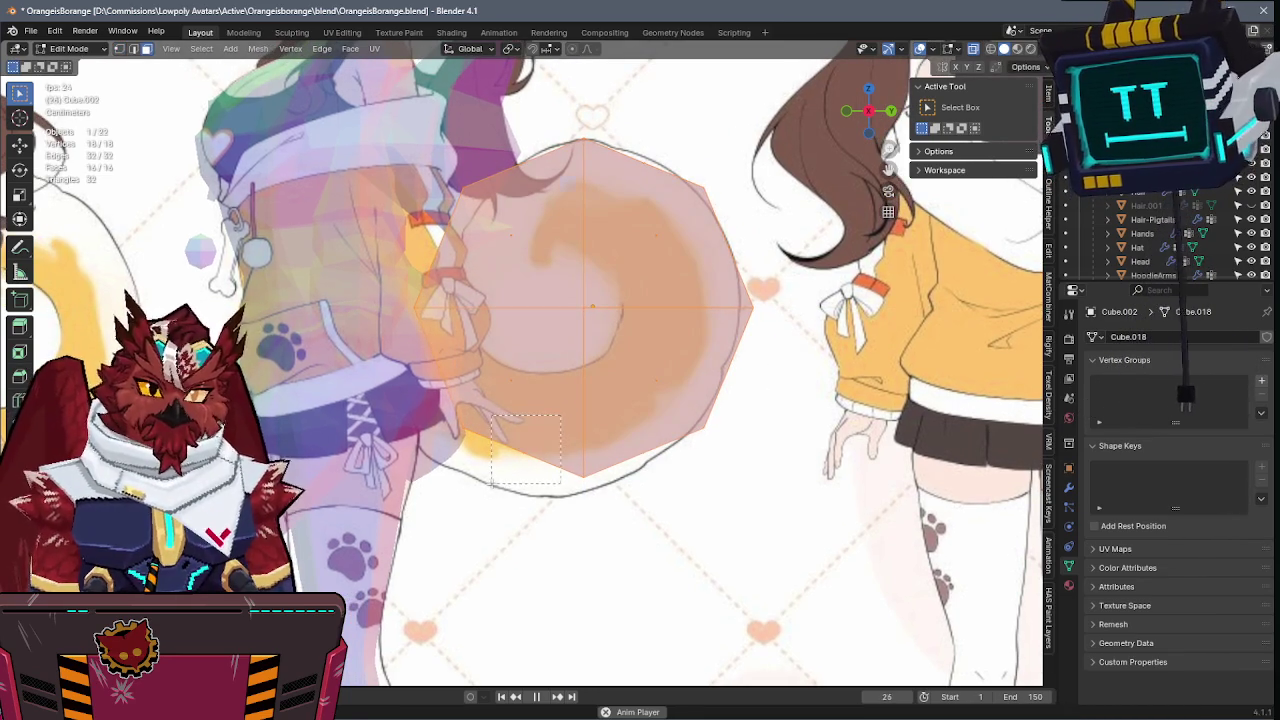
- Extrude the octagon's lower-left vertices toward the body and place the end vertices at the tail base
{"action": "left_click_drag", "start_coordinate": [491, 484], "coordinate": [490, 484]}
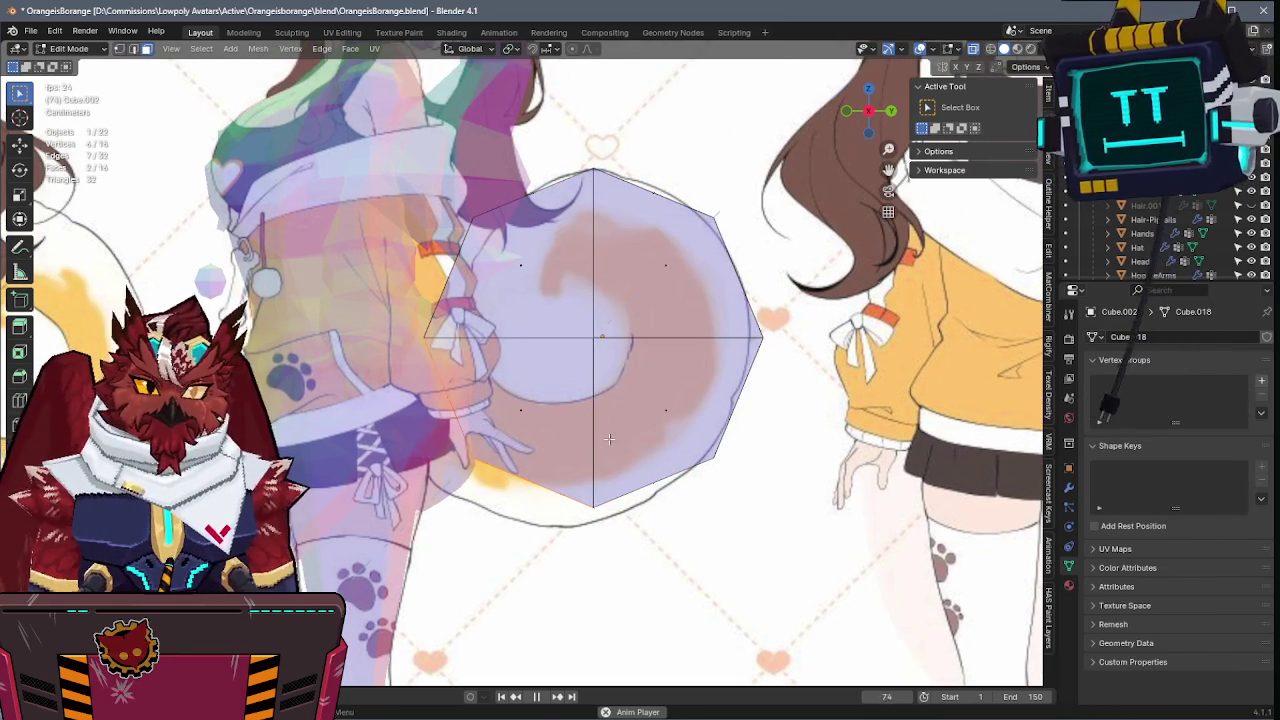
{"action": "key", "text": "e"}
{"action": "left_click", "coordinate": [479, 441]}
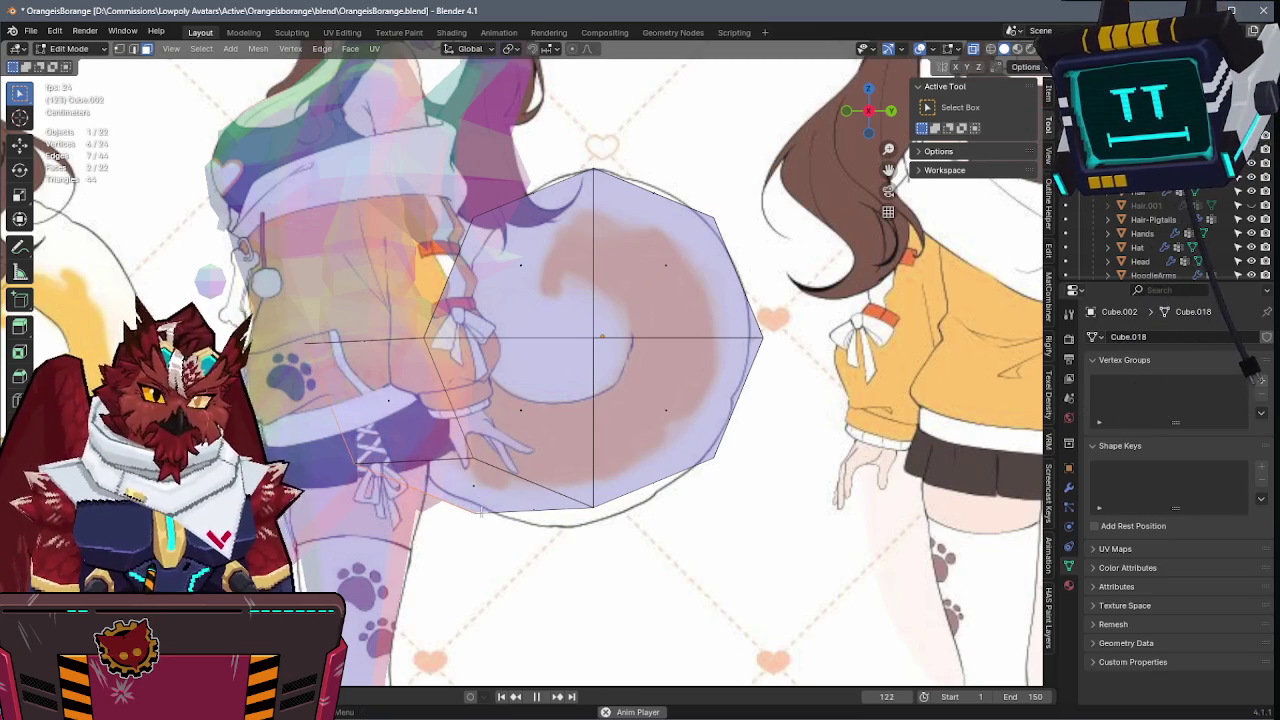
{"action": "left_click_drag", "start_coordinate": [459, 541], "coordinate": [457, 525]}
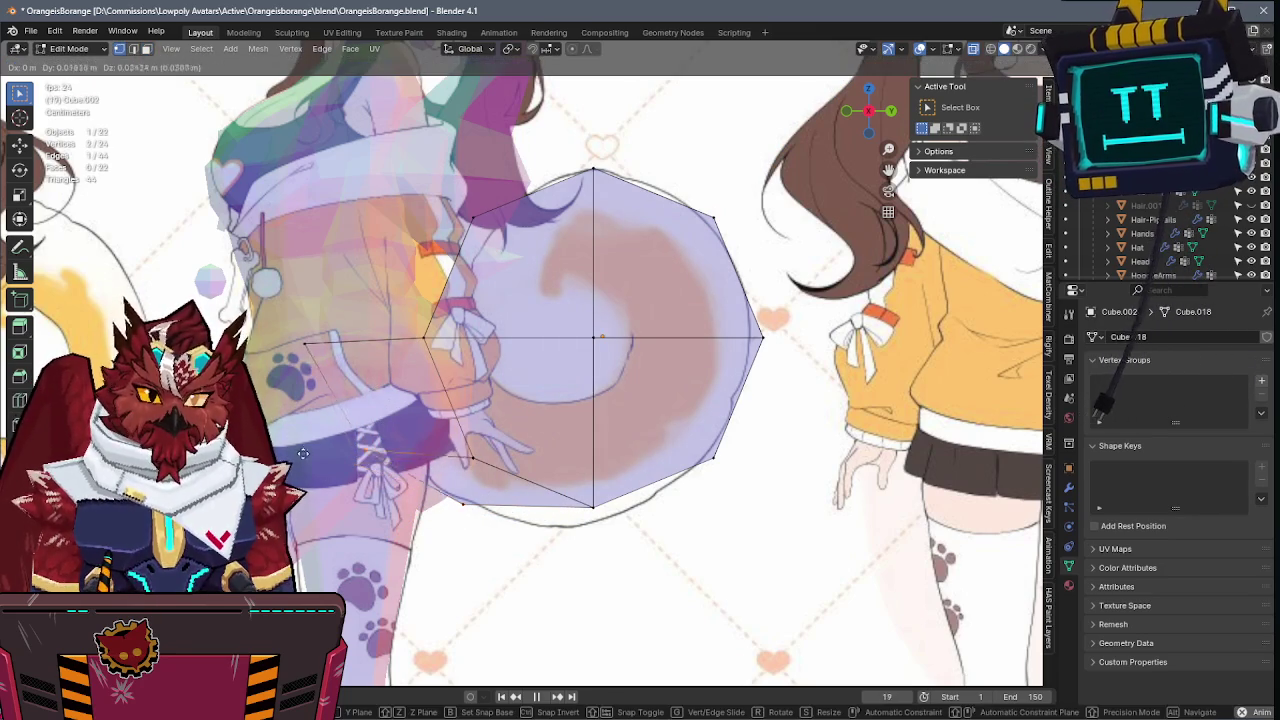
{"action": "key", "text": "a"}
{"action": "key", "text": "g"}
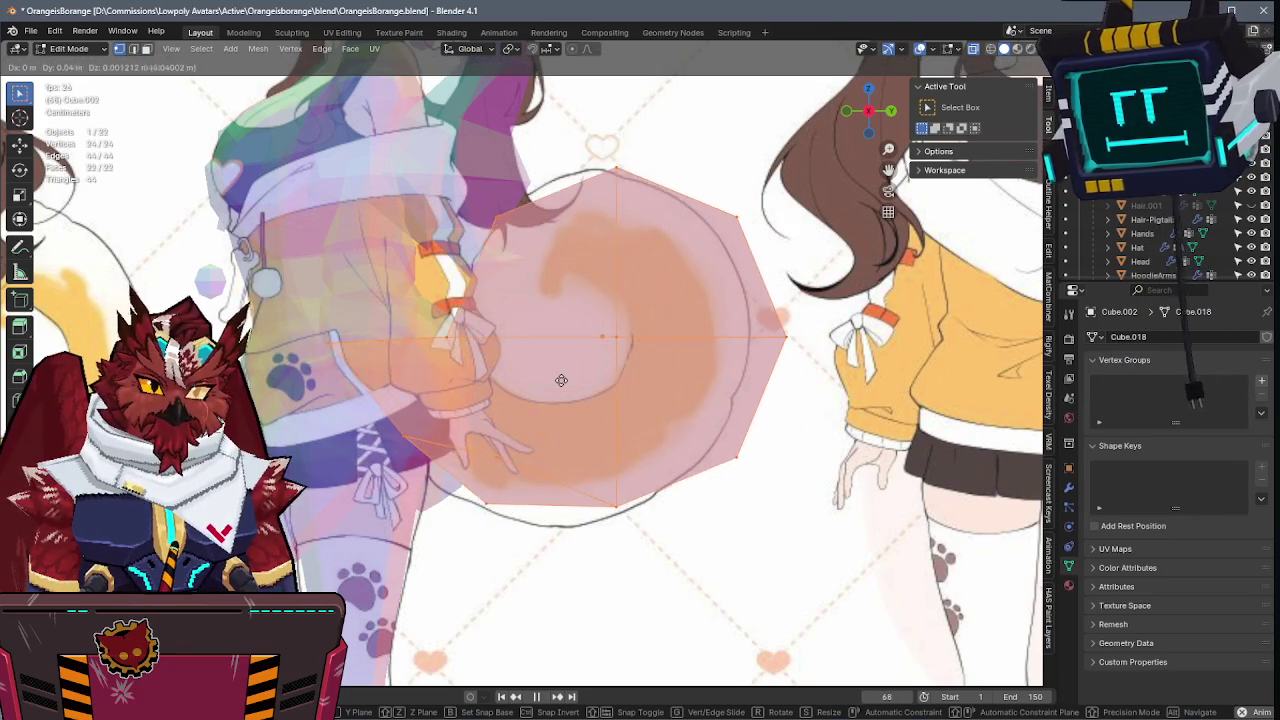
{"action": "key", "text": "Escape"}
{"action": "key", "text": "ctrl+z"}
{"action": "key", "text": "g"}
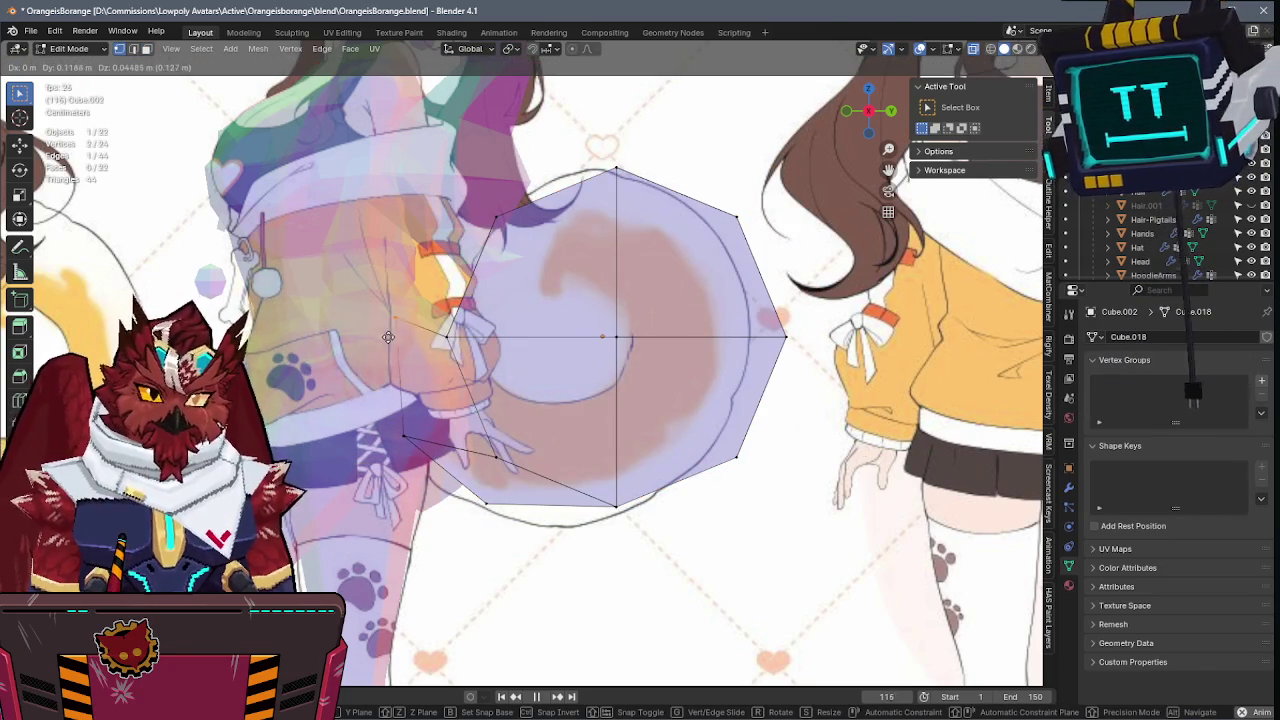
{"action": "left_click", "coordinate": [367, 347]}
{"action": "key", "text": "ctrl+s"}
- Reposition several tail vertices to follow the curled tail outline, then save
{"action": "key", "text": "g"}
{"action": "left_click", "coordinate": [523, 492]}
{"action": "key", "text": "g"}
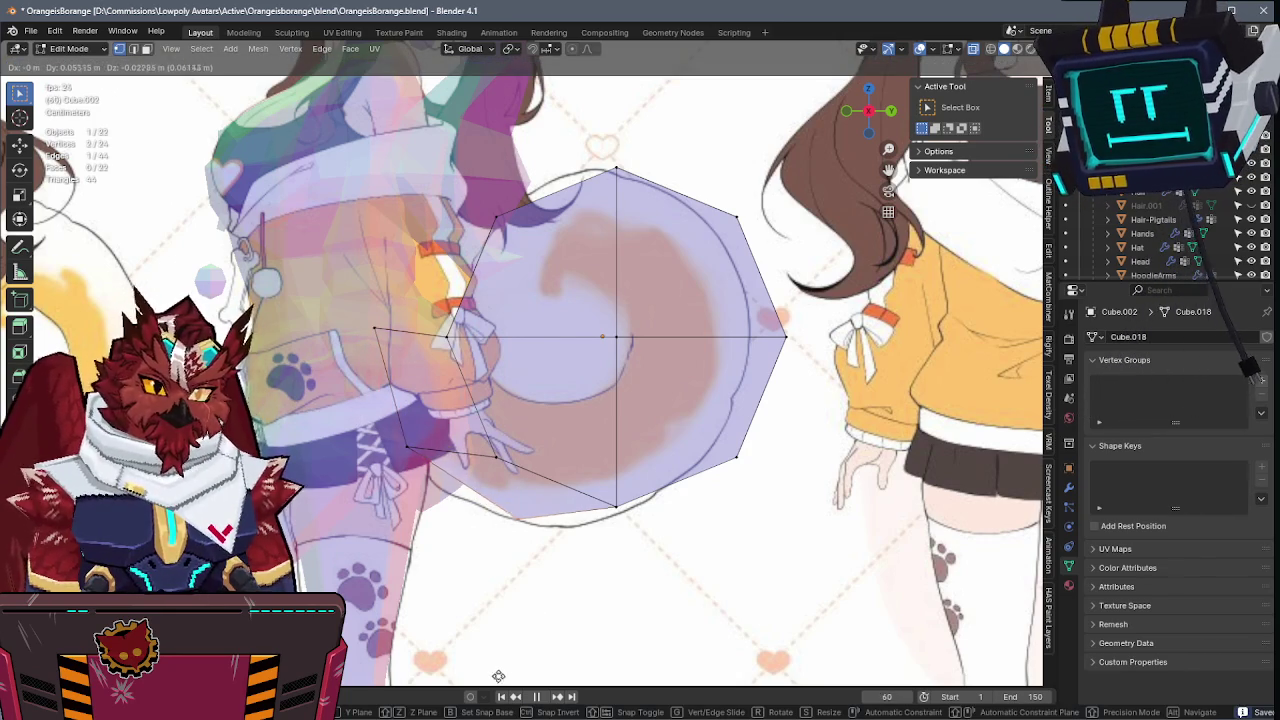
{"action": "left_click", "coordinate": [509, 672]}
{"action": "key", "text": "ctrl+s"}
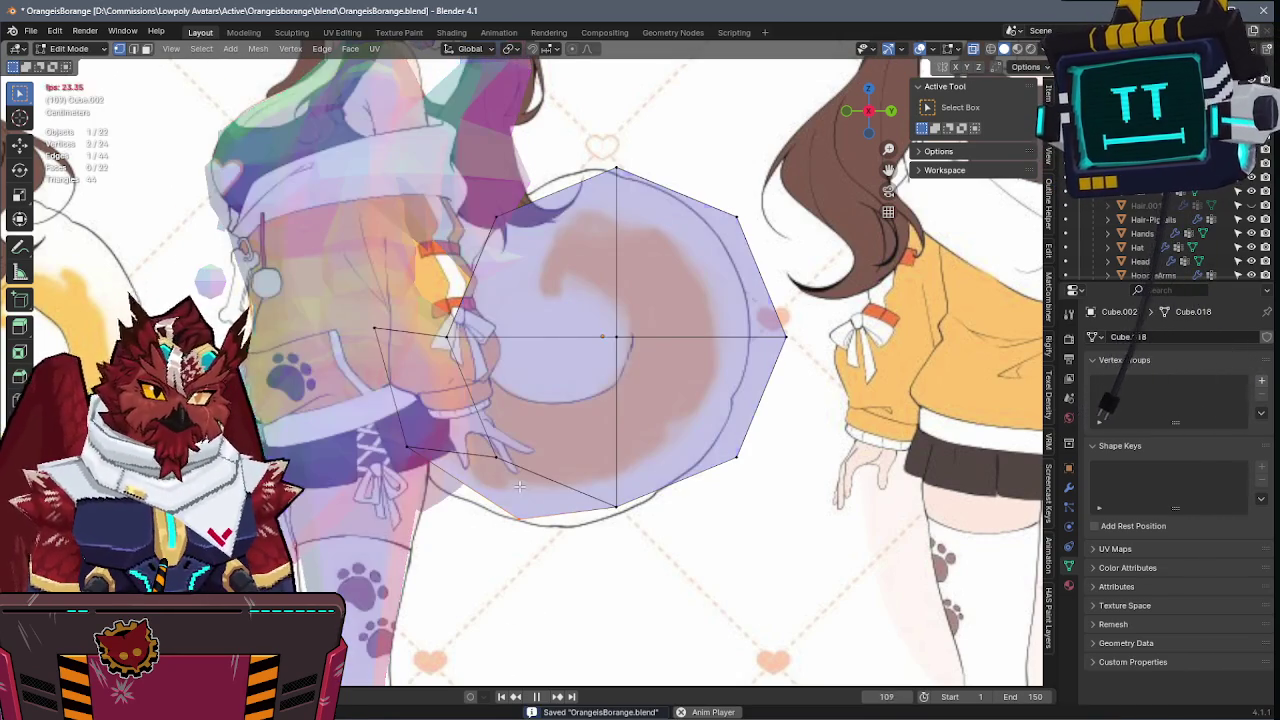
{"action": "key", "text": "g"}
{"action": "key", "text": "g"}
{"action": "left_click", "coordinate": [519, 444]}
{"action": "key", "text": "g"}
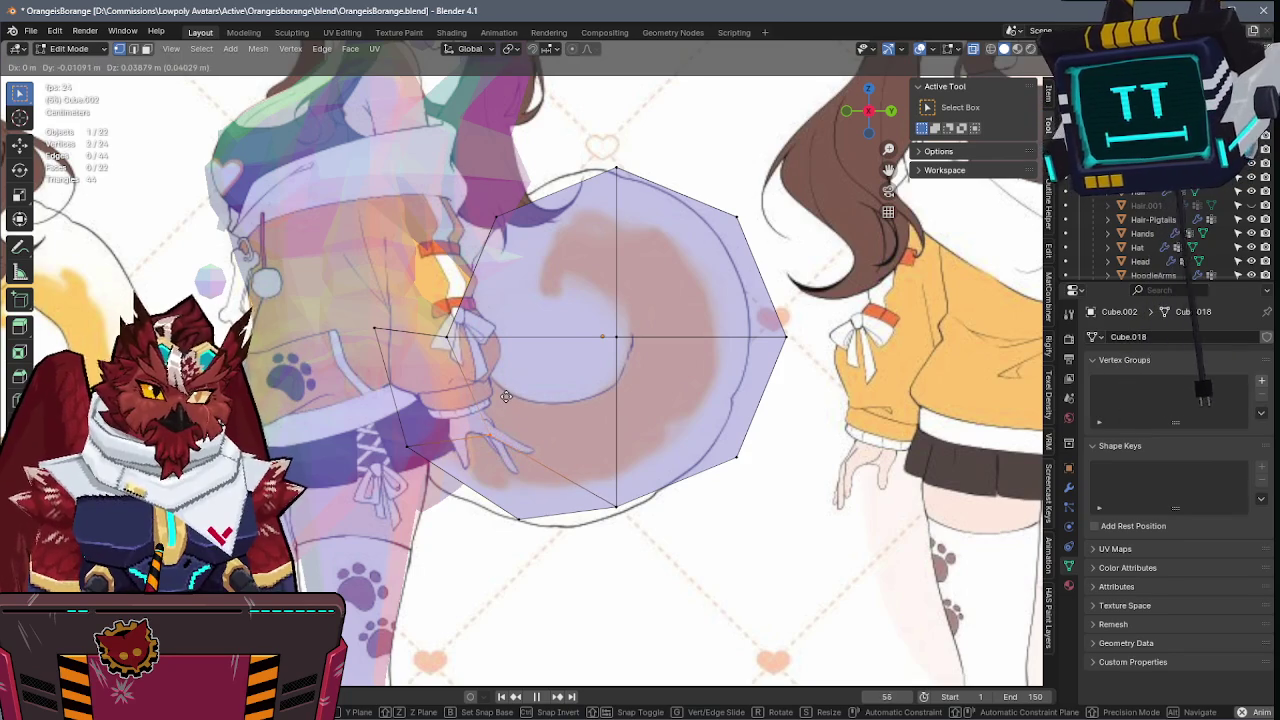
{"action": "left_click", "coordinate": [507, 396]}
{"action": "key", "text": "g"}
{"action": "left_click", "coordinate": [430, 564]}
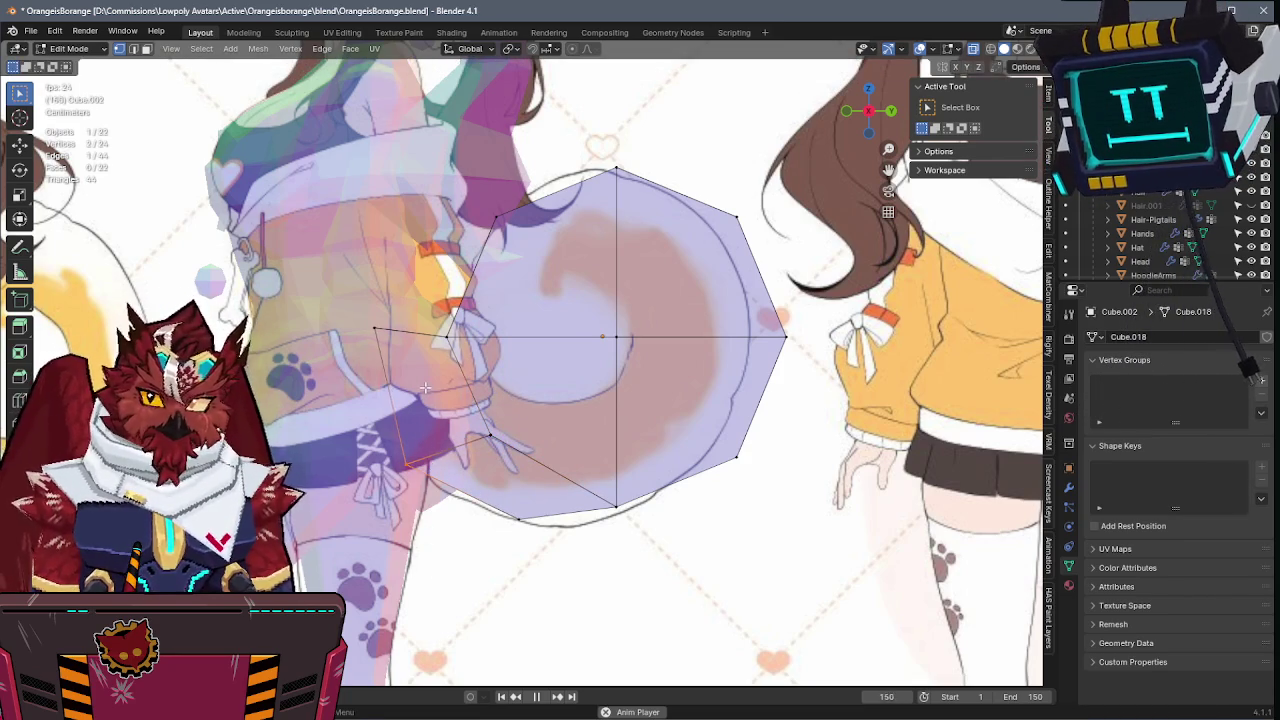
{"action": "key", "text": "alt+z"}
{"action": "key", "text": "ctrl+s"}
- Widen the right column of tail vertices along the X axis
{"action": "scroll", "coordinate": [597, 363], "scroll_direction": "down", "scroll_amount": 5}
{"action": "mouse_move", "coordinate": [597, 363]}
{"action": "middle_mouse_down"}
{"action": "mouse_move", "coordinate": [529, 473]}
{"action": "mouse_move", "coordinate": [529, 413]}
{"action": "middle_mouse_up"}
{"action": "scroll", "coordinate": [531, 414], "scroll_direction": "up", "scroll_amount": 2}
{"action": "scroll", "coordinate": [531, 414], "scroll_direction": "up", "scroll_amount": 2}
{"action": "right_click", "coordinate": [540, 345]}
{"action": "left_click_drag", "start_coordinate": [593, 630], "coordinate": [579, 549]}
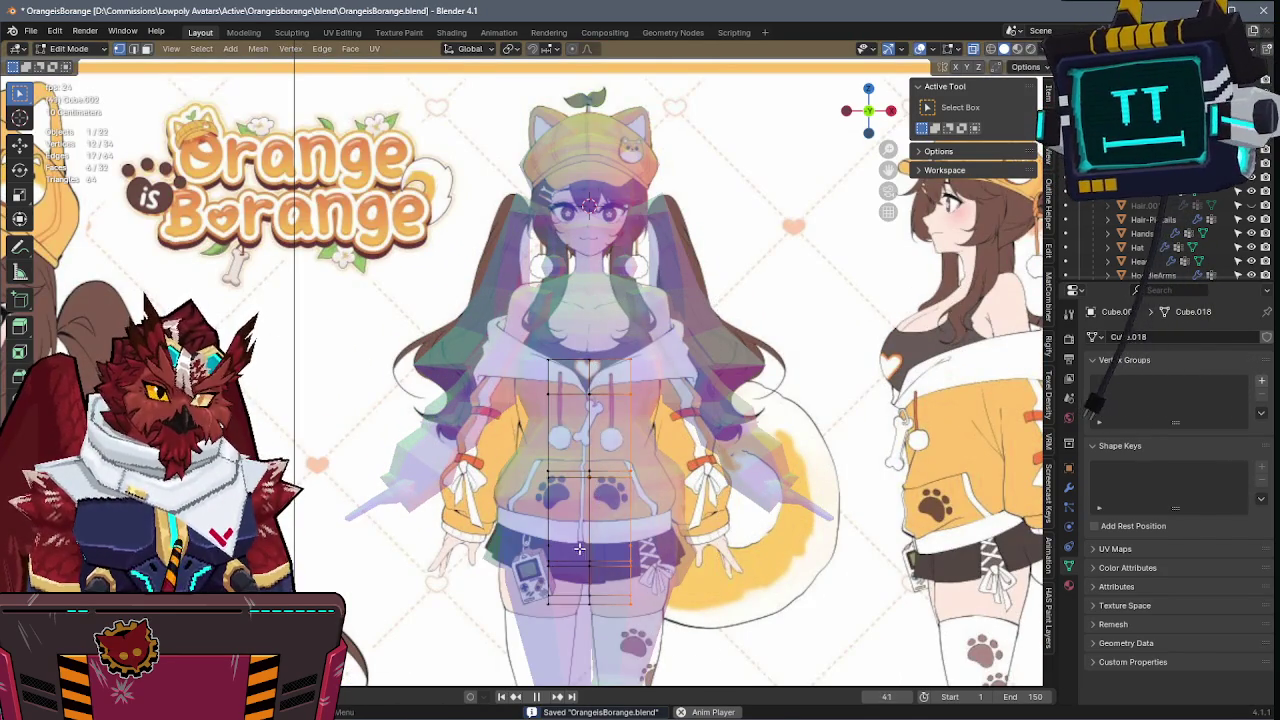
{"action": "middle_click_drag", "start_coordinate": [566, 322], "coordinate": [736, 417], "text": "shift"}
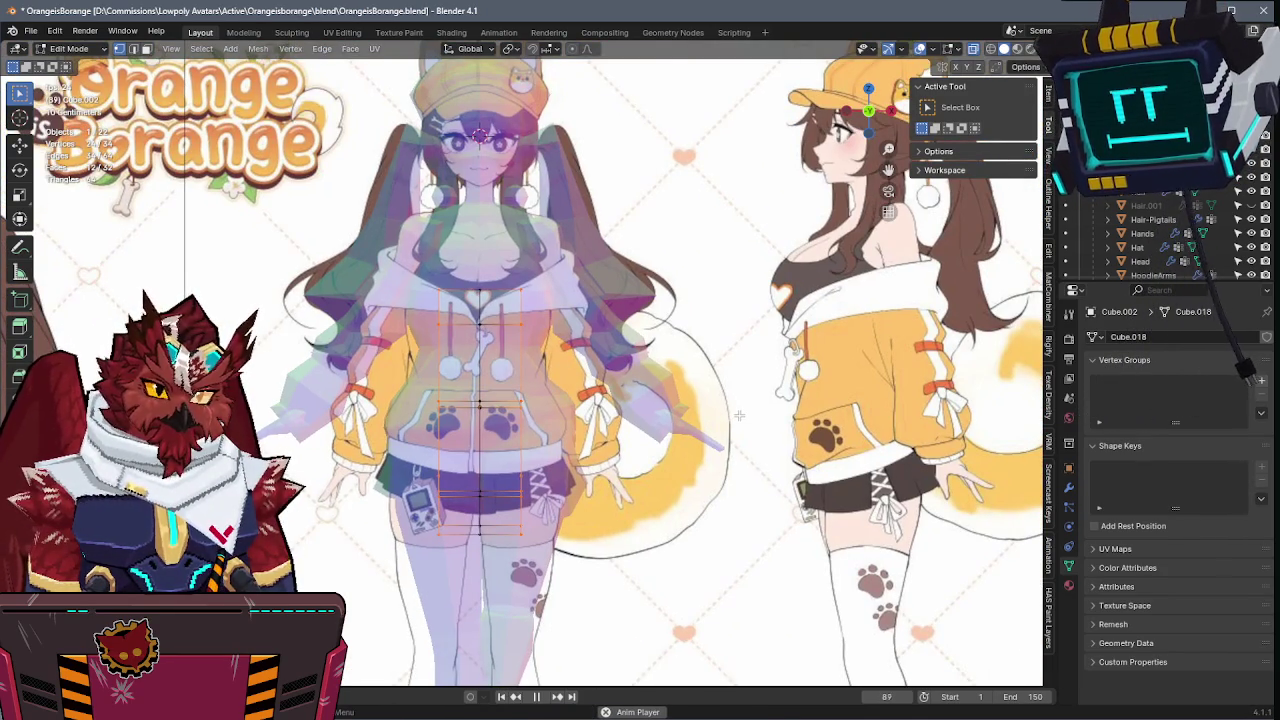
{"action": "key", "text": "s"}
{"action": "key", "text": "x"}
{"action": "key", "text": "x"}
{"action": "key", "text": "x"}
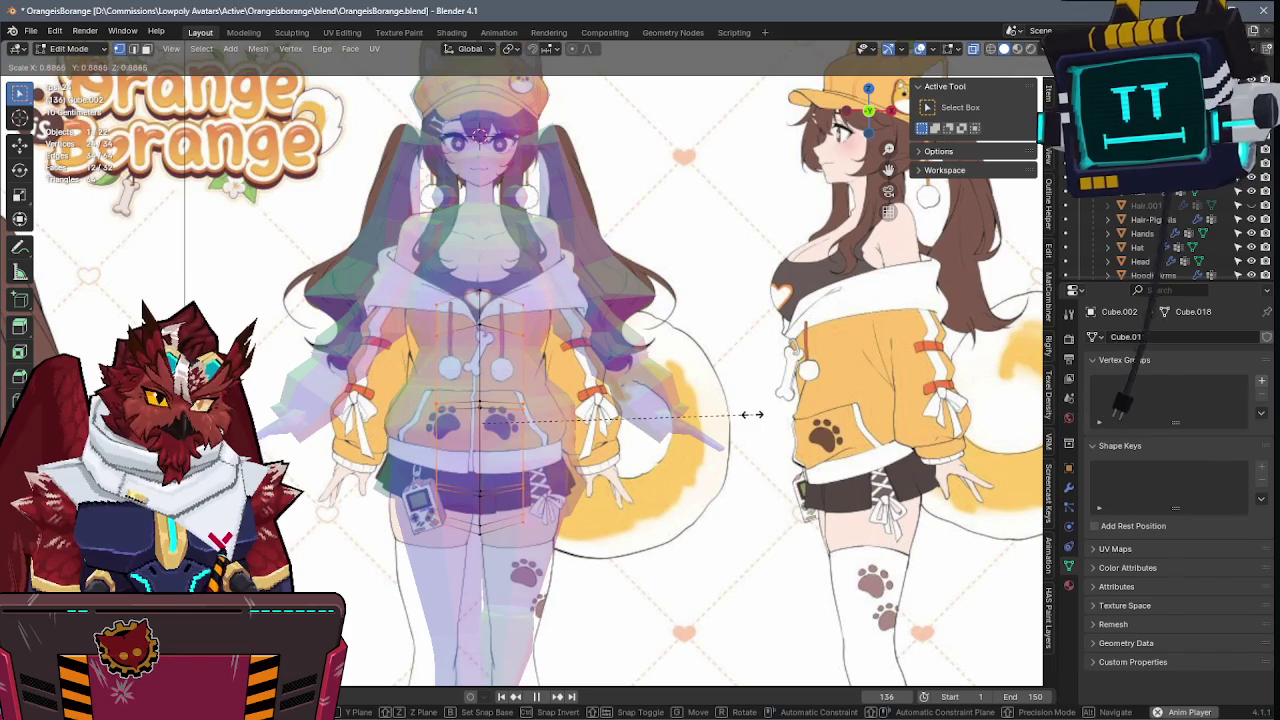
{"action": "left_click", "coordinate": [742, 416]}
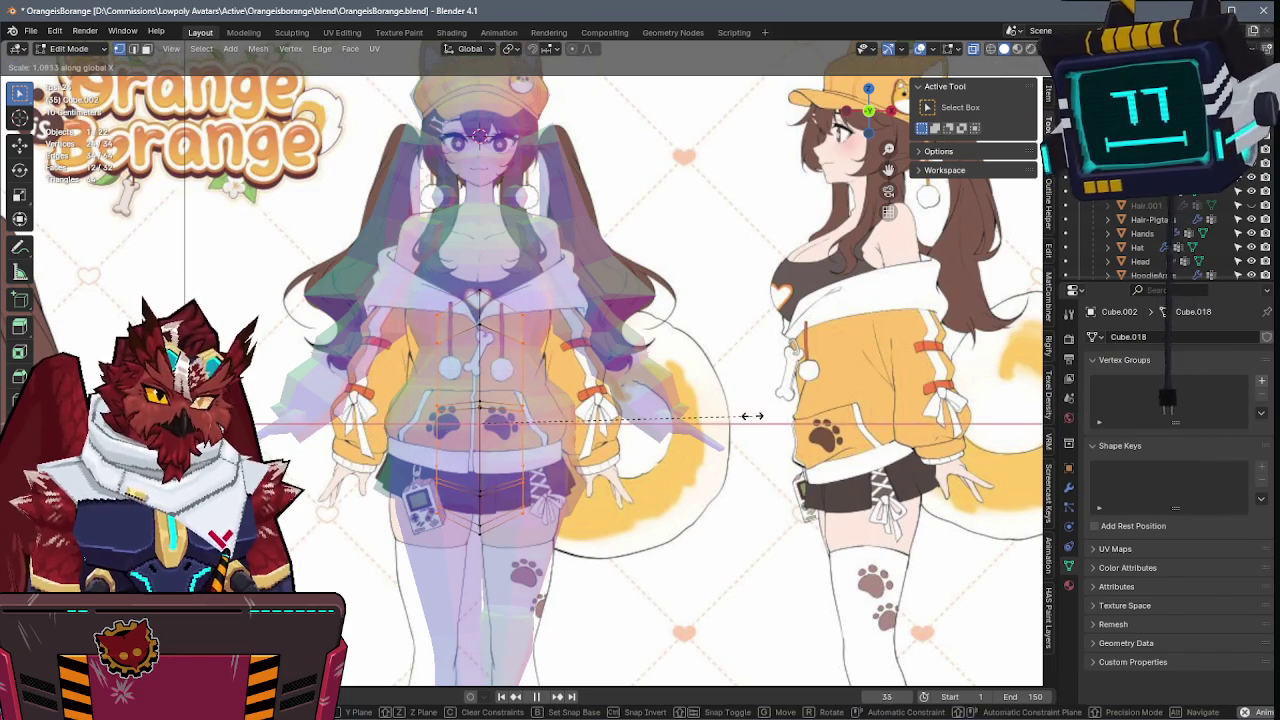
- In side view, scale two tail-ring vertices along X to match the tail curl
{"action": "key", "text": "KP_3"}
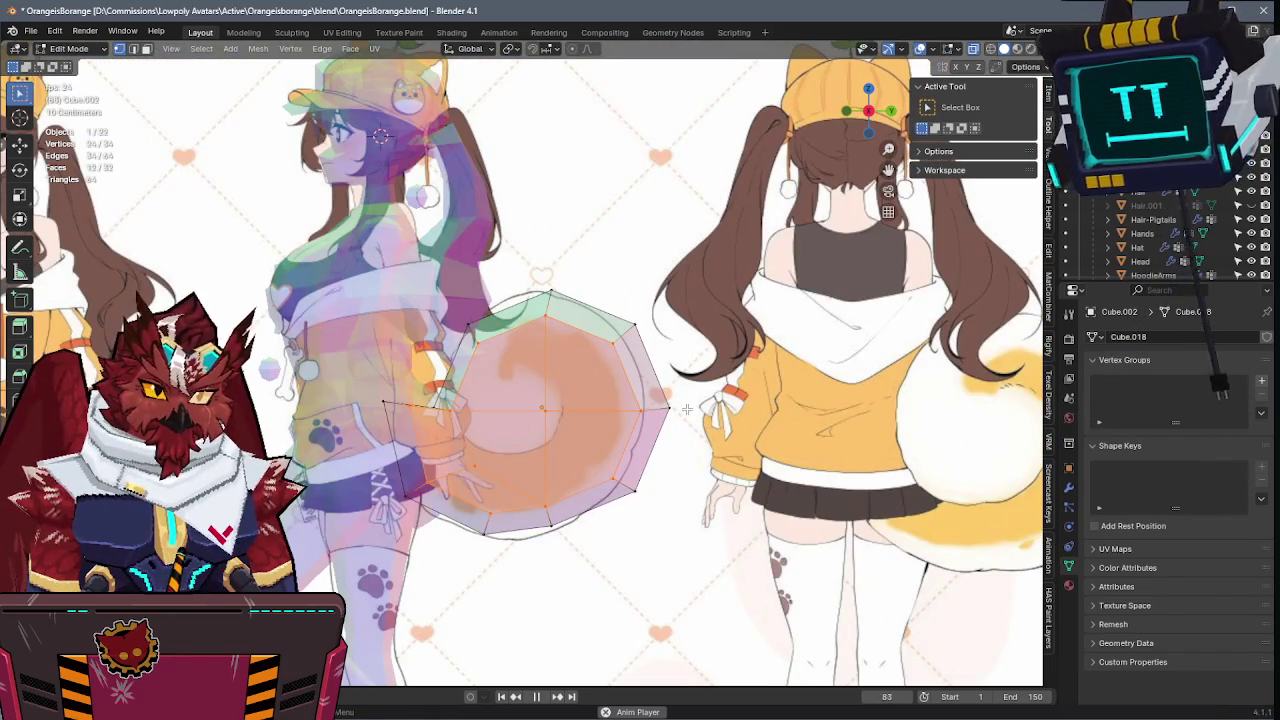
{"action": "left_click_drag", "start_coordinate": [474, 436], "coordinate": [472, 437]}
{"action": "key", "text": "s"}
{"action": "key", "text": "x"}
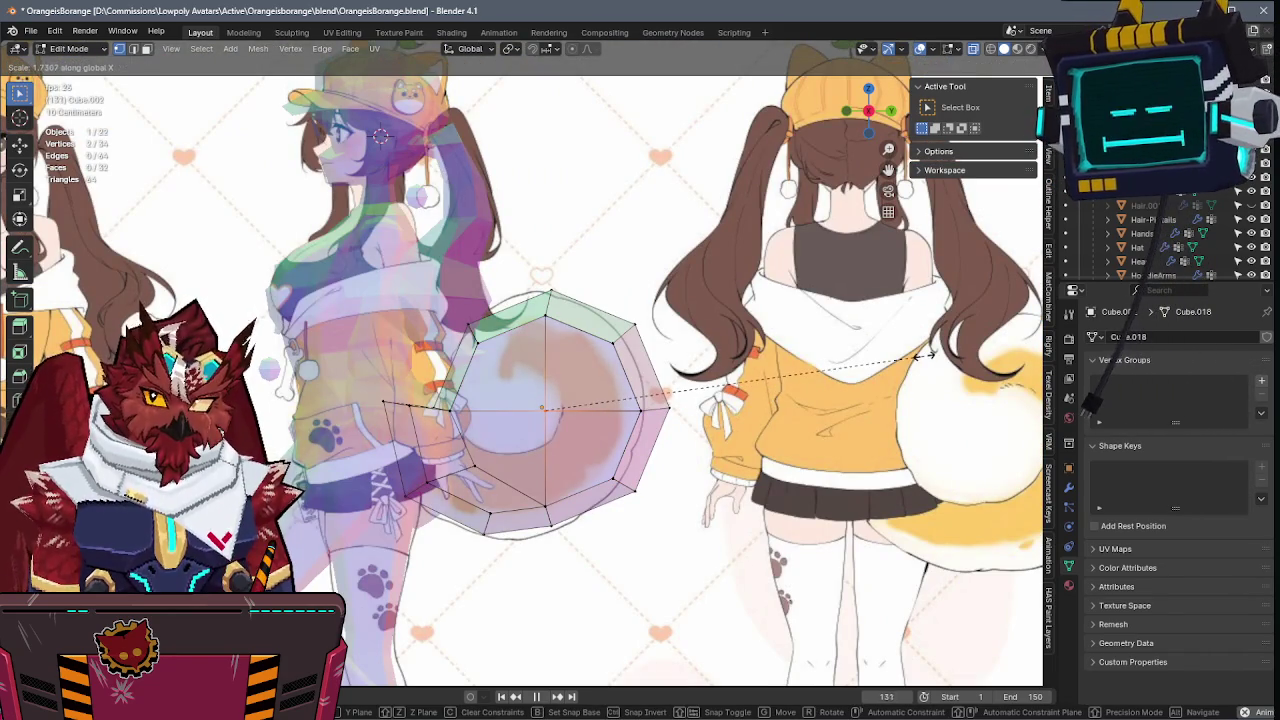
{"action": "left_click", "coordinate": [928, 355]}
{"action": "mouse_move", "coordinate": [928, 355]}
{"action": "middle_mouse_down"}
{"action": "mouse_move", "coordinate": [581, 441]}
{"action": "mouse_move", "coordinate": [608, 313]}
{"action": "mouse_move", "coordinate": [512, 461]}
{"action": "middle_mouse_up"}
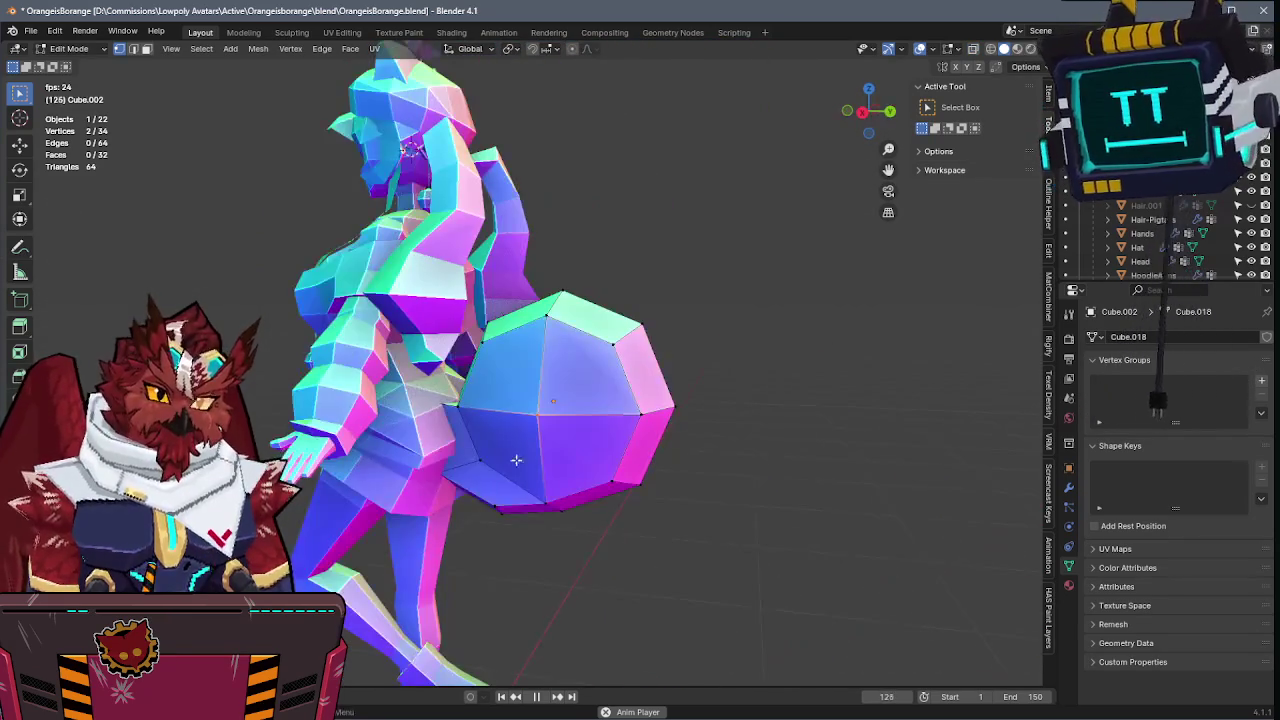
- Enlarge the two selected vertices along X and save
{"action": "mouse_move", "coordinate": [512, 461]}
{"action": "middle_mouse_down"}
{"action": "mouse_move", "coordinate": [605, 400]}
{"action": "mouse_move", "coordinate": [603, 431]}
{"action": "mouse_move", "coordinate": [637, 418]}
{"action": "middle_mouse_up"}
{"action": "key", "text": "s"}
{"action": "key", "text": "x"}
{"action": "left_click", "coordinate": [613, 395]}
{"action": "key", "text": "ctrl+s"}
- Lift the selected vertices along Z with X-ray on, then save
{"action": "key", "text": "alt+z"}
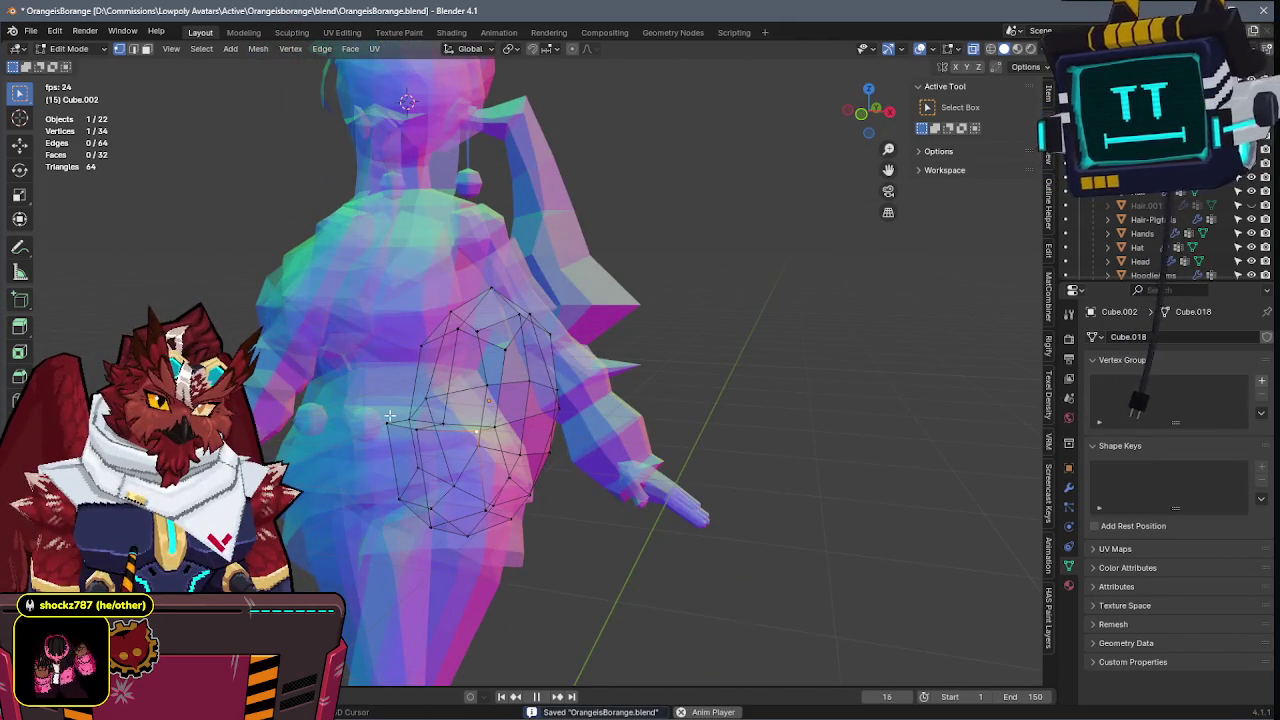
{"action": "key", "text": "g"}
{"action": "key", "text": "z"}
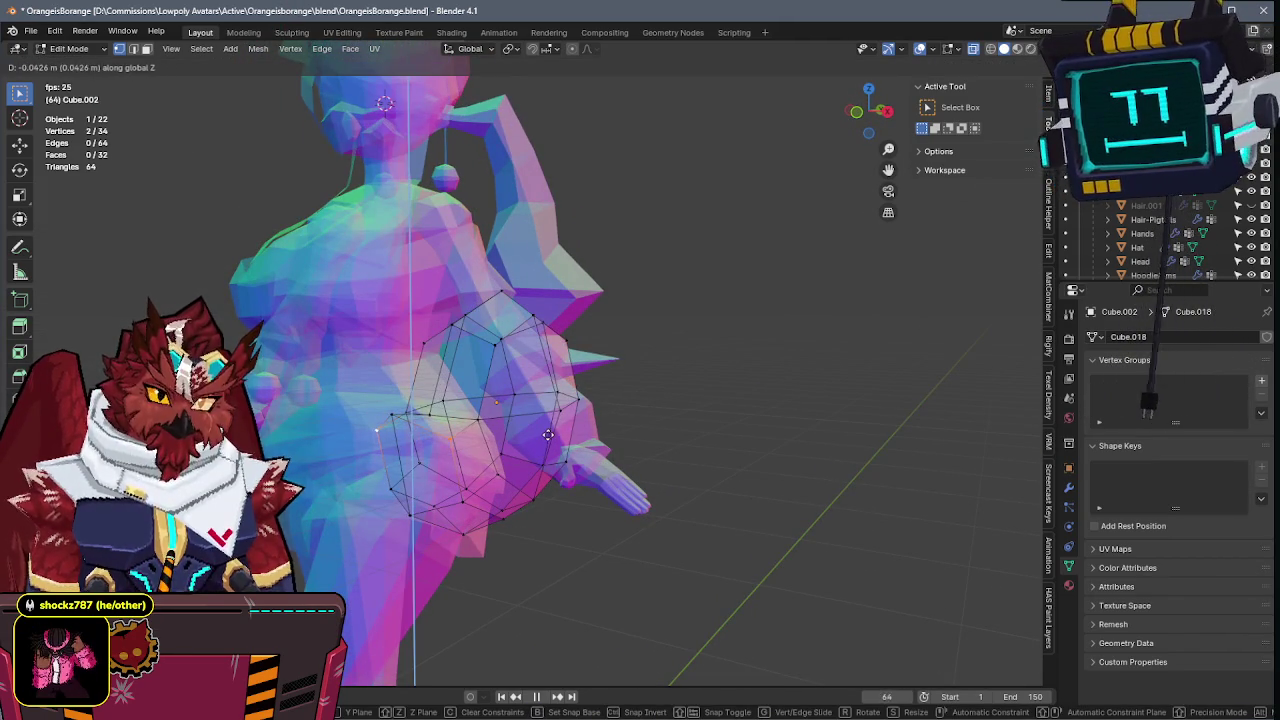
{"action": "left_click", "coordinate": [548, 434]}
{"action": "key", "text": "KP_3"}
{"action": "key", "text": "ctrl+s"}
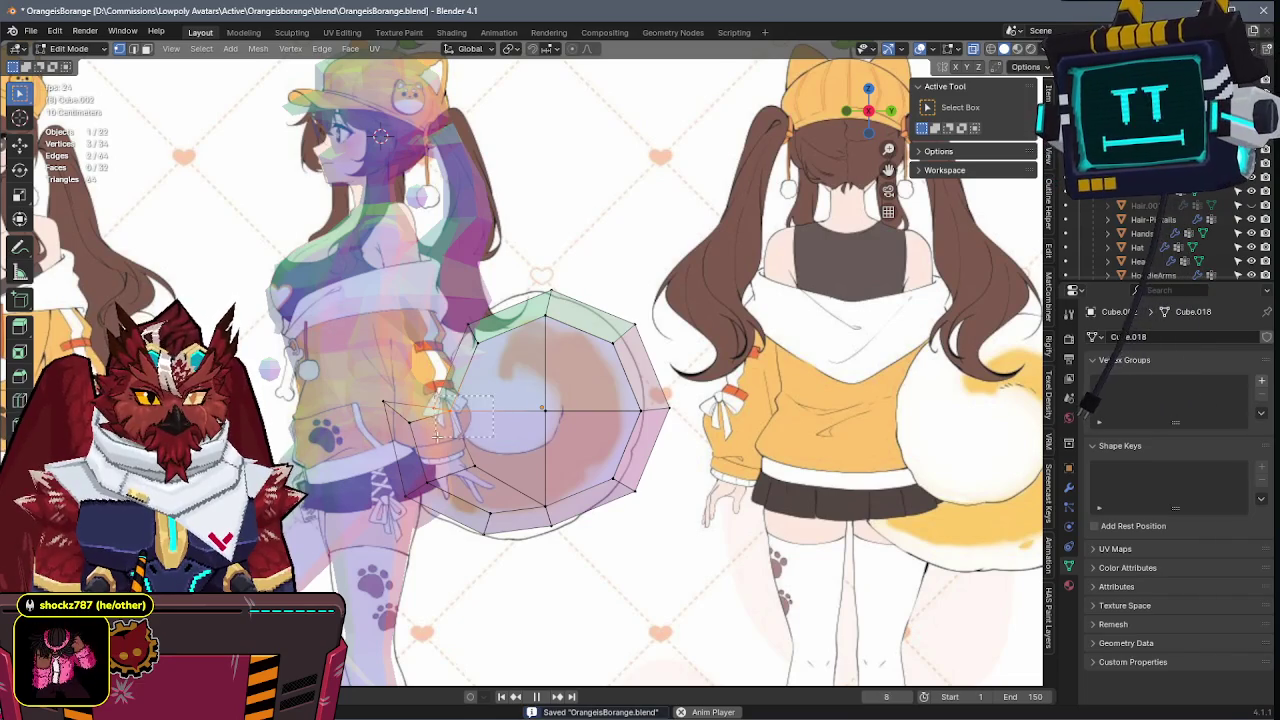
- Move the selected vertices into place in side view and check the tail in perspective
{"action": "key", "text": "g"}
{"action": "left_click", "coordinate": [409, 551]}
{"action": "key", "text": "alt+z"}
{"action": "mouse_move", "coordinate": [430, 530]}
{"action": "middle_mouse_down"}
{"action": "mouse_move", "coordinate": [638, 378]}
{"action": "mouse_move", "coordinate": [523, 400]}
{"action": "mouse_move", "coordinate": [547, 347]}
{"action": "mouse_move", "coordinate": [480, 460]}
{"action": "mouse_move", "coordinate": [530, 480]}
{"action": "mouse_move", "coordinate": [590, 450]}
{"action": "middle_mouse_up"}
{"action": "key", "text": "ctrl+s"}
{"action": "scroll", "coordinate": [466, 502], "scroll_direction": "up", "scroll_amount": 3}
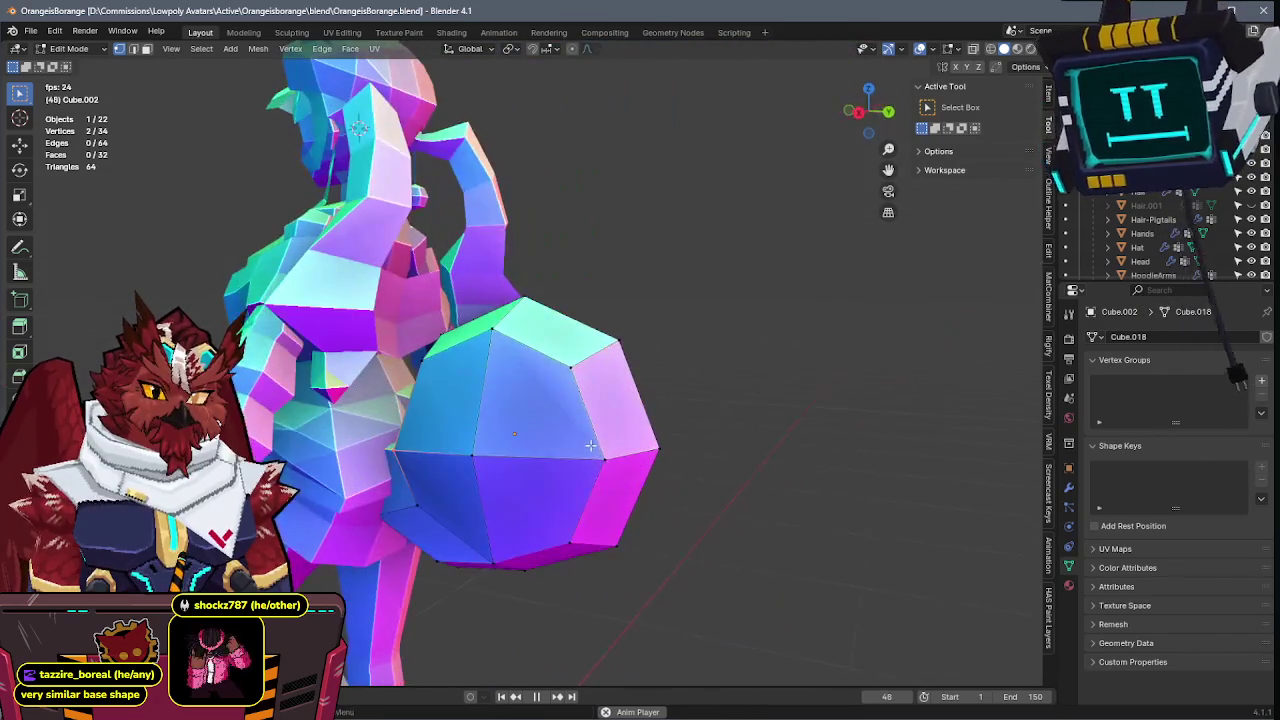
- Select the whole tail mesh in front view, then return to Object Mode in side view
{"action": "key", "text": "KP_1"}
{"action": "key", "text": "alt+z"}
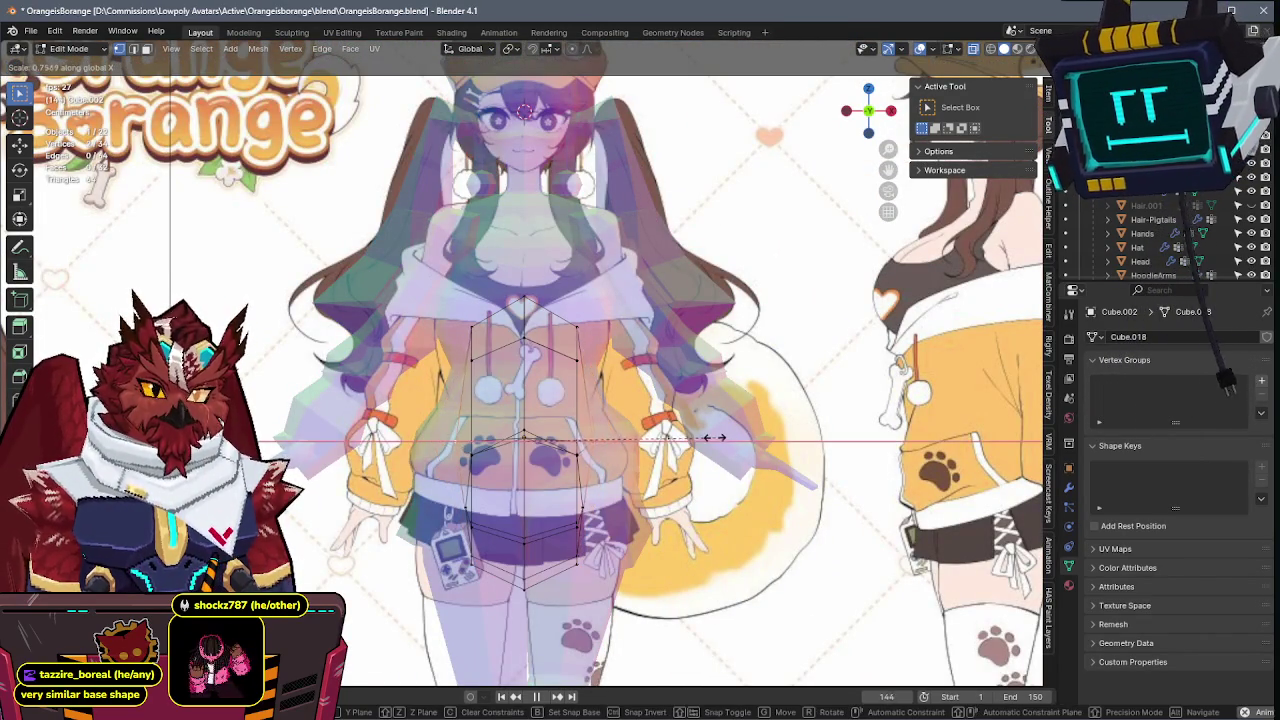
{"action": "key", "text": "a"}
{"action": "key", "text": "ctrl+s"}
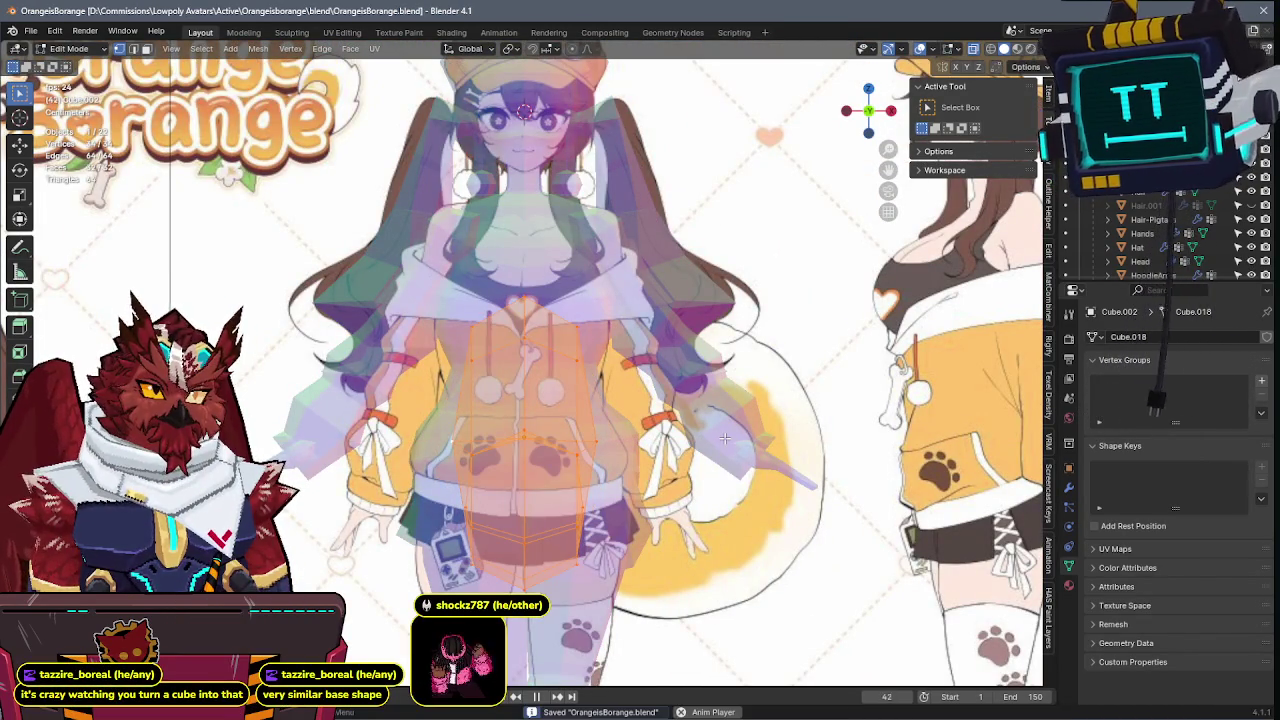
{"action": "key", "text": "KP_3"}
{"action": "key", "text": "alt+z"}
{"action": "key", "text": "Tab"}
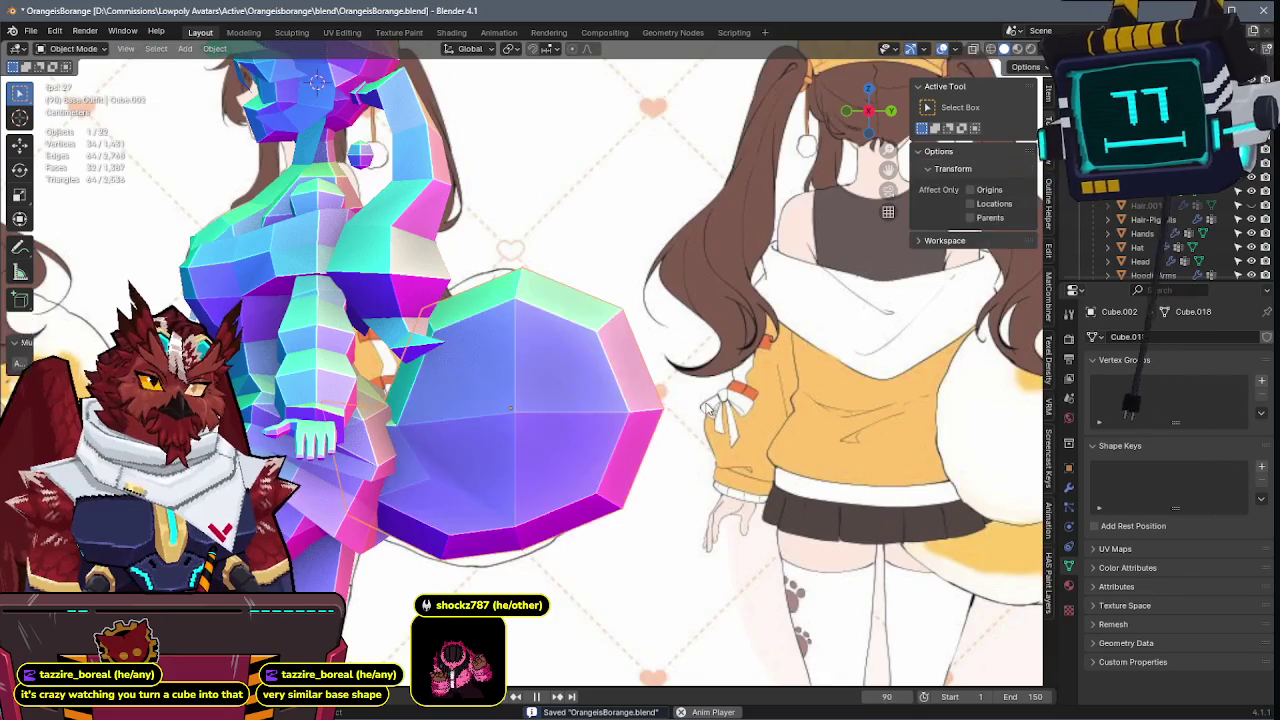
{"action": "scroll", "coordinate": [617, 407], "scroll_direction": "down", "scroll_amount": 2}
{"action": "scroll", "coordinate": [617, 407], "scroll_direction": "up", "scroll_amount": 3}
- Rotate two tail-ring vertices, return to Object Mode and save the file
{"action": "key", "text": "Tab"}
{"action": "key", "text": "alt+z"}
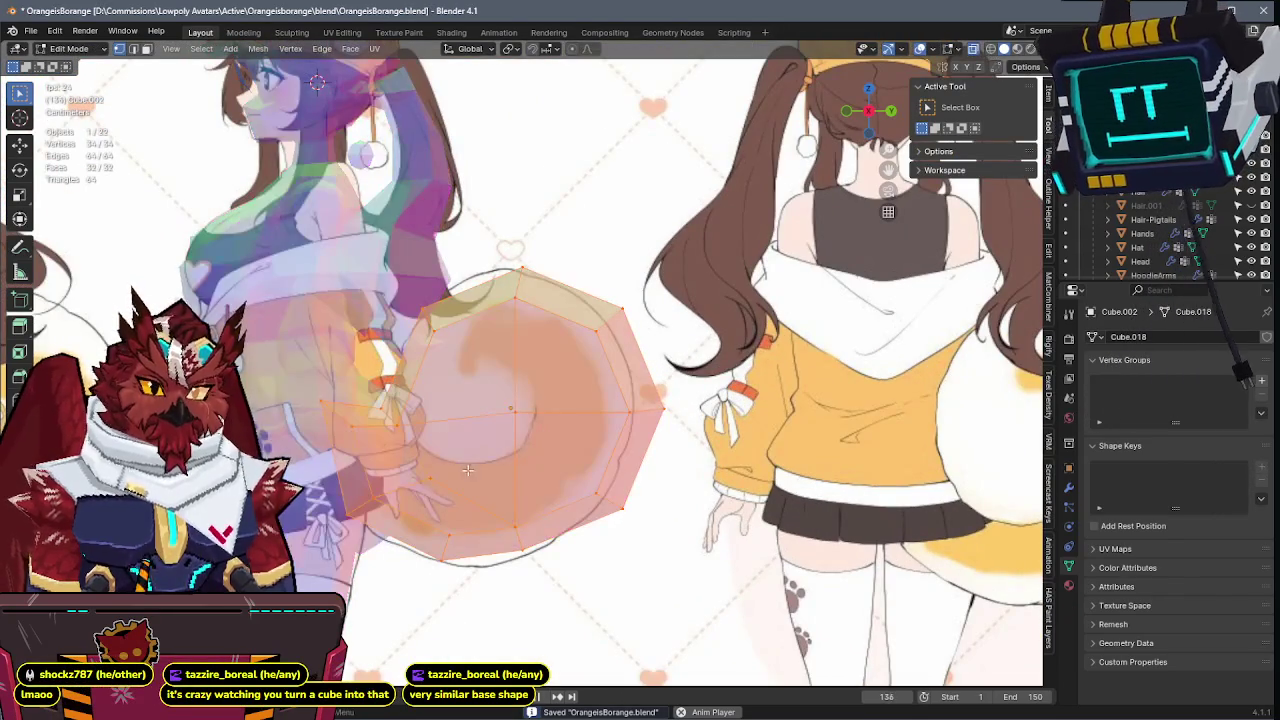
{"action": "left_click_drag", "start_coordinate": [460, 458], "coordinate": [409, 490]}
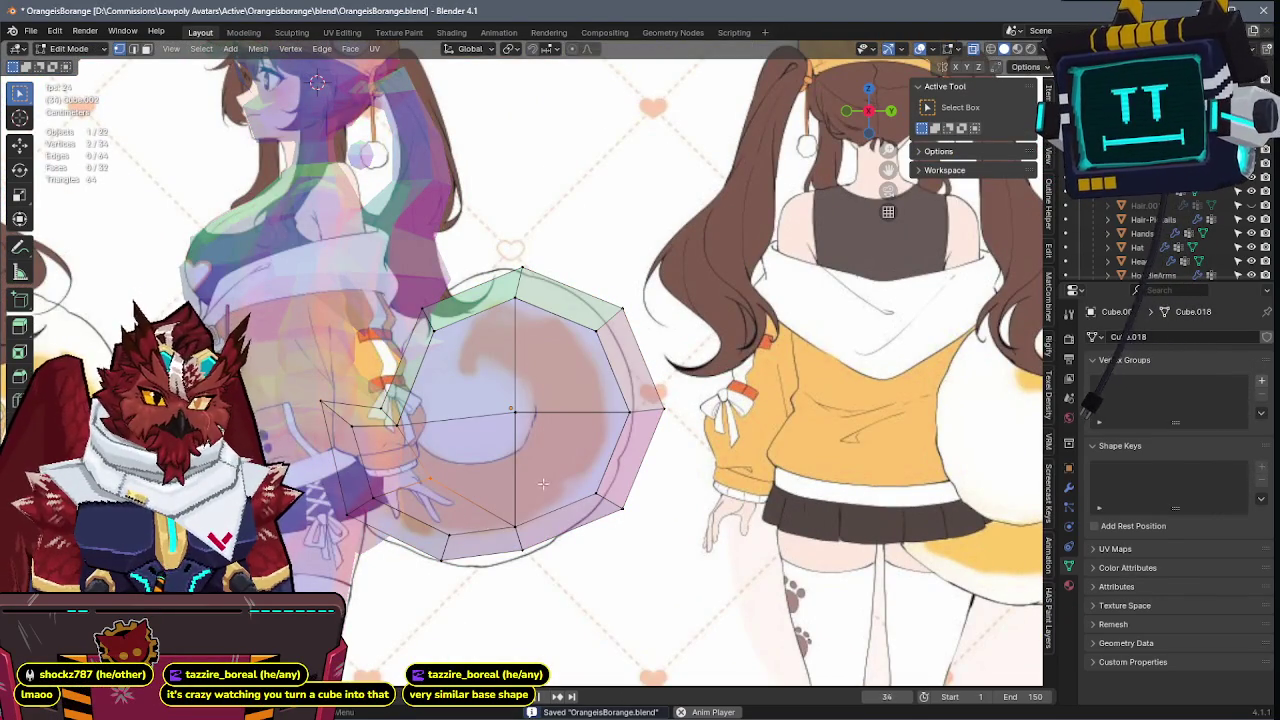
{"action": "key", "text": "r"}
{"action": "key", "text": "Escape"}
{"action": "key", "text": "r"}
{"action": "left_click", "coordinate": [627, 507]}
{"action": "key", "text": "alt+z"}
{"action": "key", "text": "Tab"}
{"action": "key", "text": "ctrl+s"}
{"action": "mouse_move", "coordinate": [663, 429]}
{"action": "middle_mouse_down"}
{"action": "mouse_move", "coordinate": [594, 449]}
{"action": "mouse_move", "coordinate": [453, 456]}
{"action": "mouse_move", "coordinate": [384, 440]}
{"action": "mouse_move", "coordinate": [693, 419]}
{"action": "mouse_move", "coordinate": [646, 426]}
{"action": "middle_mouse_up"}
{"action": "scroll", "coordinate": [539, 460], "scroll_direction": "down", "scroll_amount": 2}
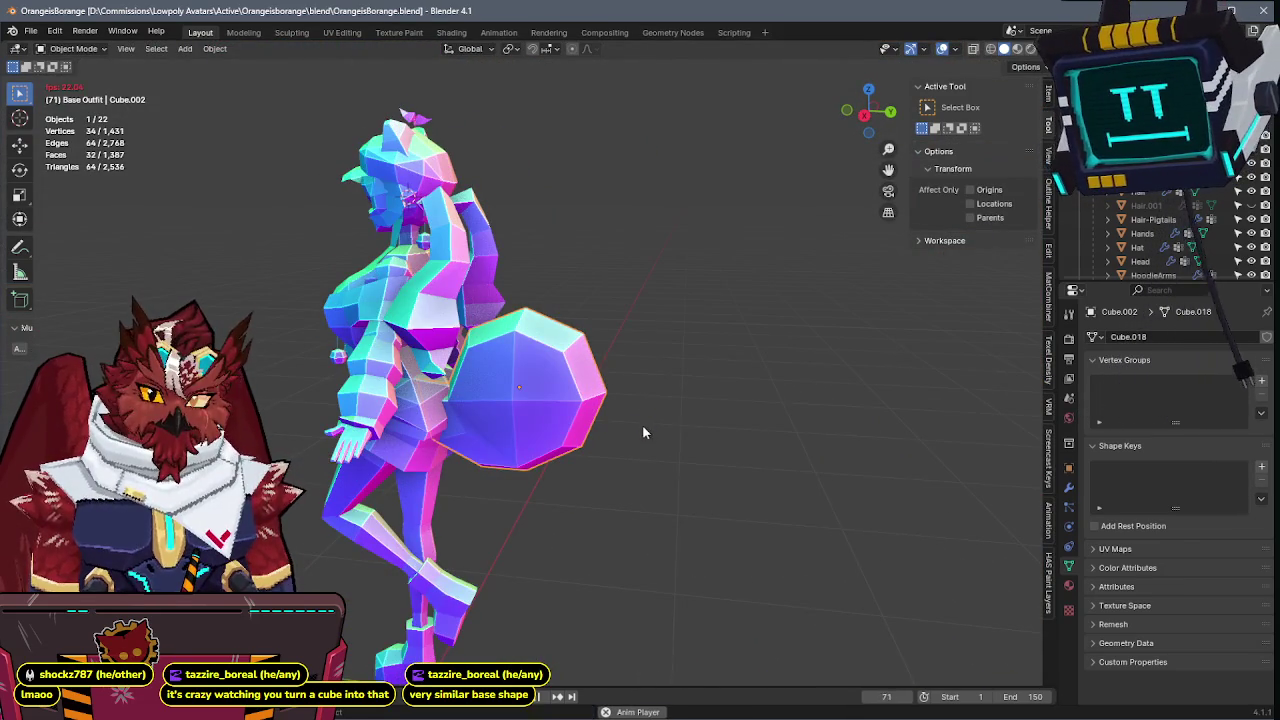
- Reveal the hidden character meshes, compare them with the front reference, and save
{"action": "key", "text": "KP_1"}
{"action": "key", "text": "alt+h"}
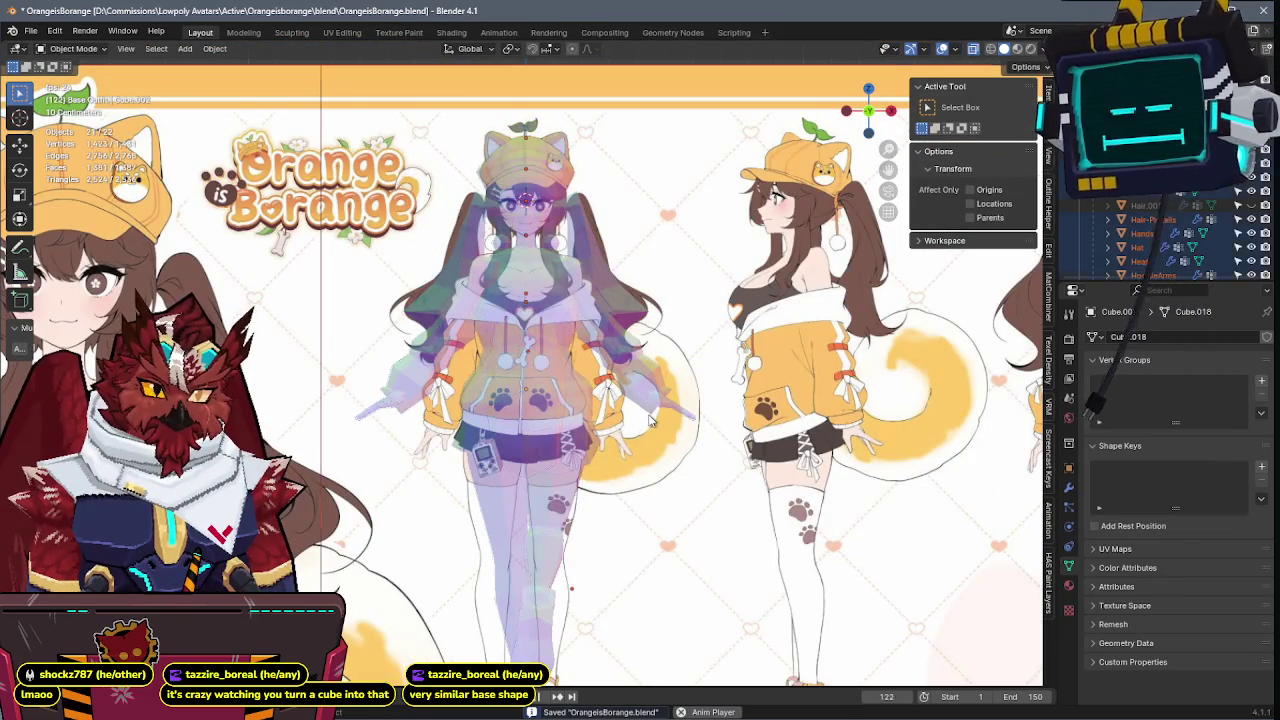
{"action": "key", "text": "alt+z"}
{"action": "middle_click_drag", "start_coordinate": [649, 418], "coordinate": [564, 407]}
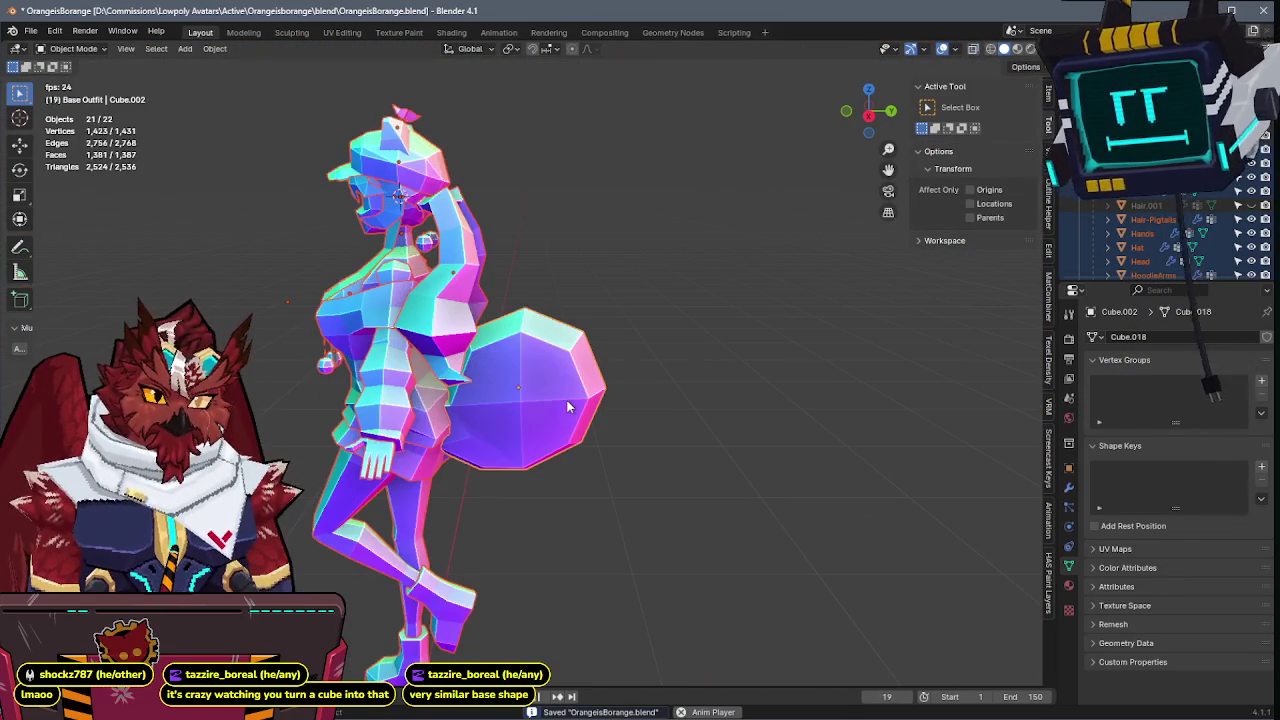
{"action": "key", "text": "KP_1"}
{"action": "key", "text": "alt+z"}
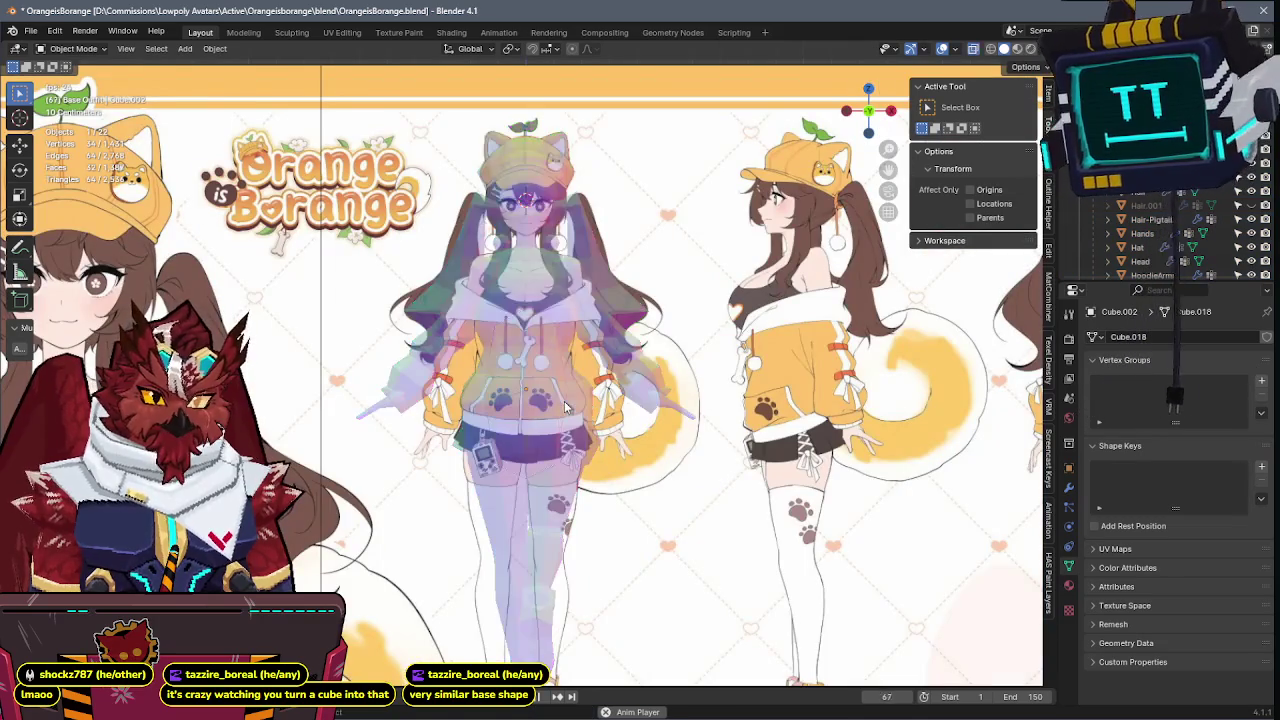
{"action": "key", "text": "r"}
{"action": "key", "text": "Escape"}
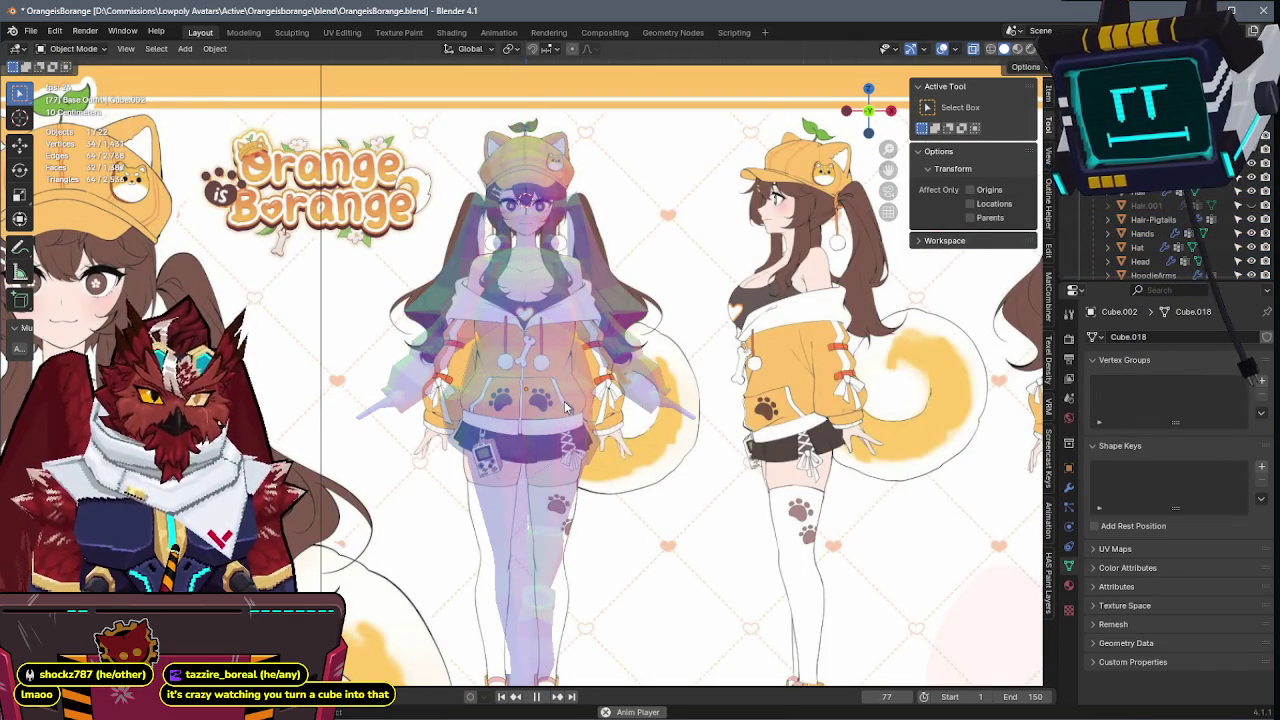
{"action": "key", "text": "alt+z"}
{"action": "mouse_move", "coordinate": [565, 408]}
{"action": "middle_mouse_down"}
{"action": "mouse_move", "coordinate": [594, 379]}
{"action": "mouse_move", "coordinate": [530, 331]}
{"action": "middle_mouse_up"}
{"action": "key", "text": "ctrl+s"}
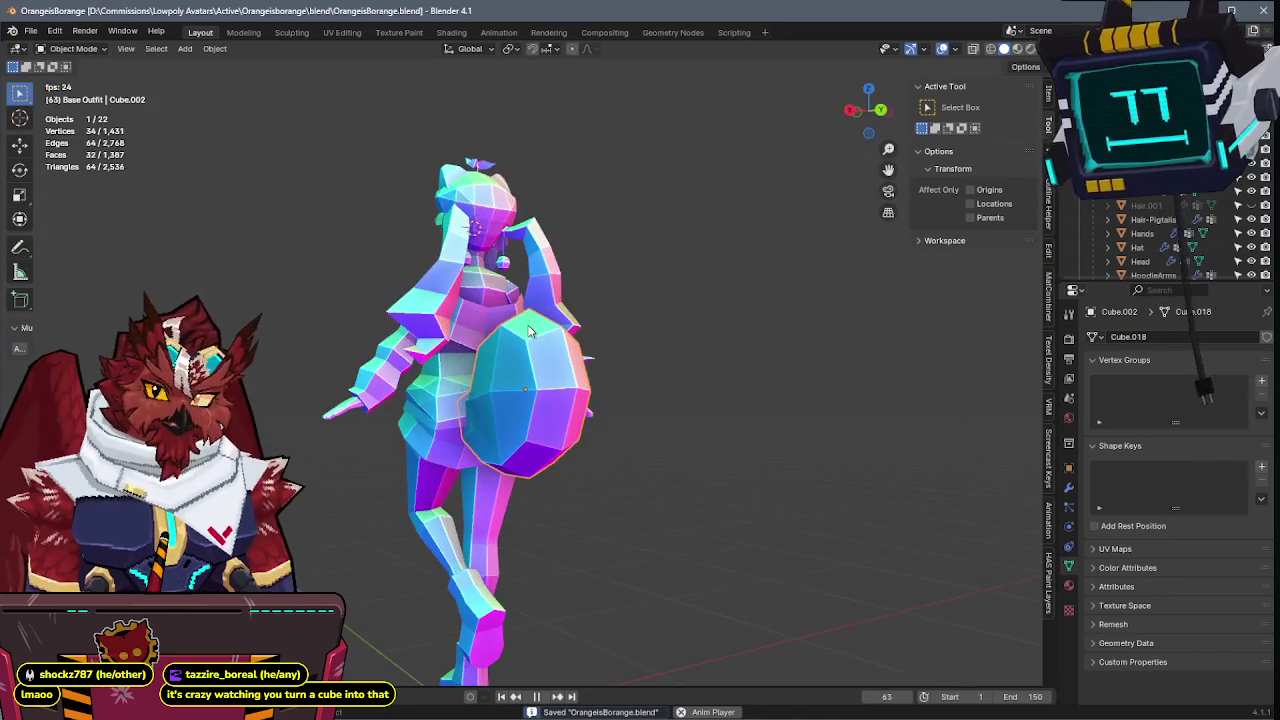
- Inspect the tail disc's vertices in Edit Mode, then return to Object Mode and save
{"action": "key", "text": "KP_1"}
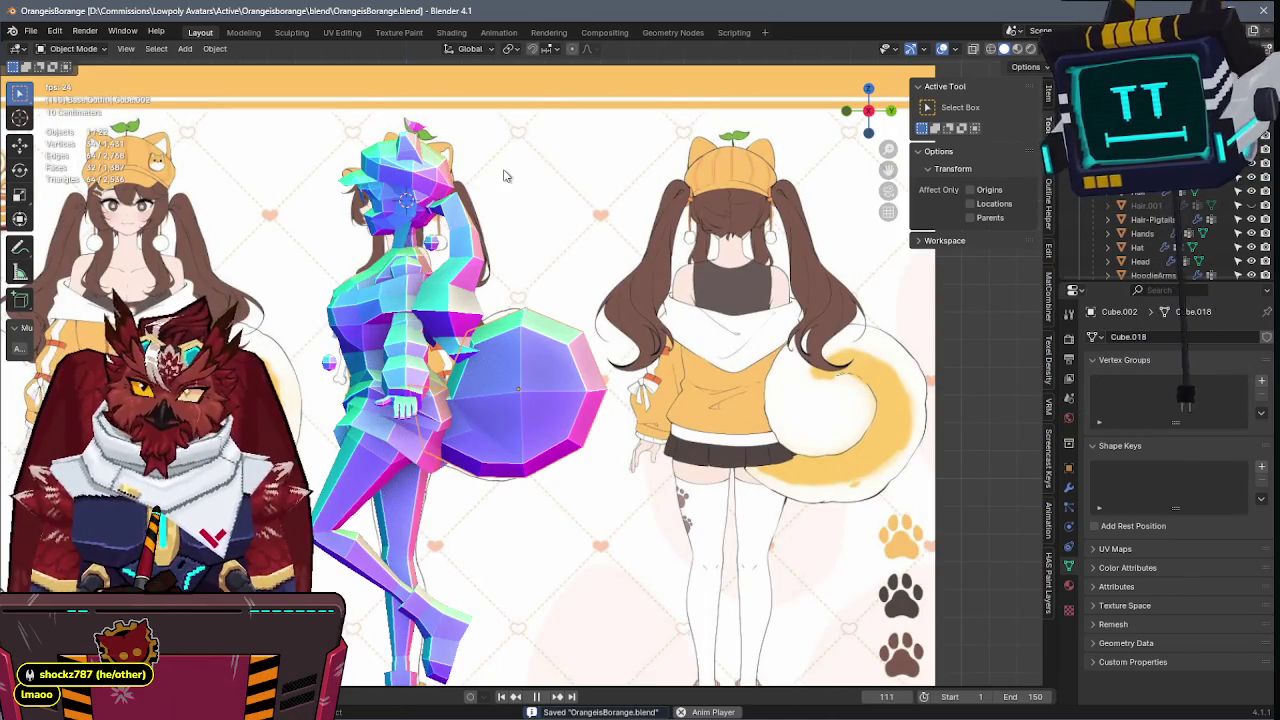
{"action": "scroll", "coordinate": [505, 320], "scroll_direction": "up", "scroll_amount": 3}
{"action": "key", "text": "Tab"}
{"action": "key", "text": "alt+z"}
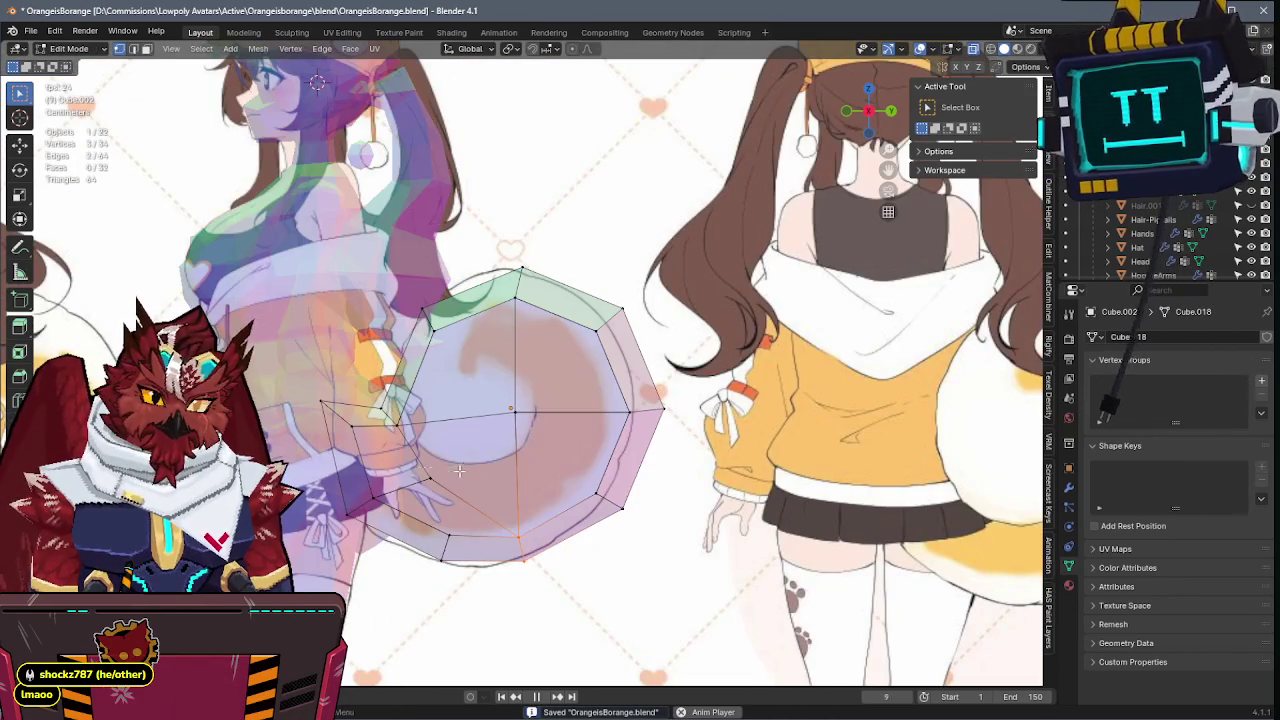
{"action": "middle_click_drag", "start_coordinate": [479, 467], "coordinate": [562, 460]}
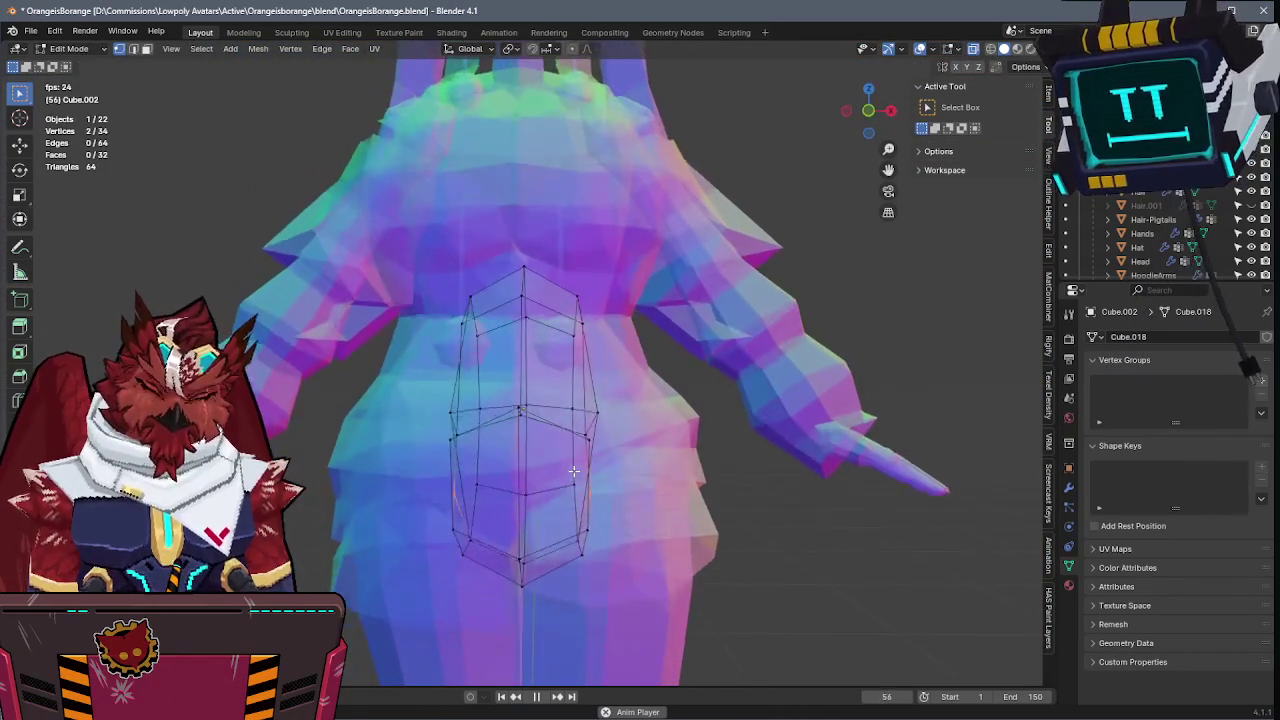
{"action": "key", "text": "KP_1"}
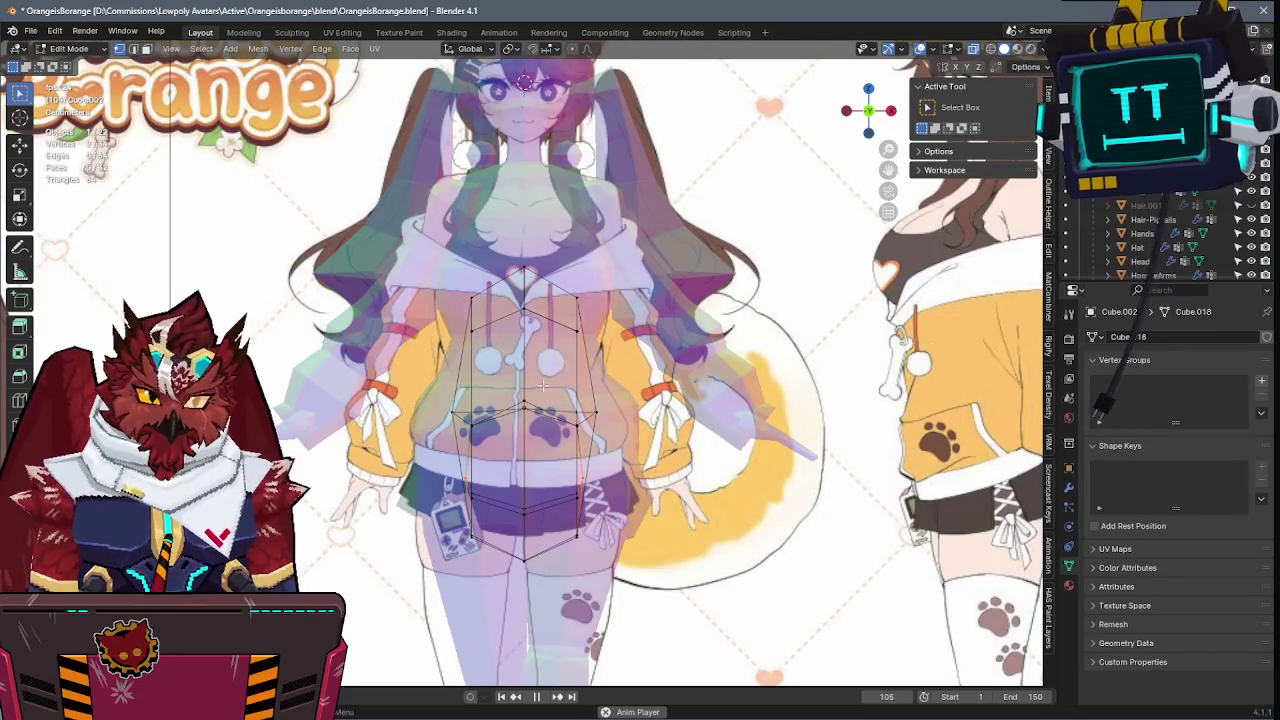
{"action": "key", "text": "alt+z"}
{"action": "middle_click_drag", "start_coordinate": [593, 327], "coordinate": [697, 349]}
{"action": "key", "text": "ctrl+Tab"}
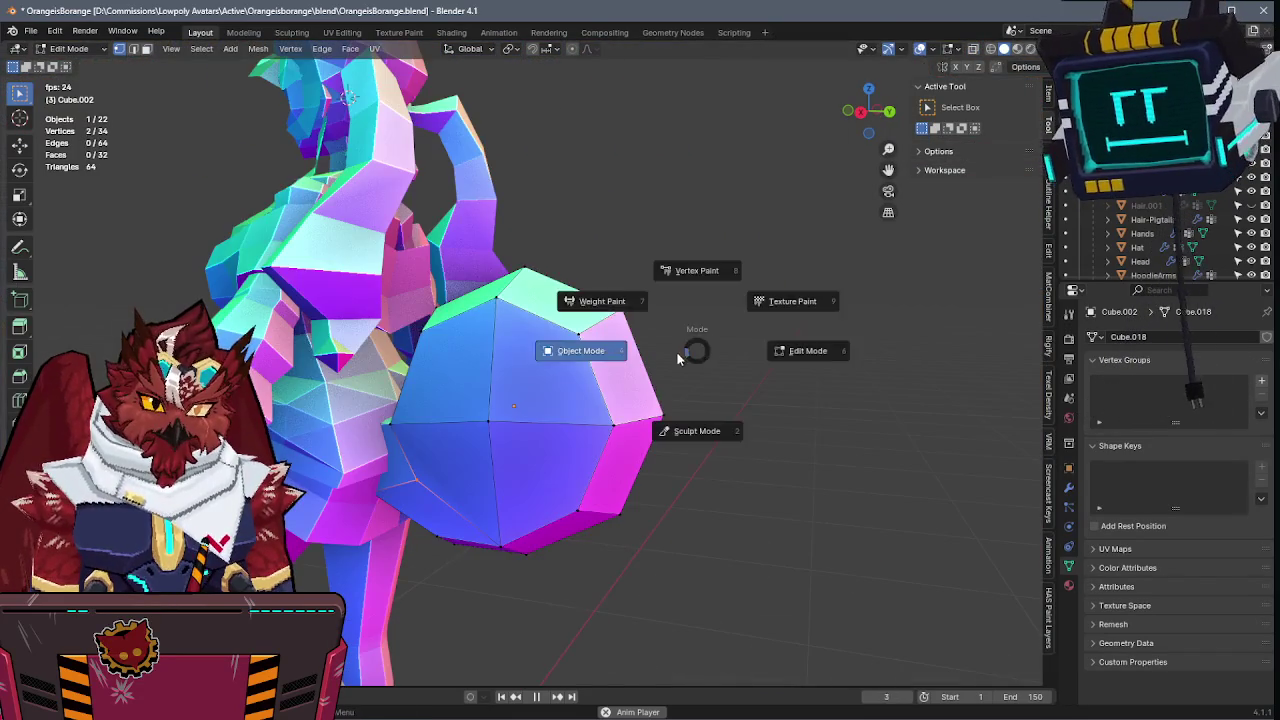
{"action": "left_click", "coordinate": [676, 351]}
{"action": "key", "text": "ctrl+s"}
- Re-enter Edit Mode on the tail sphere over the references, leave it unchanged, and save the avatar
{"action": "key", "text": "KP_5"}
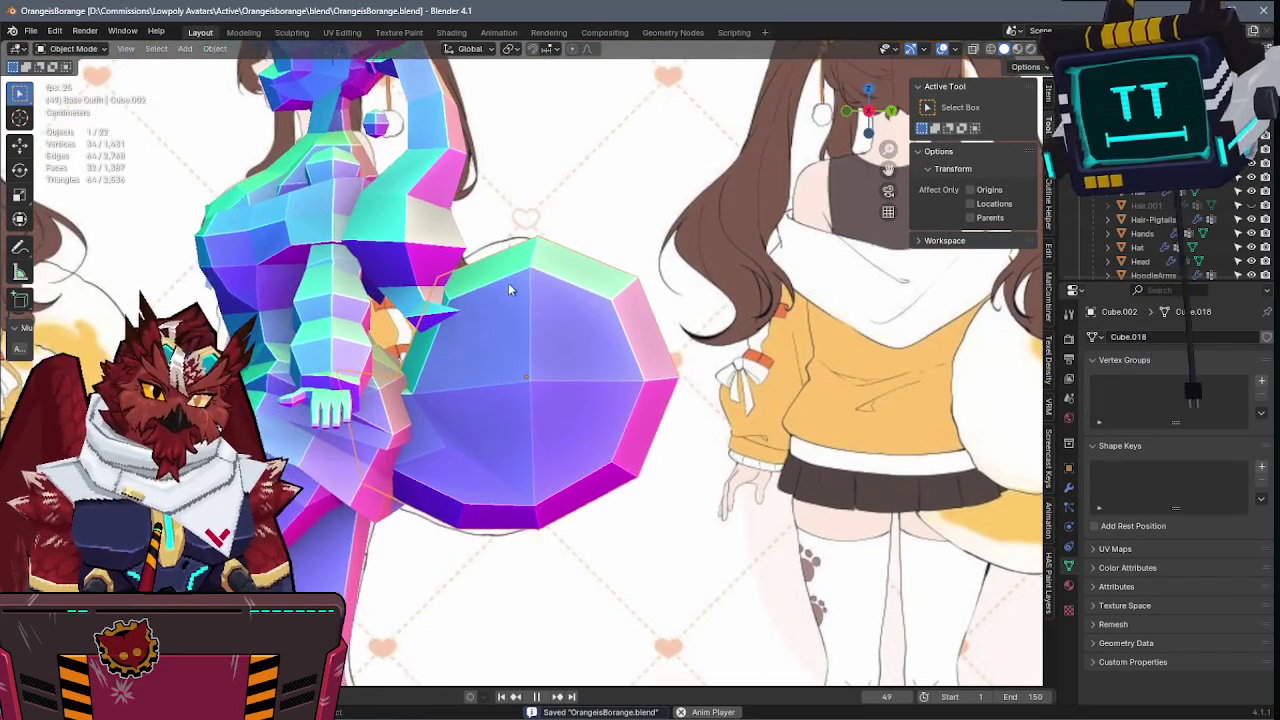
{"action": "key", "text": "alt+z"}
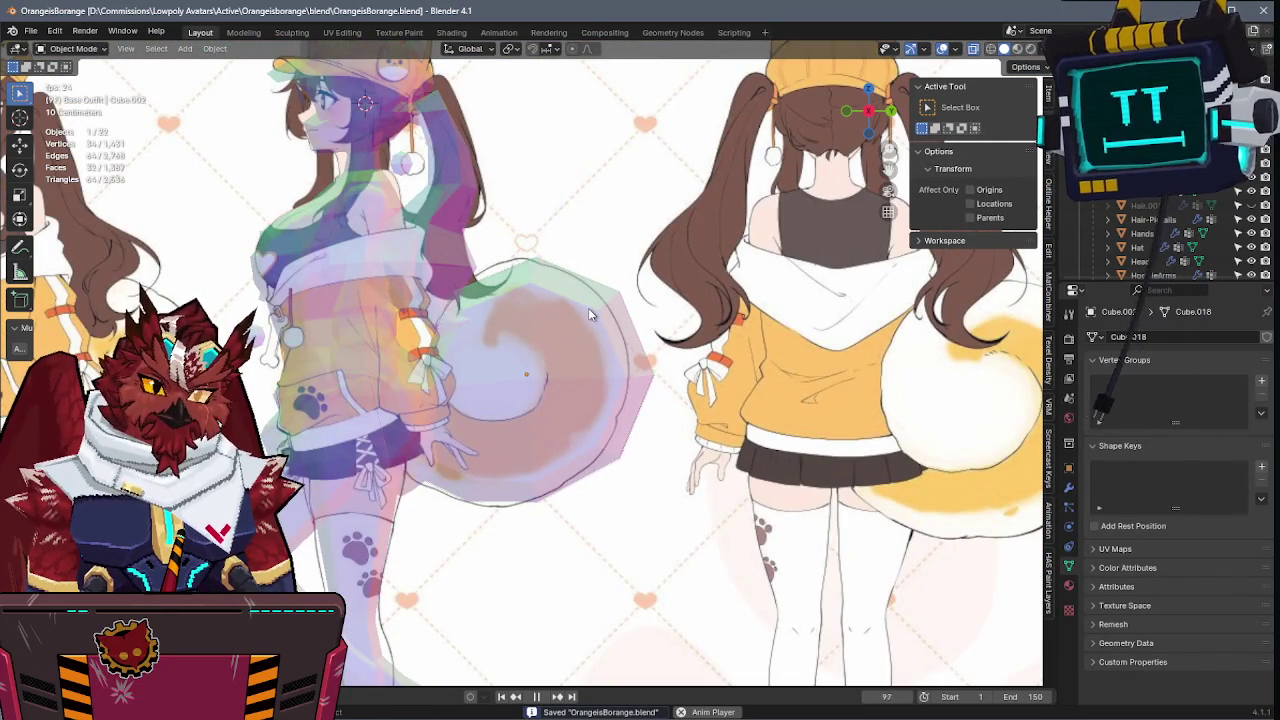
{"action": "key", "text": "alt+z"}
{"action": "middle_click_drag", "start_coordinate": [588, 308], "coordinate": [548, 366]}
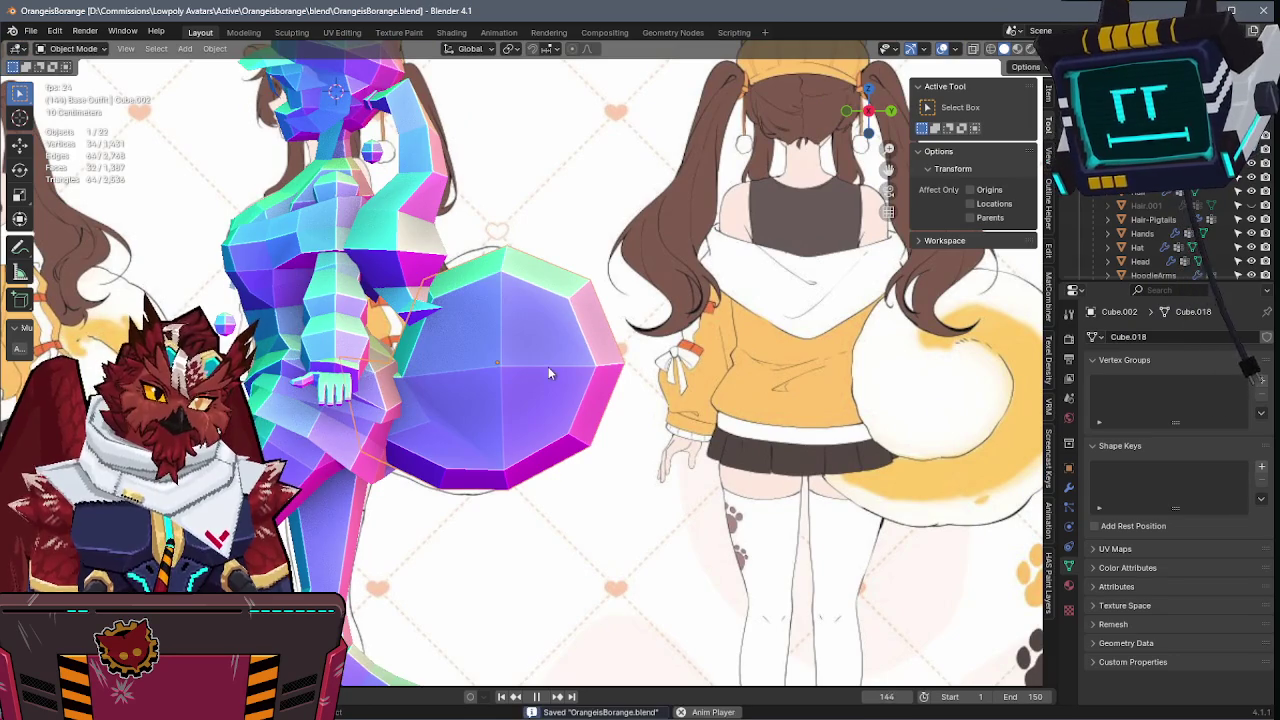
{"action": "key", "text": "Tab"}
{"action": "key", "text": "alt+z"}
{"action": "key", "text": "g"}
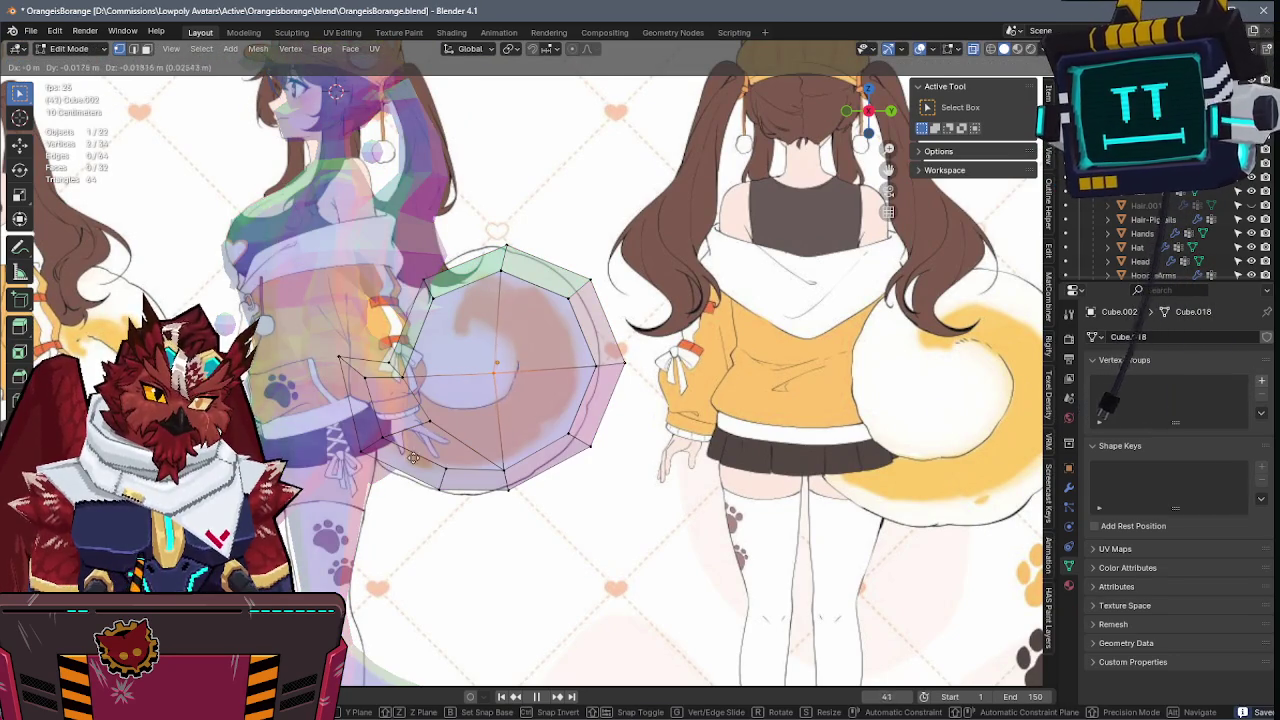
{"action": "left_click", "coordinate": [455, 441]}
{"action": "key", "text": "ctrl+s"}
{"action": "key", "text": "alt+z"}
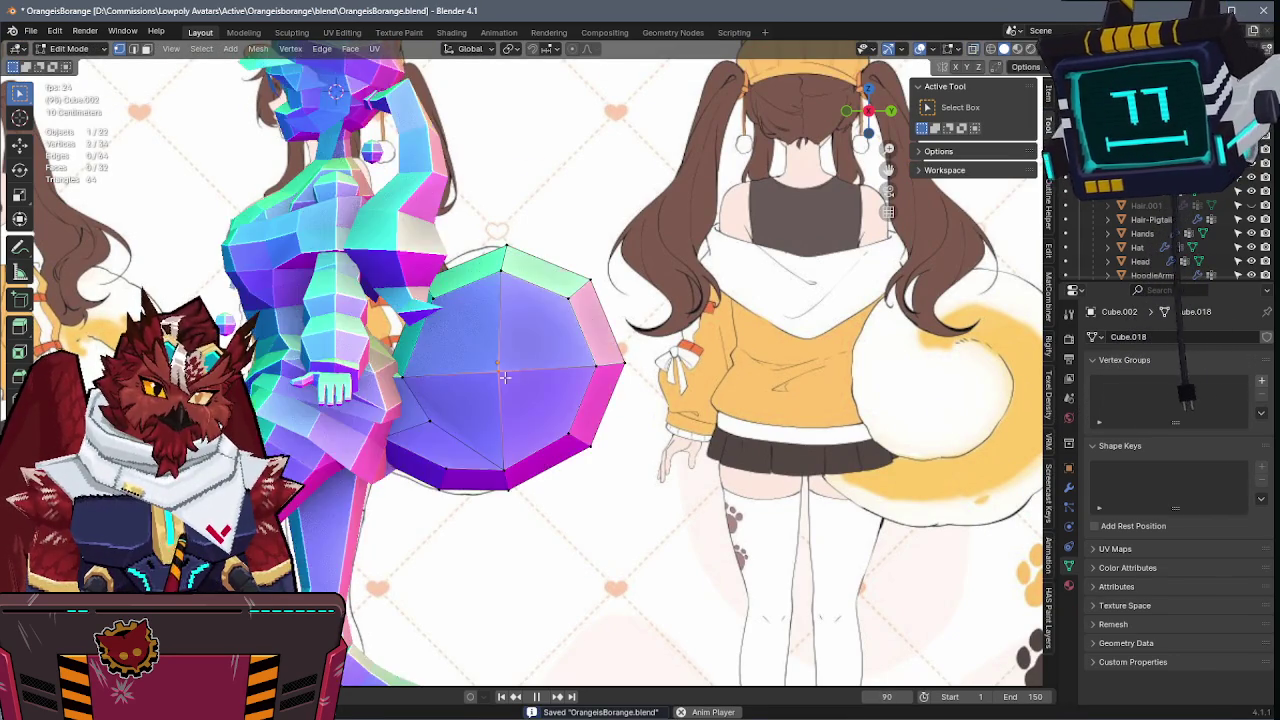
{"action": "middle_click_drag", "start_coordinate": [498, 430], "coordinate": [526, 320]}
{"action": "scroll", "coordinate": [526, 320], "scroll_direction": "up", "scroll_amount": 3}
{"action": "mouse_move", "coordinate": [589, 335]}
{"action": "middle_mouse_down"}
{"action": "mouse_move", "coordinate": [434, 423]}
{"action": "mouse_move", "coordinate": [371, 406]}
{"action": "mouse_move", "coordinate": [332, 341]}
{"action": "mouse_move", "coordinate": [629, 306]}
{"action": "mouse_move", "coordinate": [614, 360]}
{"action": "middle_mouse_up"}
- Add a new bone to the avatar's armature and move it toward the tail
{"action": "key", "text": "Tab"}
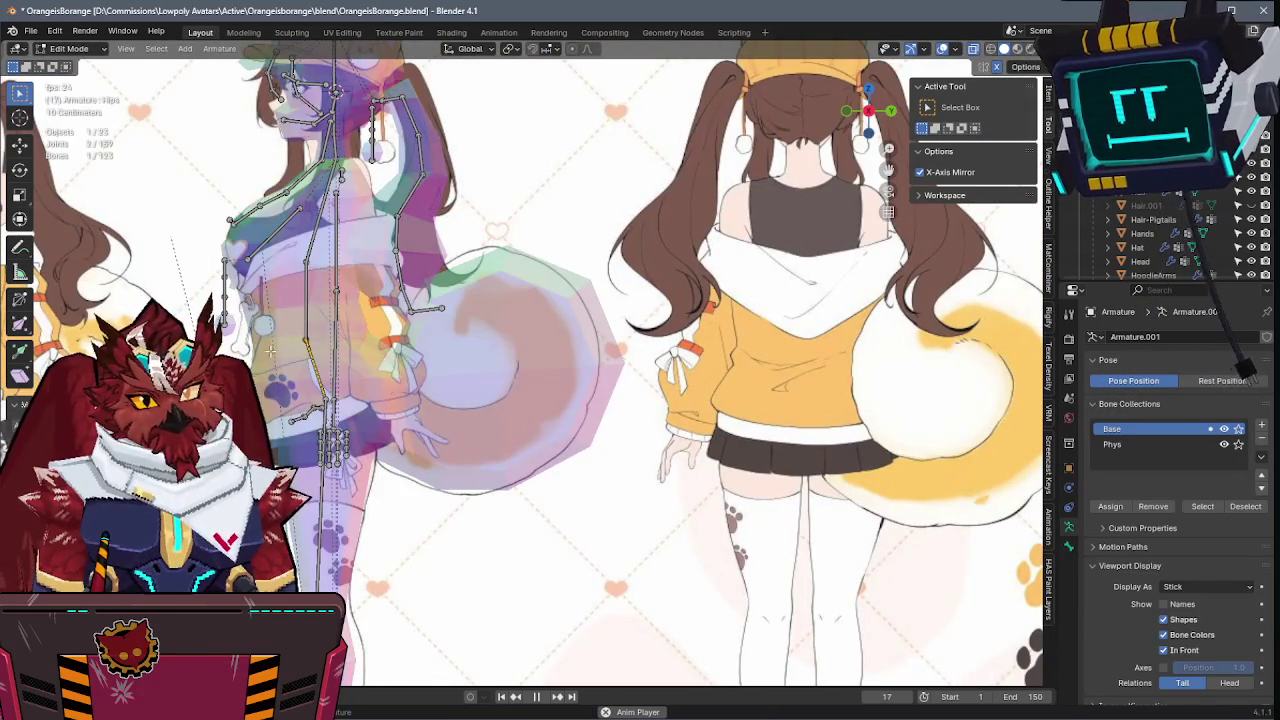
{"action": "key", "text": "e"}
{"action": "left_click", "coordinate": [391, 342]}
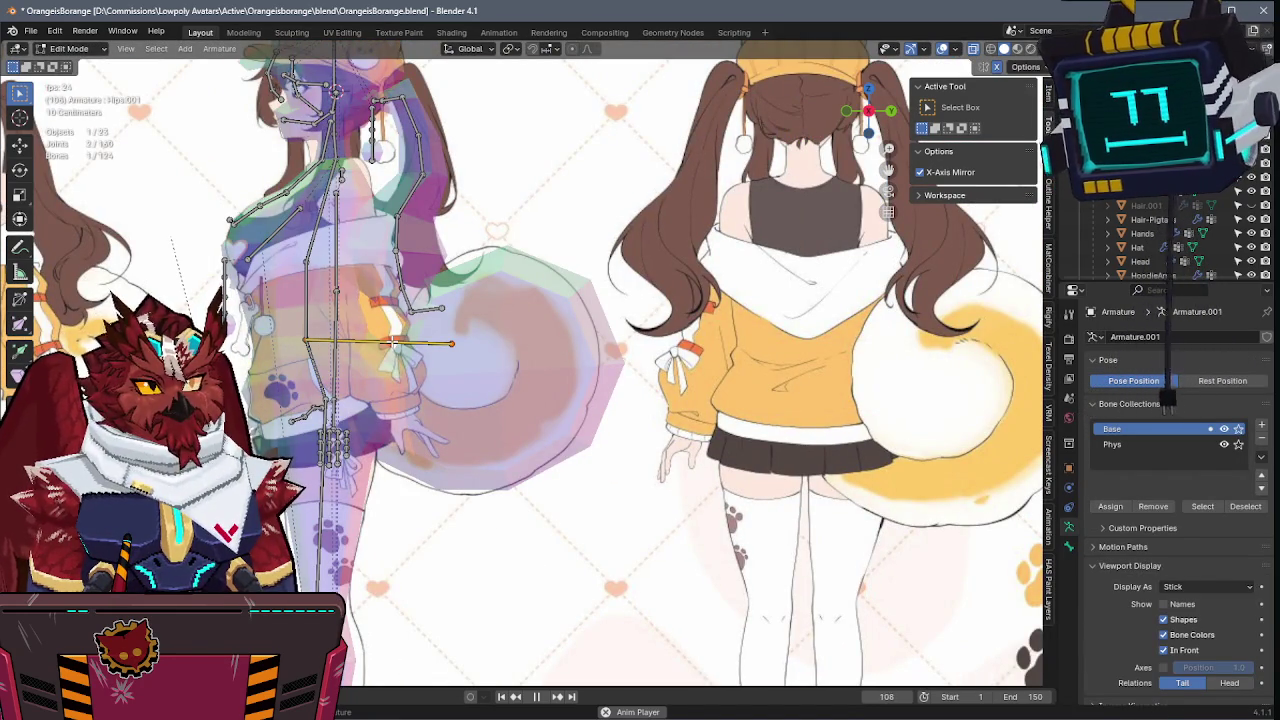
{"action": "key", "text": "alt+p"}
{"action": "left_click", "coordinate": [395, 341]}
{"action": "key", "text": "g"}
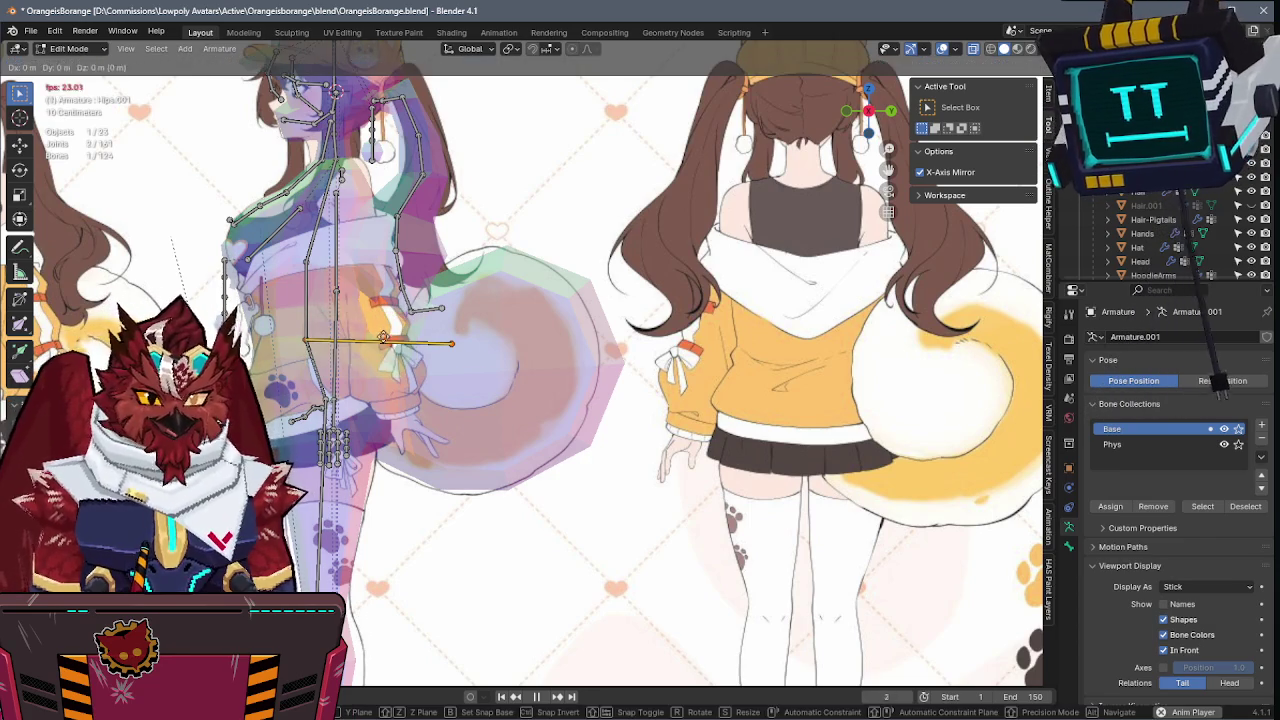
{"action": "left_click", "coordinate": [438, 387]}
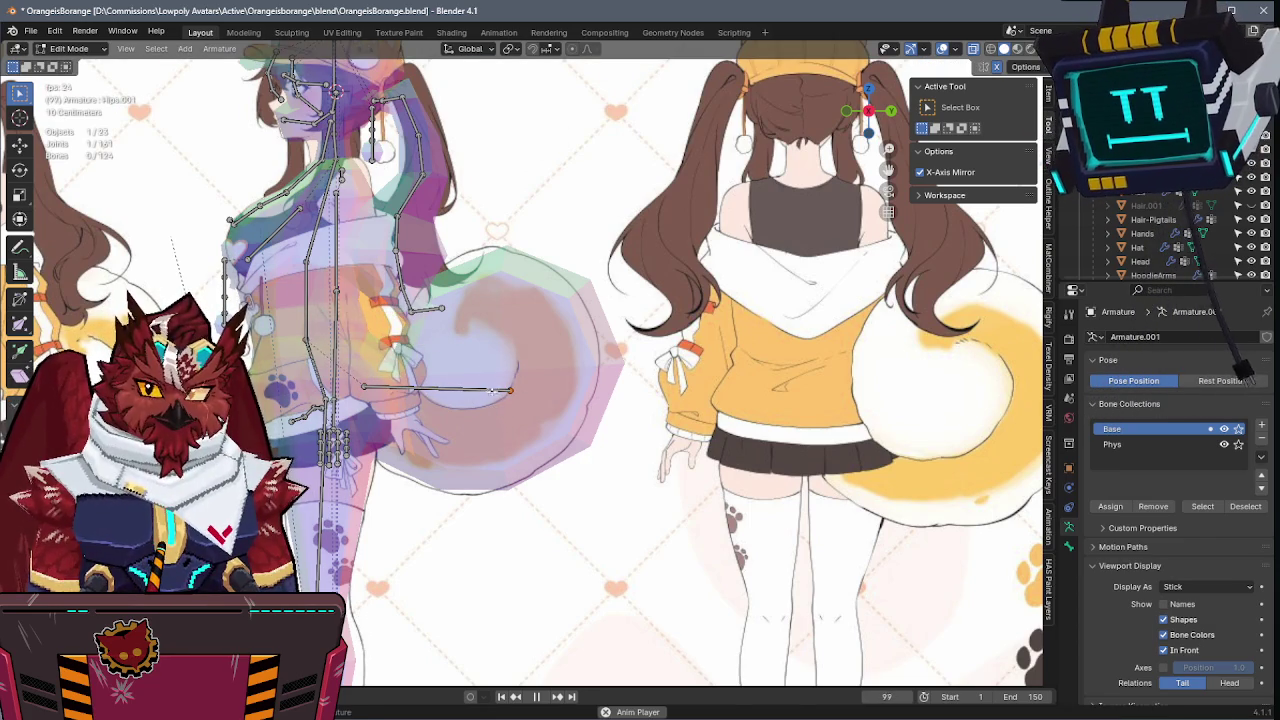
- With wireframe shown, place the new bone inside the tail sphere and rename it Tail
{"action": "key", "text": "alt+z"}
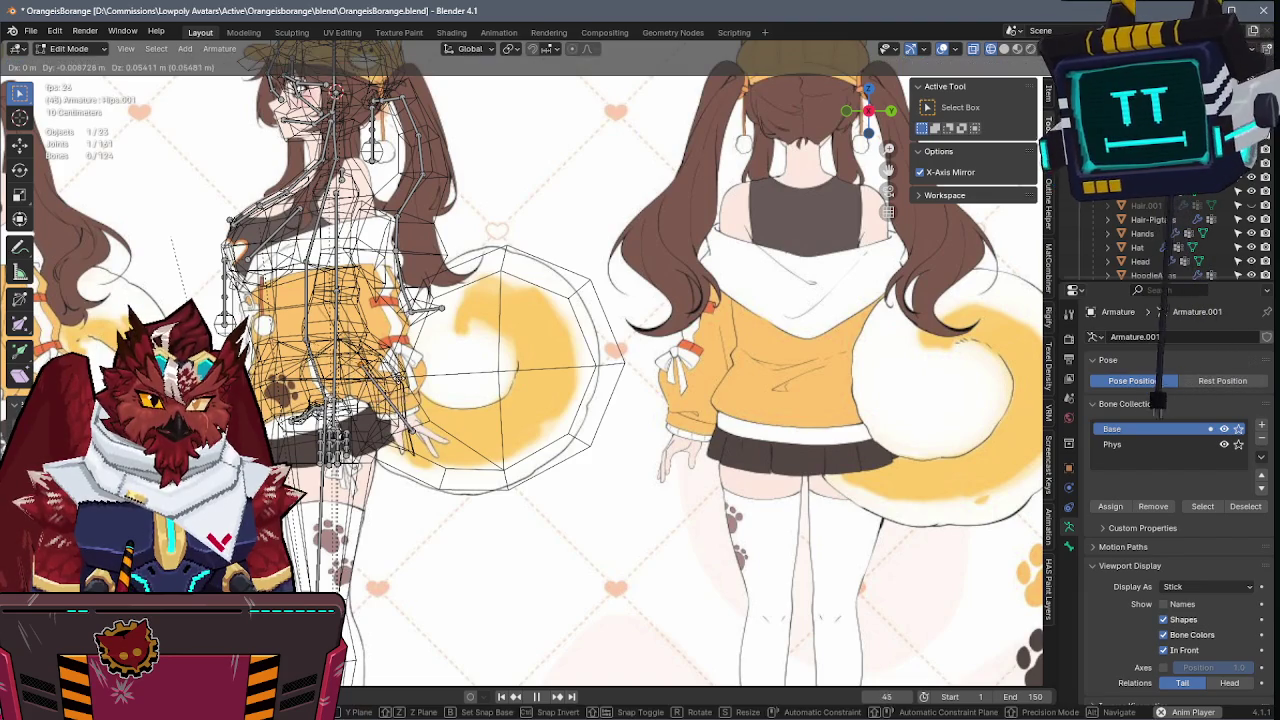
{"action": "key", "text": "g"}
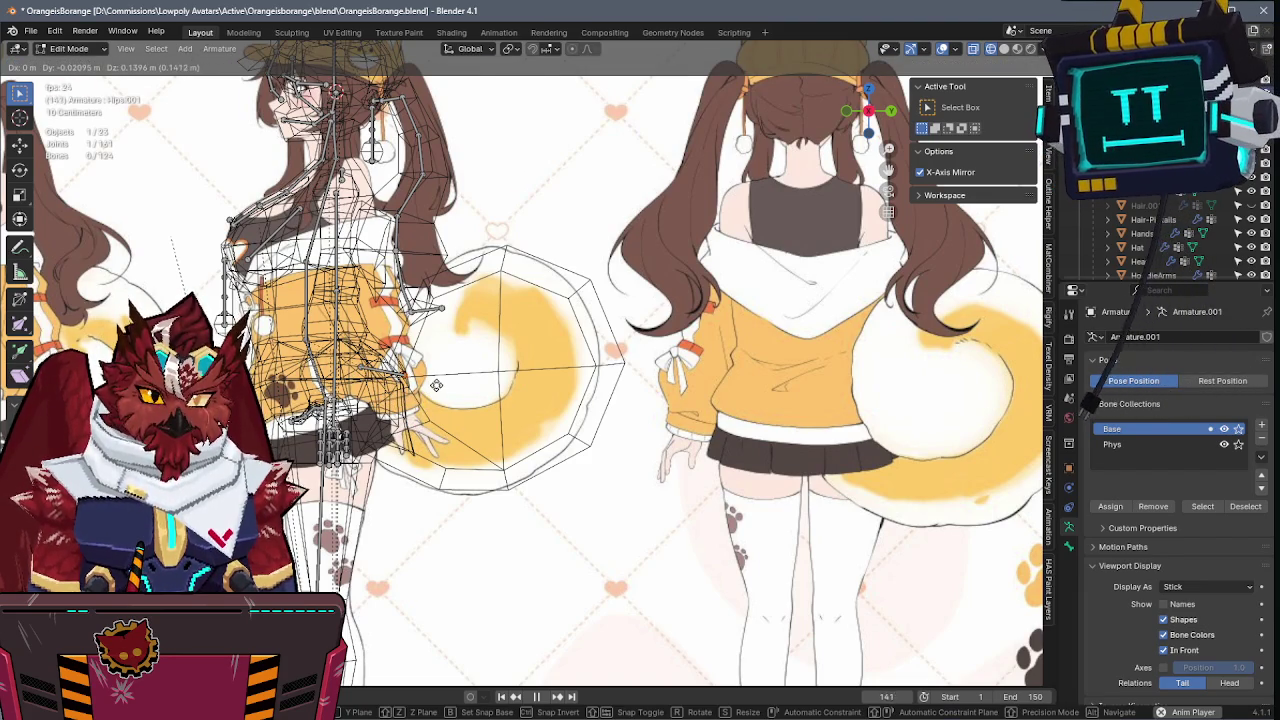
{"action": "left_click", "coordinate": [436, 385]}
{"action": "left_click", "coordinate": [392, 366]}
{"action": "key", "text": "F2"}
{"action": "type", "text": "Tail"}
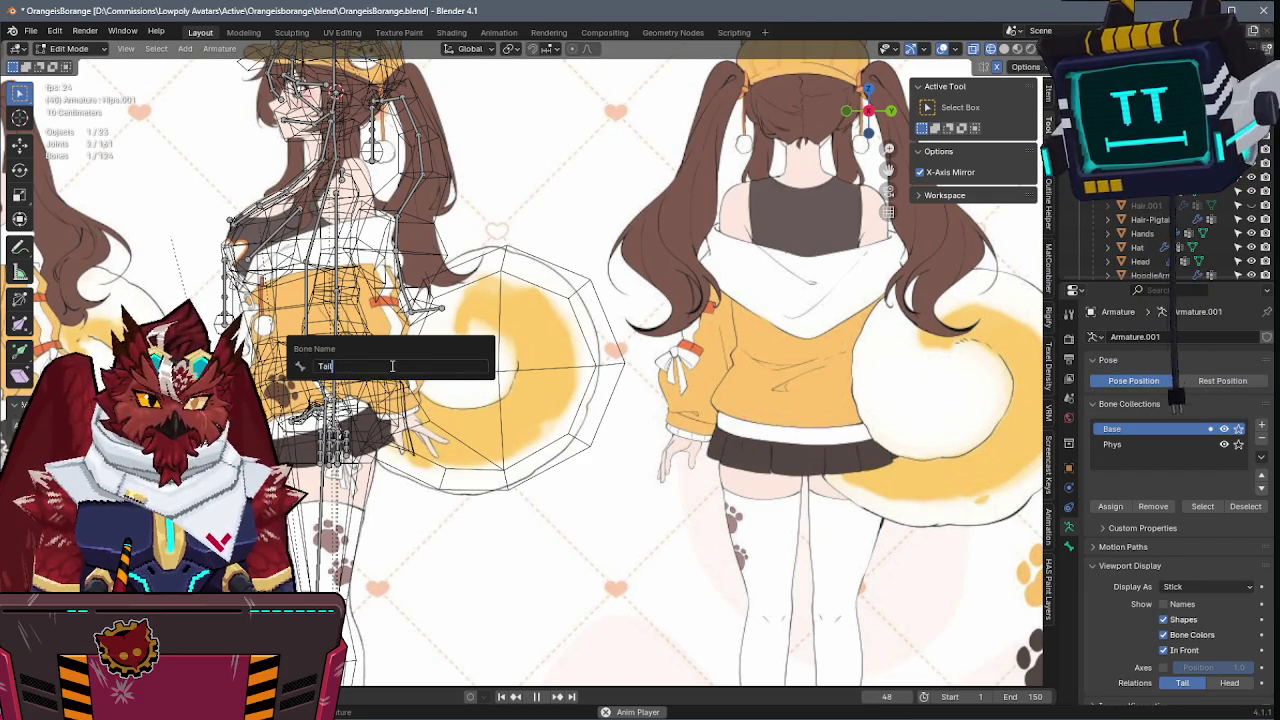
{"action": "key", "text": "Return"}
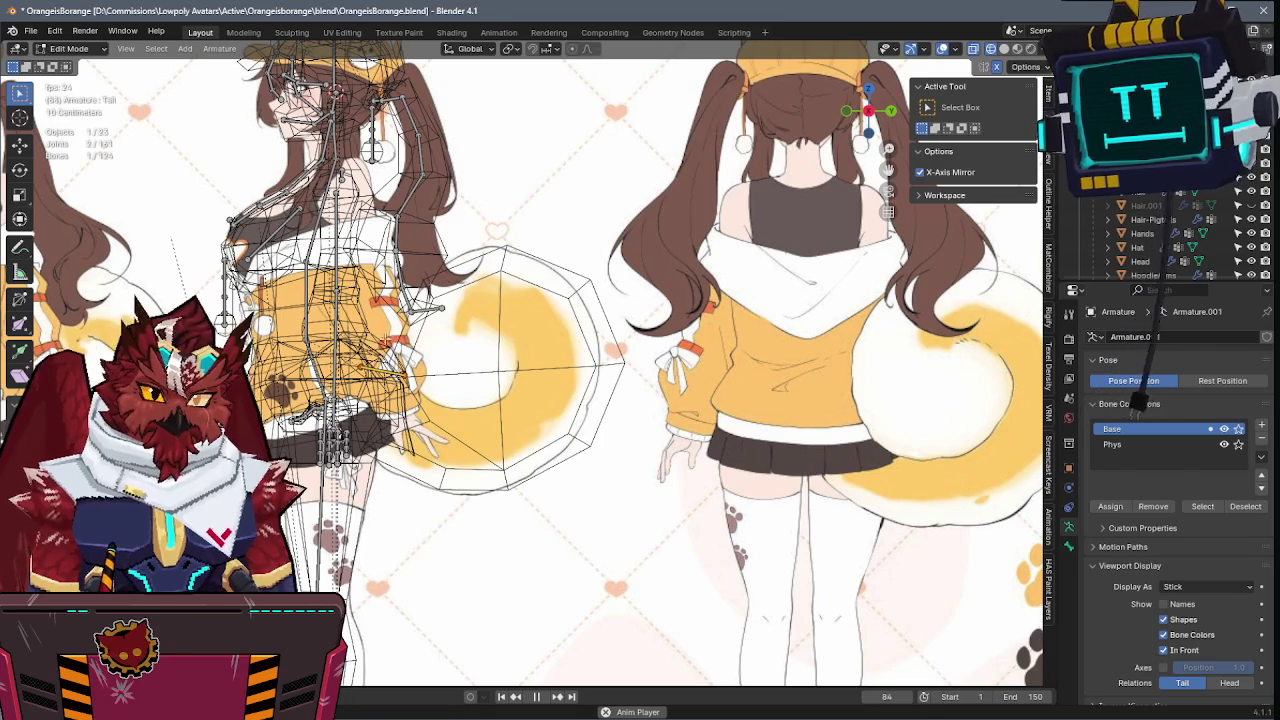
{"action": "key", "text": "g"}
{"action": "left_click", "coordinate": [343, 437]}
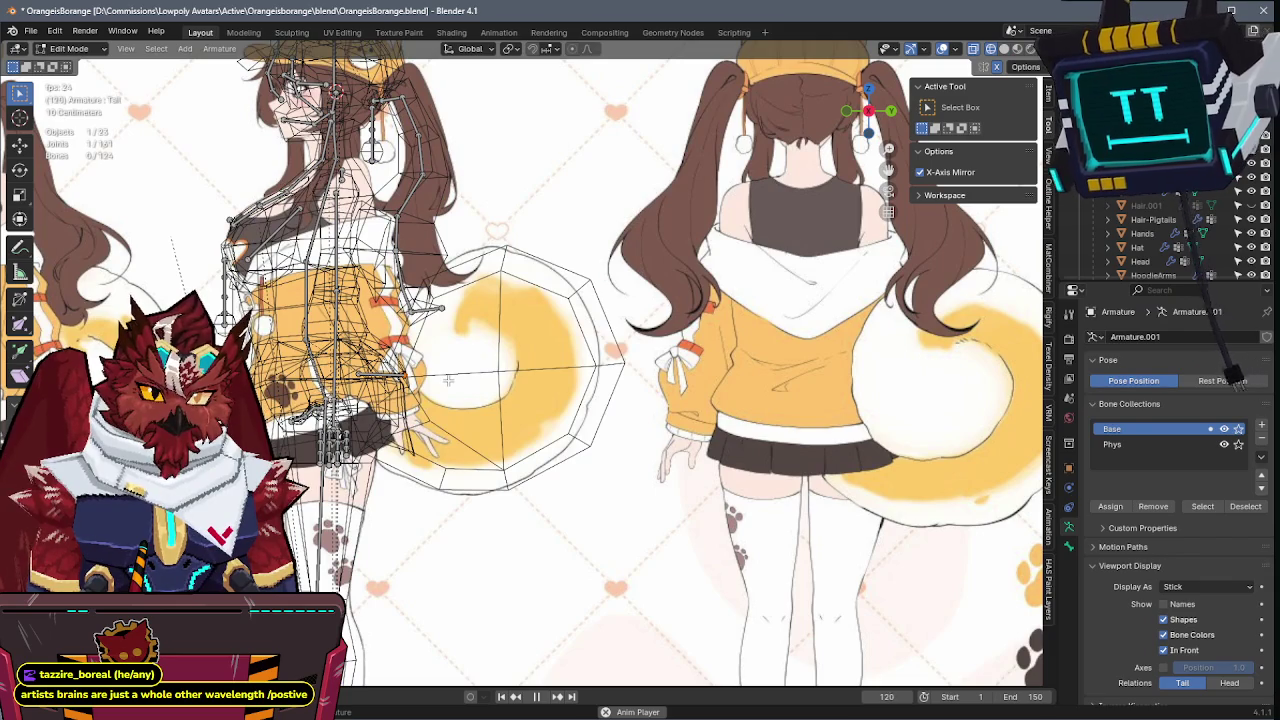
- Extrude Tail.001 and Tail.002 horizontally from the Tail bone's tip through the tail
{"action": "key", "text": "e"}
{"action": "left_click", "coordinate": [540, 377]}
{"action": "key", "text": "e"}
{"action": "left_click", "coordinate": [683, 363]}
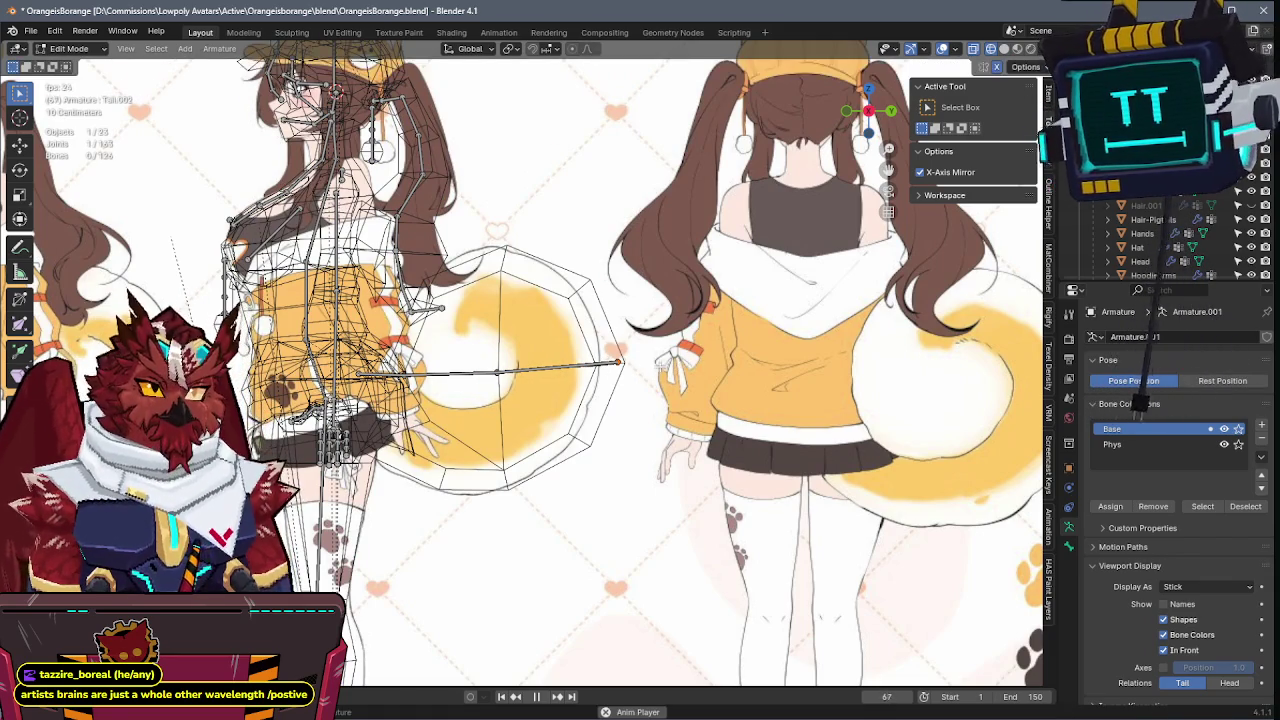
{"action": "key", "text": "Tab"}
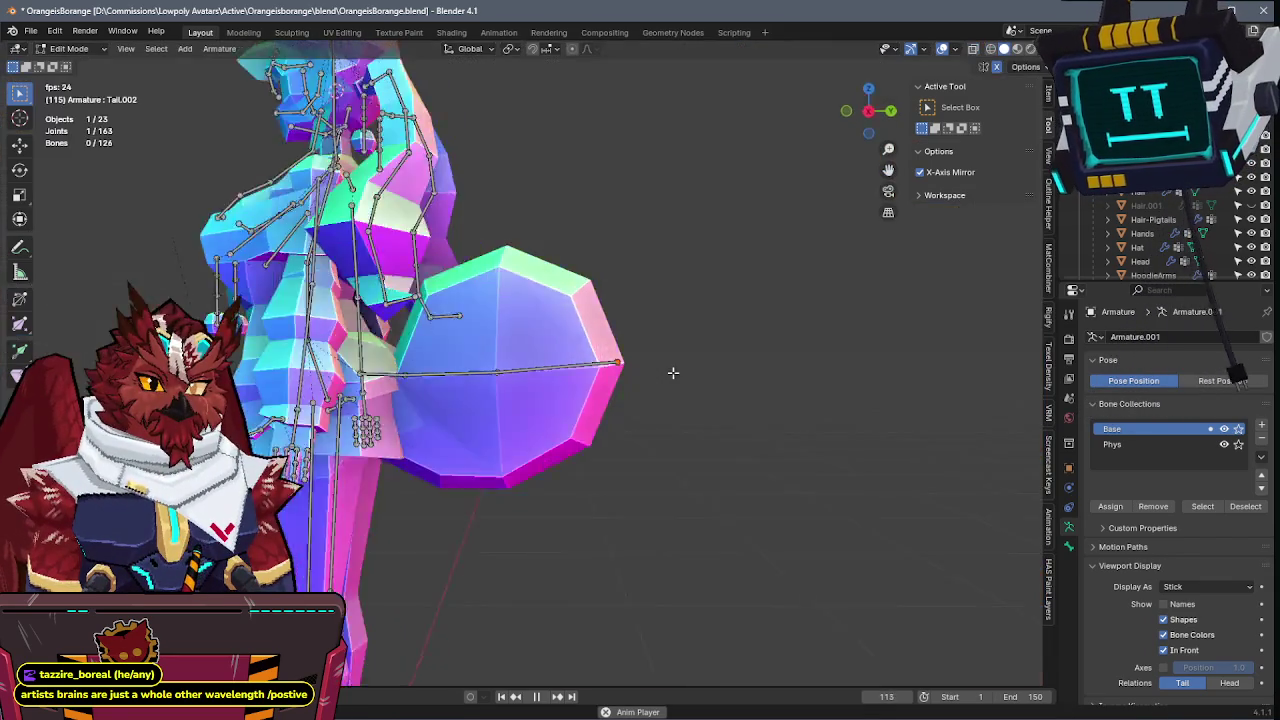
- Select the tail sphere together with the armature and save the avatar file
{"action": "left_click", "coordinate": [511, 362]}
{"action": "key", "text": "ctrl+z"}
{"action": "left_click", "coordinate": [511, 362], "text": "shift"}
{"action": "key", "text": "ctrl+tab"}
{"action": "key", "text": "ctrl+s"}
{"action": "key", "text": "ctrl+Tab"}
{"action": "left_click", "coordinate": [600, 385]}
- Parent the tail sphere to the armature With Automatic Weights and enter Weight Paint
{"action": "key", "text": "ctrl+p"}
{"action": "left_click", "coordinate": [575, 370]}
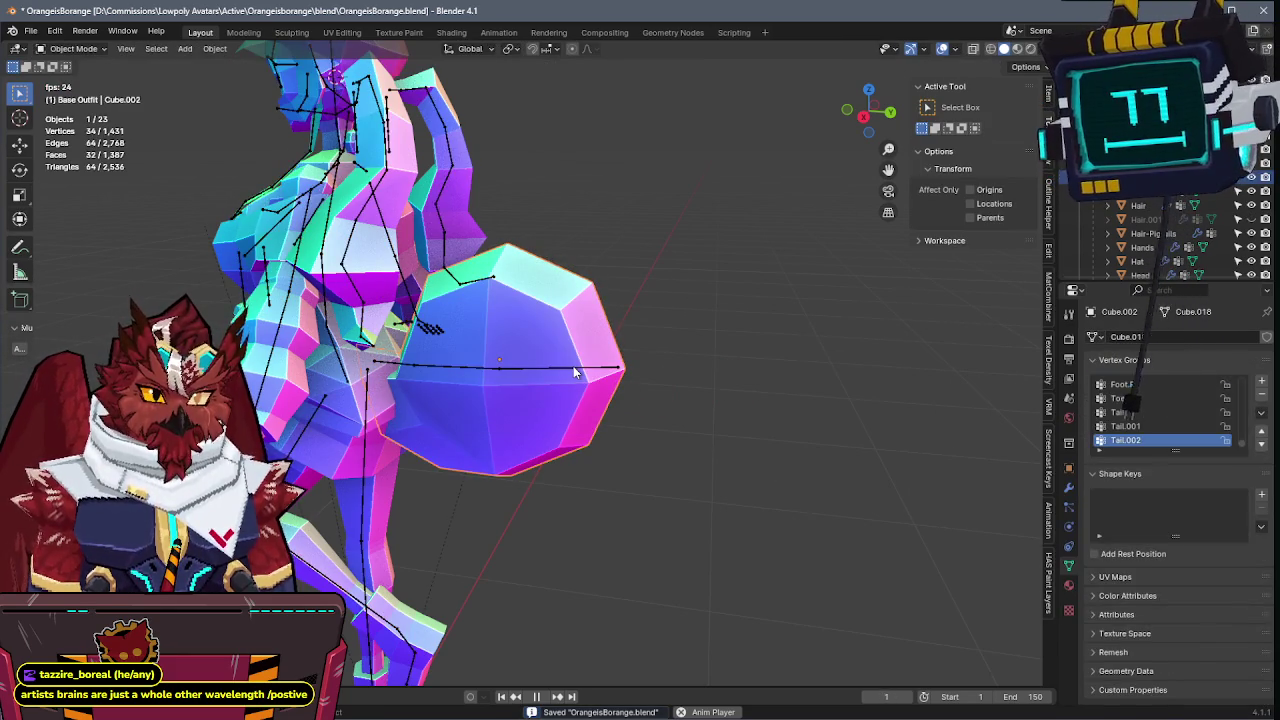
{"action": "left_click", "coordinate": [573, 366], "text": "shift"}
{"action": "left_click", "coordinate": [518, 310], "text": "shift"}
{"action": "key", "text": "ctrl+Tab"}
{"action": "left_click", "coordinate": [452, 295]}
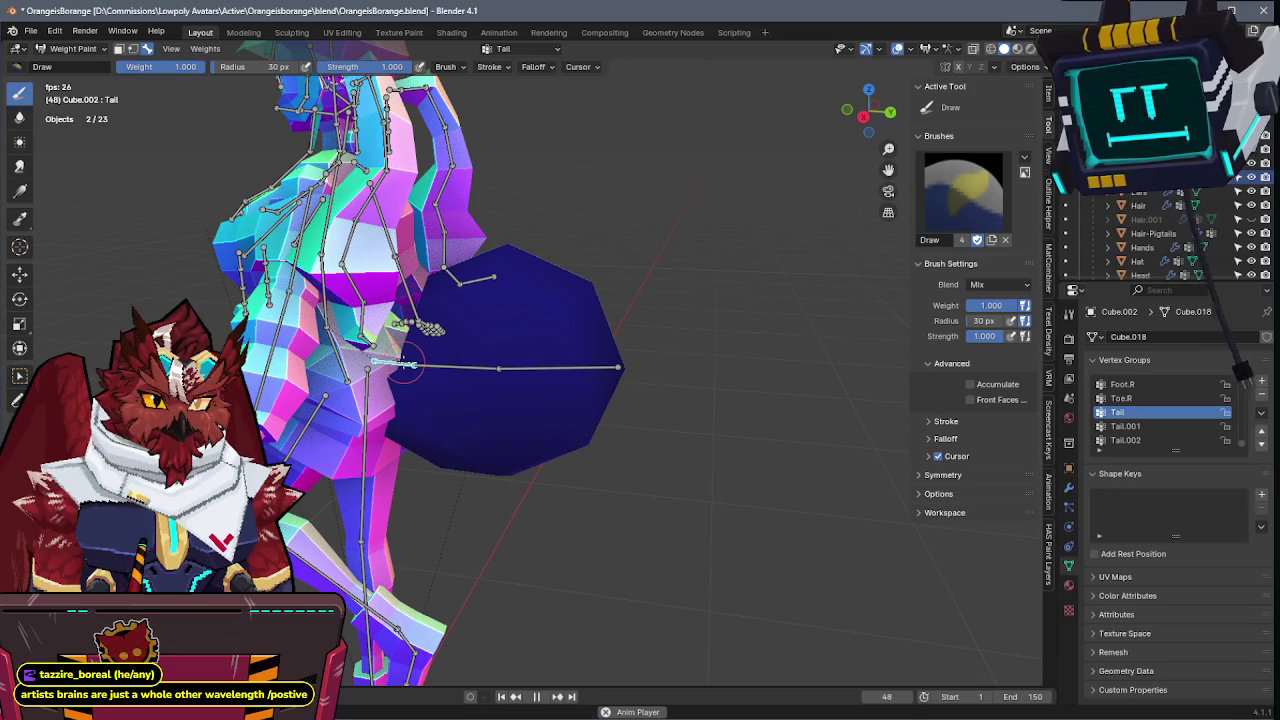
- Paint Tail.001 weight down the sphere's middle and Tail.002 on its right, then blur Tail.002
{"action": "left_click", "coordinate": [463, 370], "text": "ctrl"}
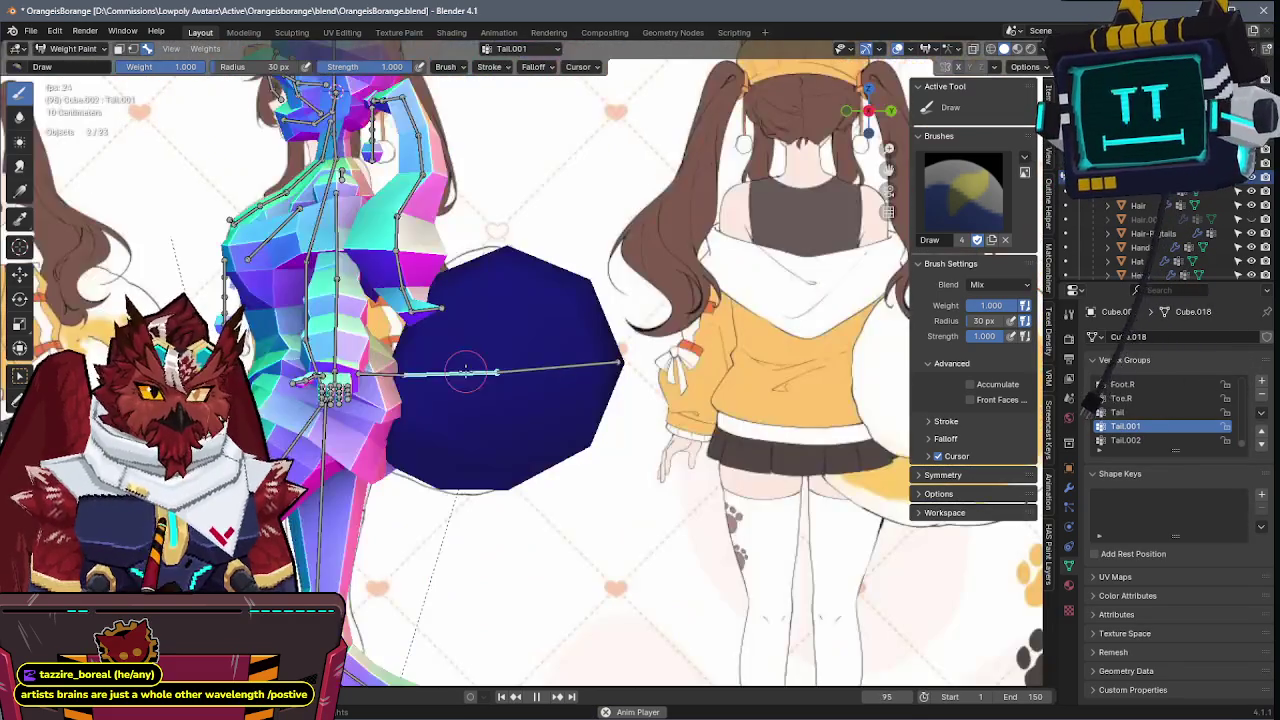
{"action": "mouse_move", "coordinate": [465, 372]}
{"action": "left_mouse_down"}
{"action": "mouse_move", "coordinate": [505, 228]}
{"action": "mouse_move", "coordinate": [507, 552]}
{"action": "left_mouse_up"}
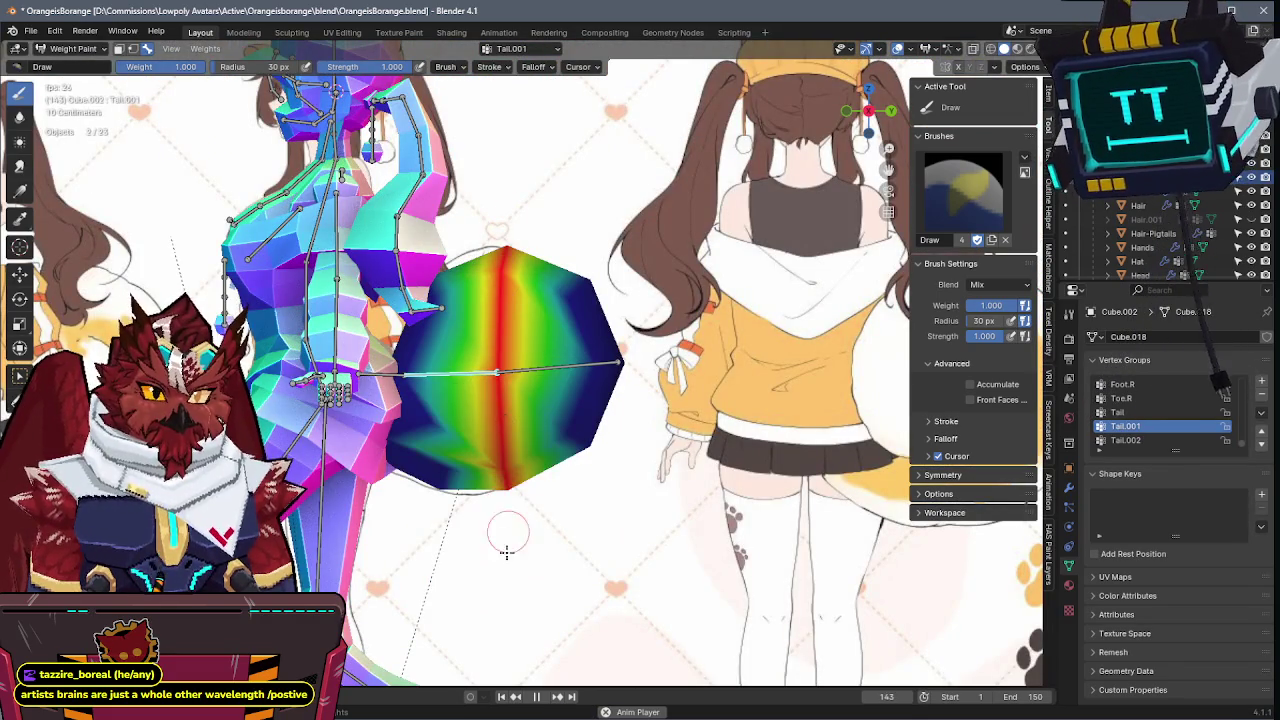
{"action": "left_click", "coordinate": [536, 378], "text": "ctrl"}
{"action": "mouse_move", "coordinate": [563, 343]}
{"action": "left_mouse_down"}
{"action": "mouse_move", "coordinate": [590, 300]}
{"action": "mouse_move", "coordinate": [577, 333]}
{"action": "left_mouse_up"}
{"action": "mouse_move", "coordinate": [606, 398]}
{"action": "left_mouse_down"}
{"action": "mouse_move", "coordinate": [600, 300]}
{"action": "mouse_move", "coordinate": [580, 460]}
{"action": "mouse_move", "coordinate": [545, 420]}
{"action": "left_mouse_up"}
{"action": "key", "text": "shift+space"}
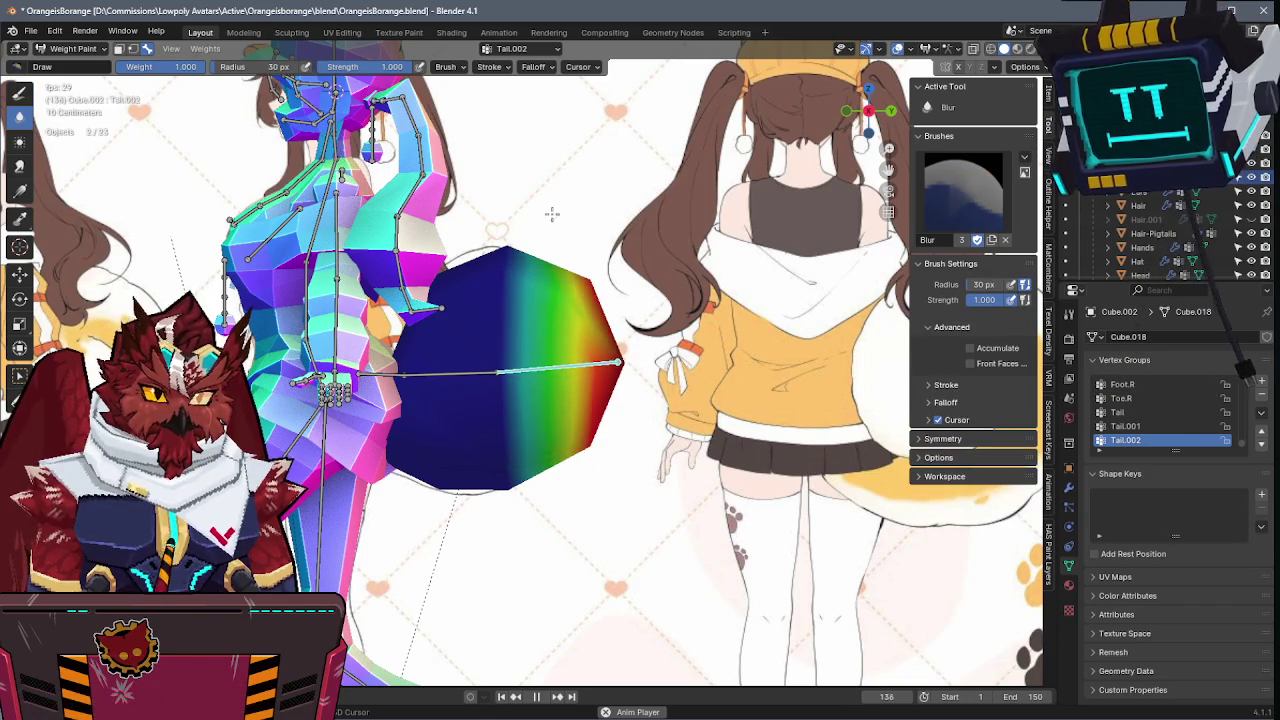
{"action": "mouse_move", "coordinate": [533, 260]}
{"action": "left_mouse_down"}
{"action": "mouse_move", "coordinate": [450, 400]}
{"action": "mouse_move", "coordinate": [490, 480]}
{"action": "mouse_move", "coordinate": [516, 401]}
{"action": "left_mouse_up"}
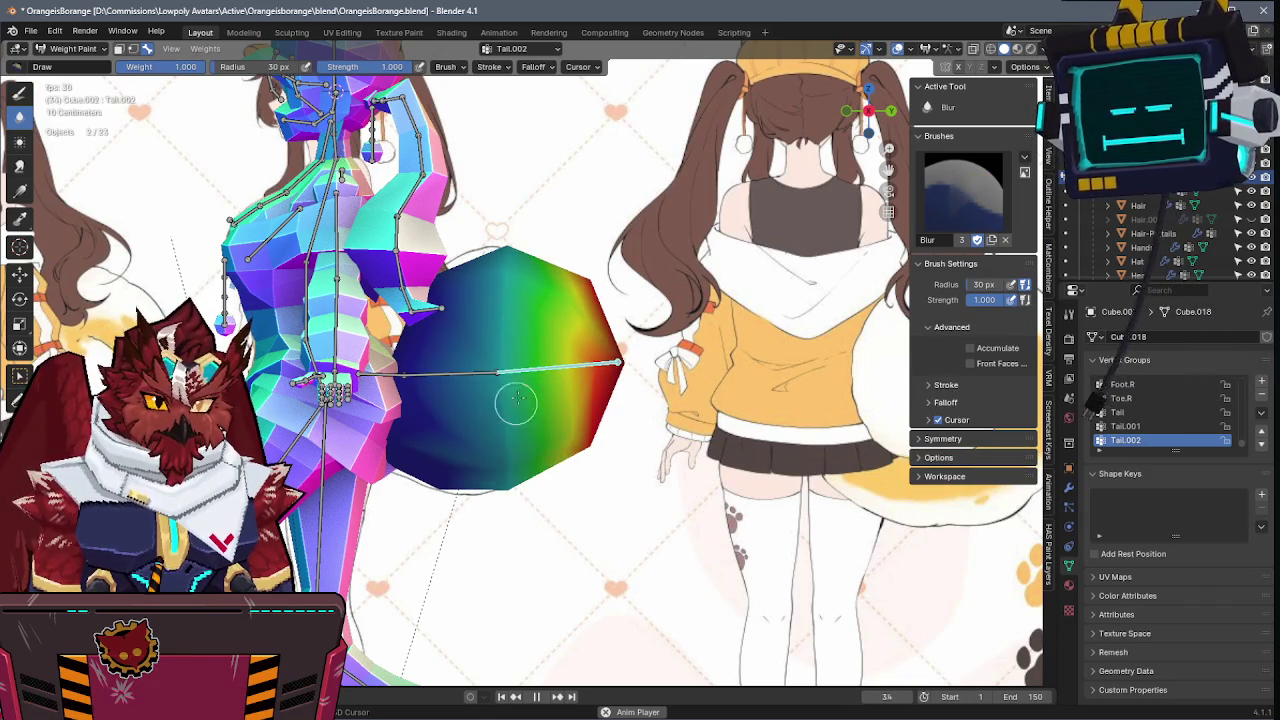
{"action": "key", "text": "shift+space"}
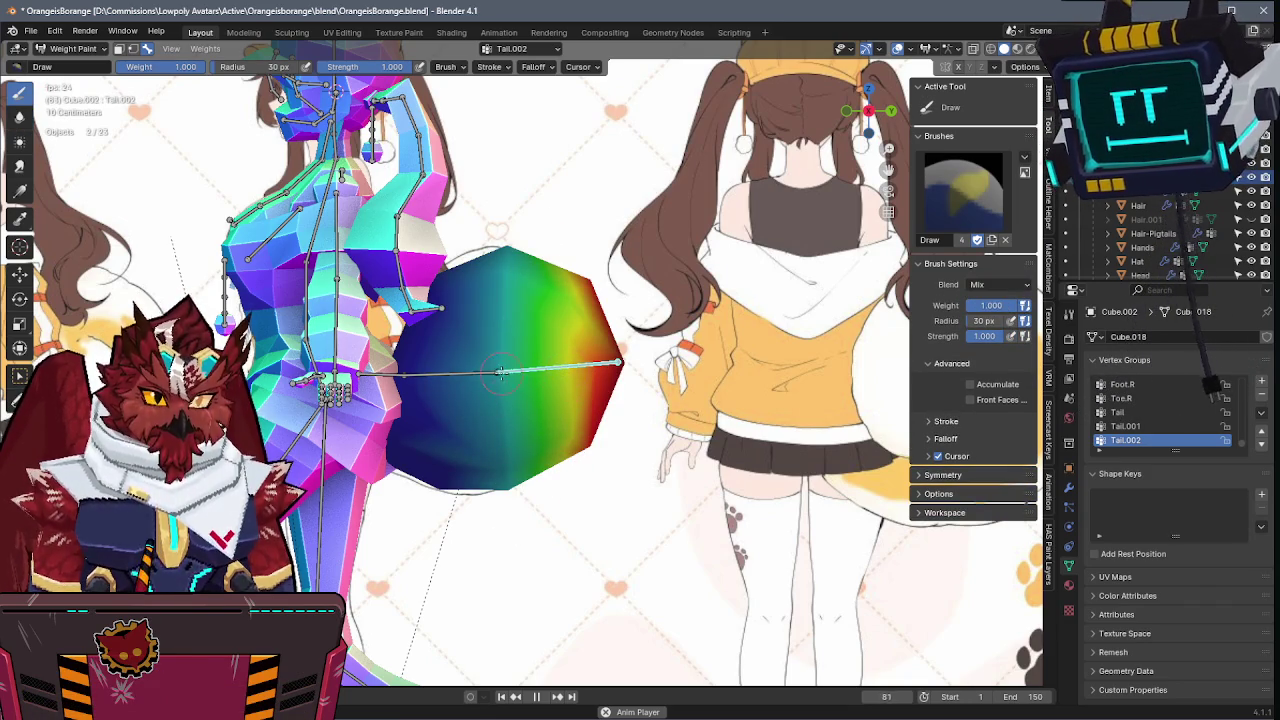
- Paint Tail weight over the sphere's left side near the hip and test-rotate the bone
{"action": "left_click", "coordinate": [1125, 426]}
{"action": "key", "text": "shift+space"}
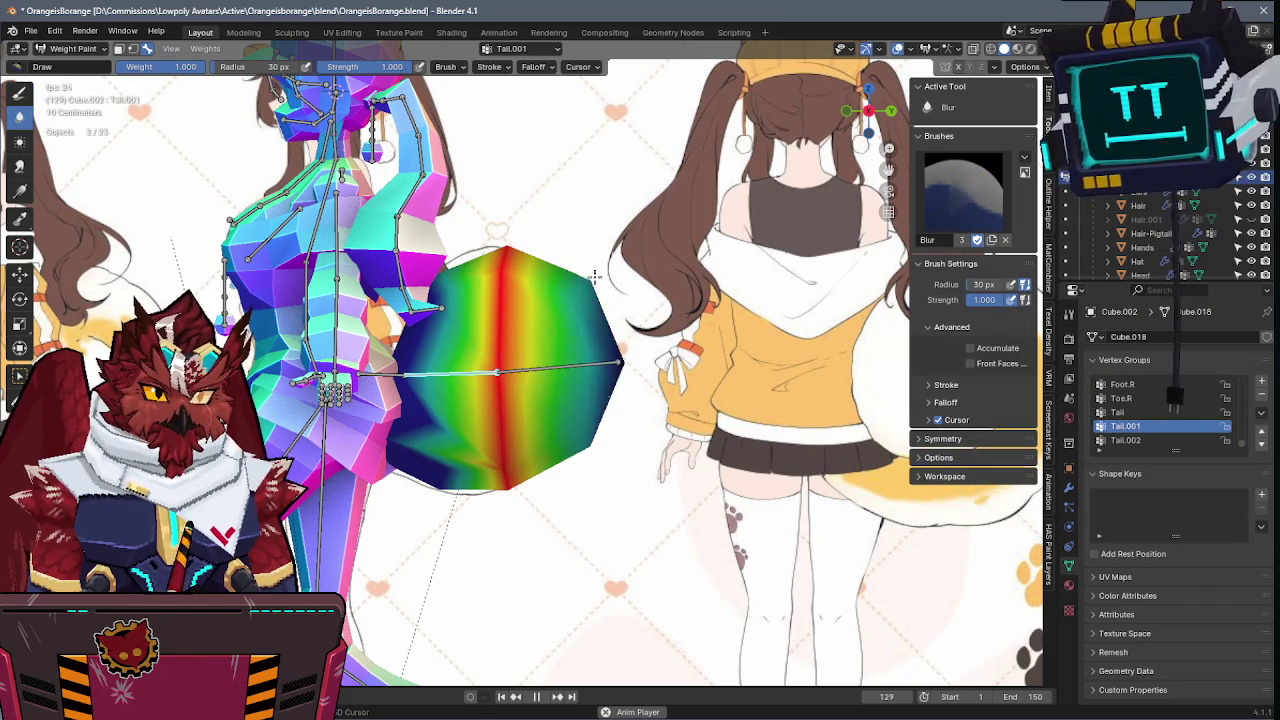
{"action": "key", "text": "shift+space"}
{"action": "key", "text": "shift+space"}
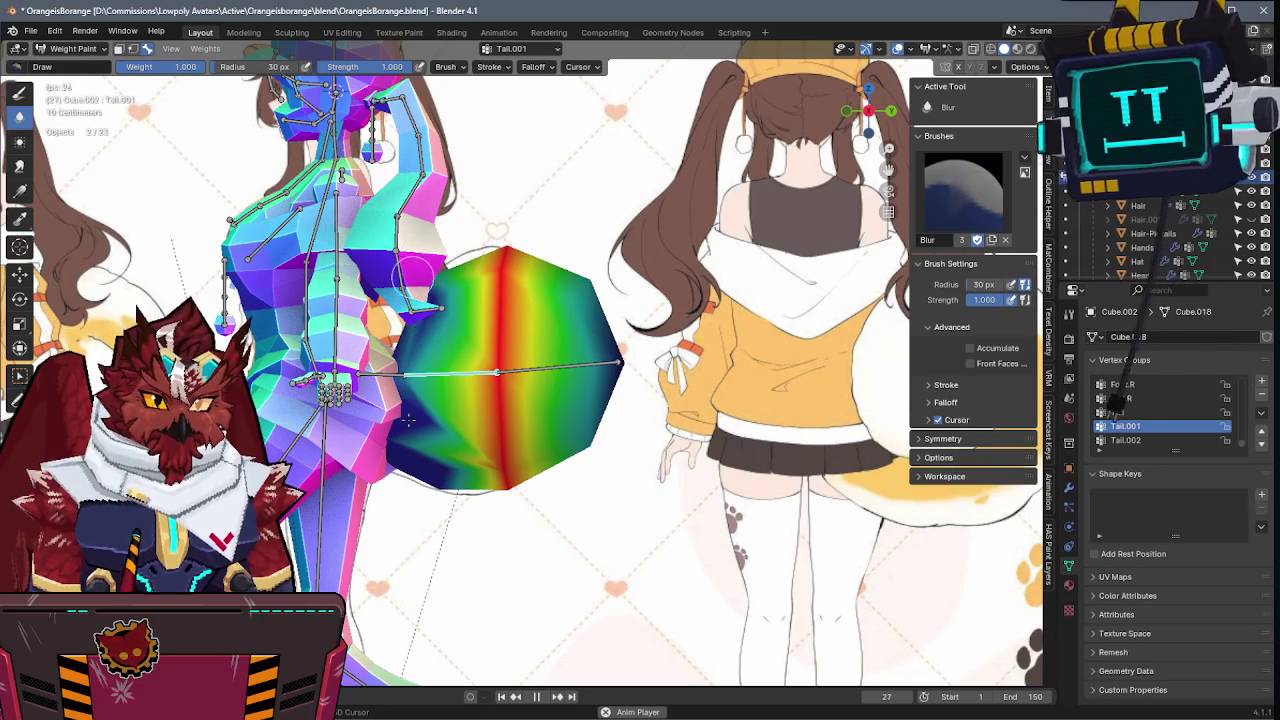
{"action": "key", "text": "shift+space"}
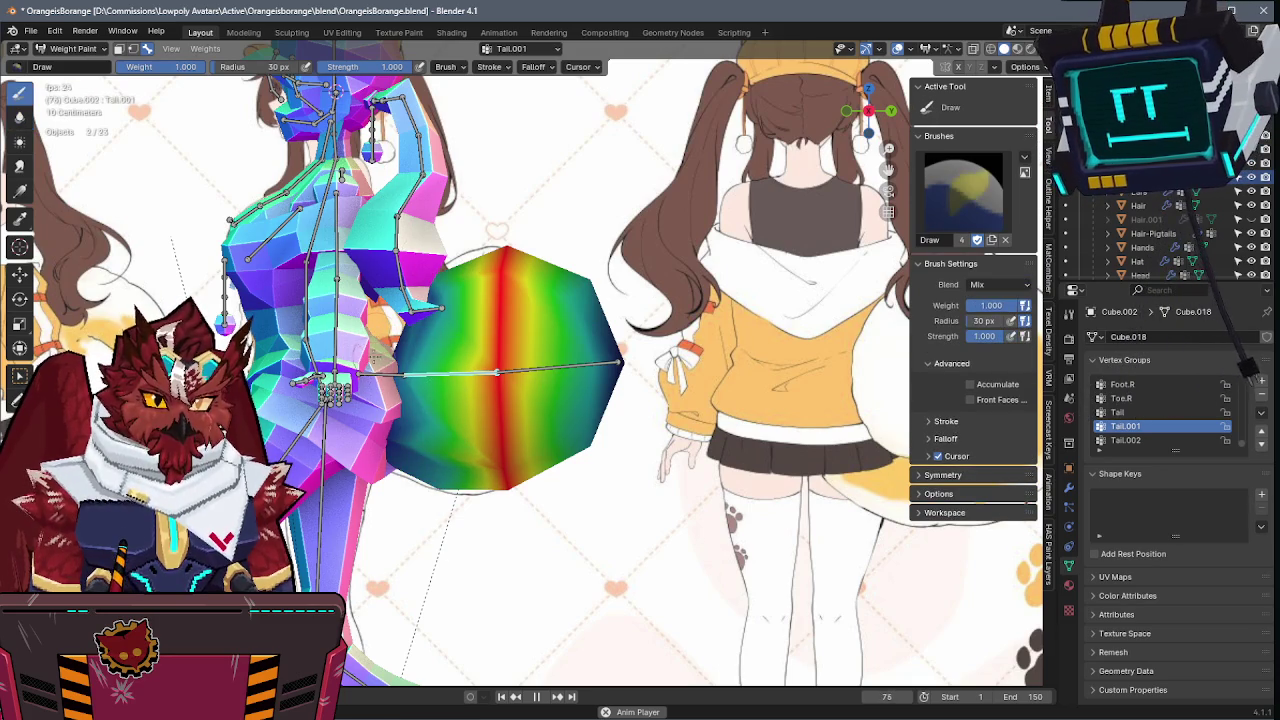
{"action": "left_click", "coordinate": [1117, 412]}
{"action": "mouse_move", "coordinate": [460, 270]}
{"action": "left_mouse_down"}
{"action": "mouse_move", "coordinate": [428, 455]}
{"action": "mouse_move", "coordinate": [414, 428]}
{"action": "mouse_move", "coordinate": [502, 463]}
{"action": "left_mouse_up"}
{"action": "key", "text": "shift+space"}
{"action": "key", "text": "shift+space"}
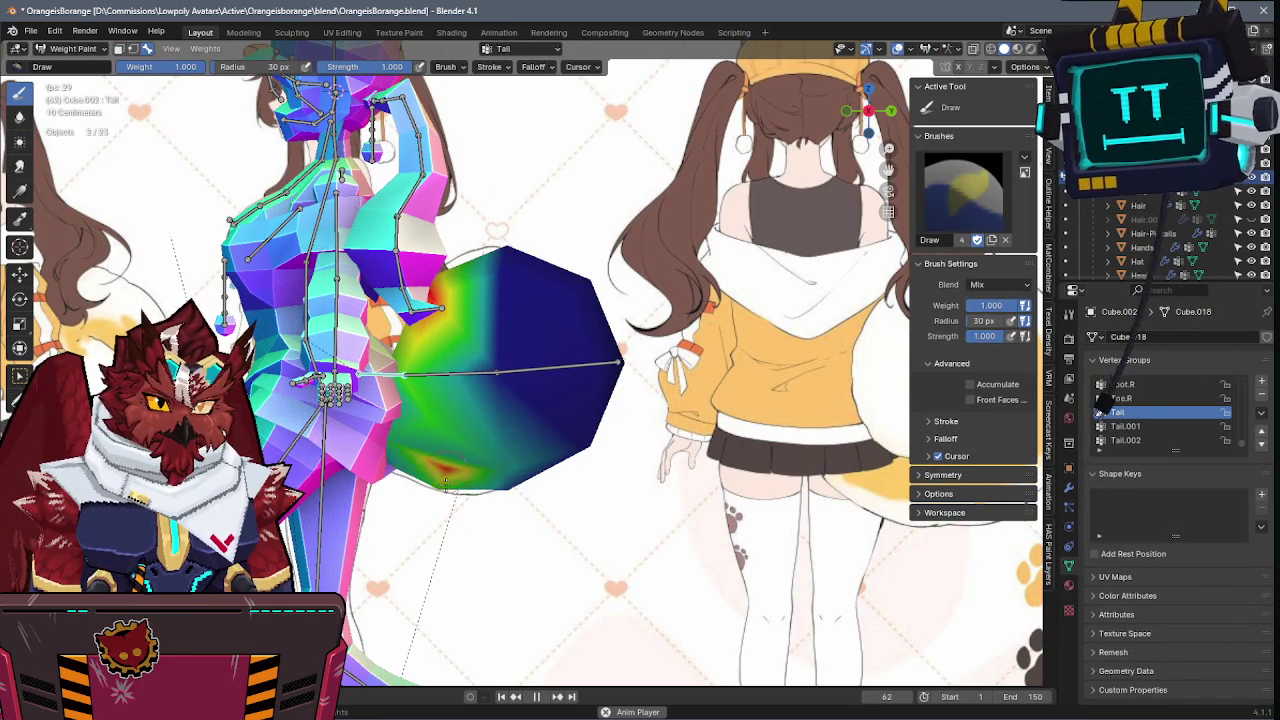
{"action": "key", "text": "r"}
{"action": "left_click", "coordinate": [480, 360]}
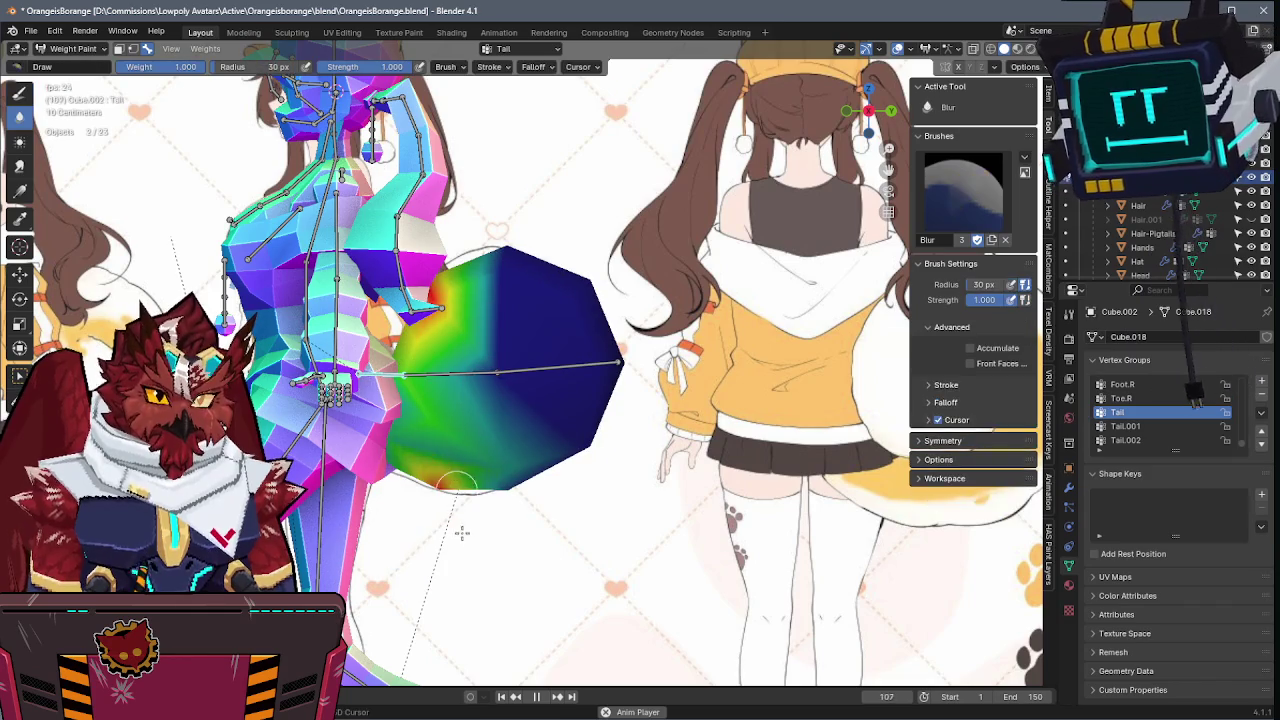
{"action": "left_click_drag", "start_coordinate": [415, 355], "coordinate": [430, 428]}
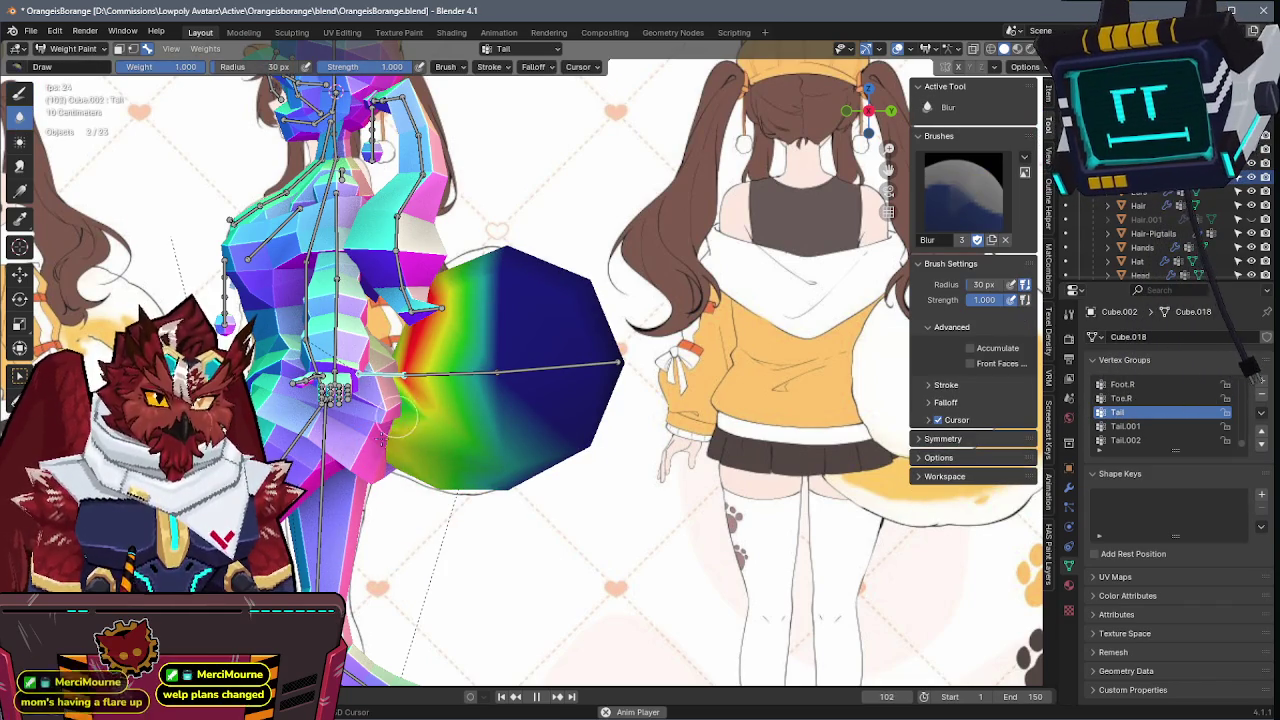
{"action": "key", "text": "Tab"}
{"action": "key", "text": "Tab"}
{"action": "key", "text": "Tab"}
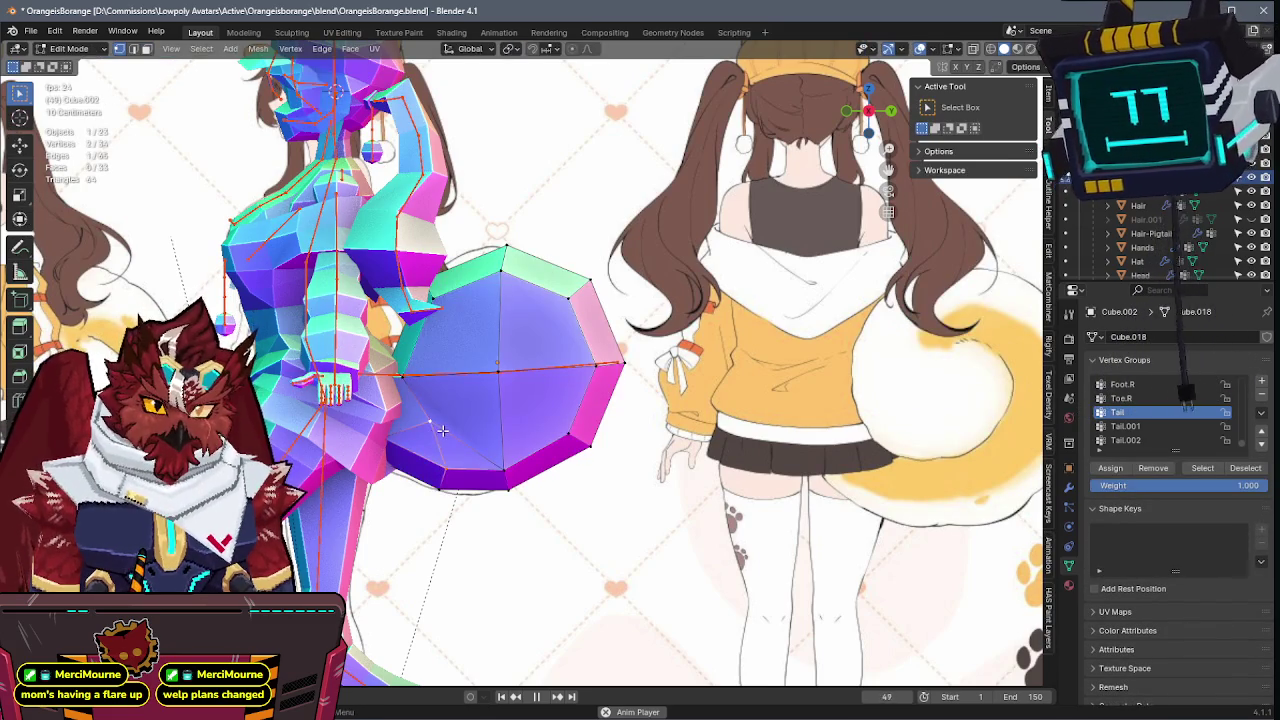
- Smooth the Tail weights on the sphere from a top-down orthographic view
{"action": "middle_click_drag", "start_coordinate": [442, 430], "coordinate": [435, 461]}
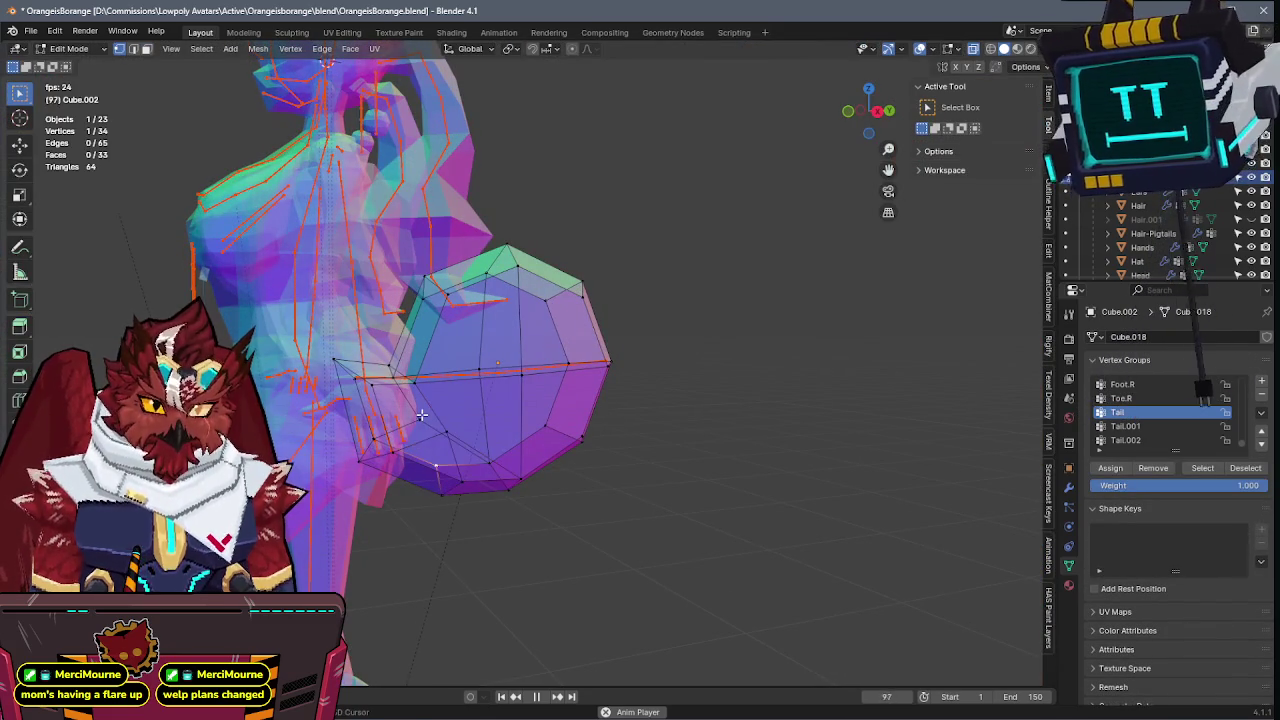
{"action": "key", "text": "KP_5"}
{"action": "key", "text": "ctrl+Tab"}
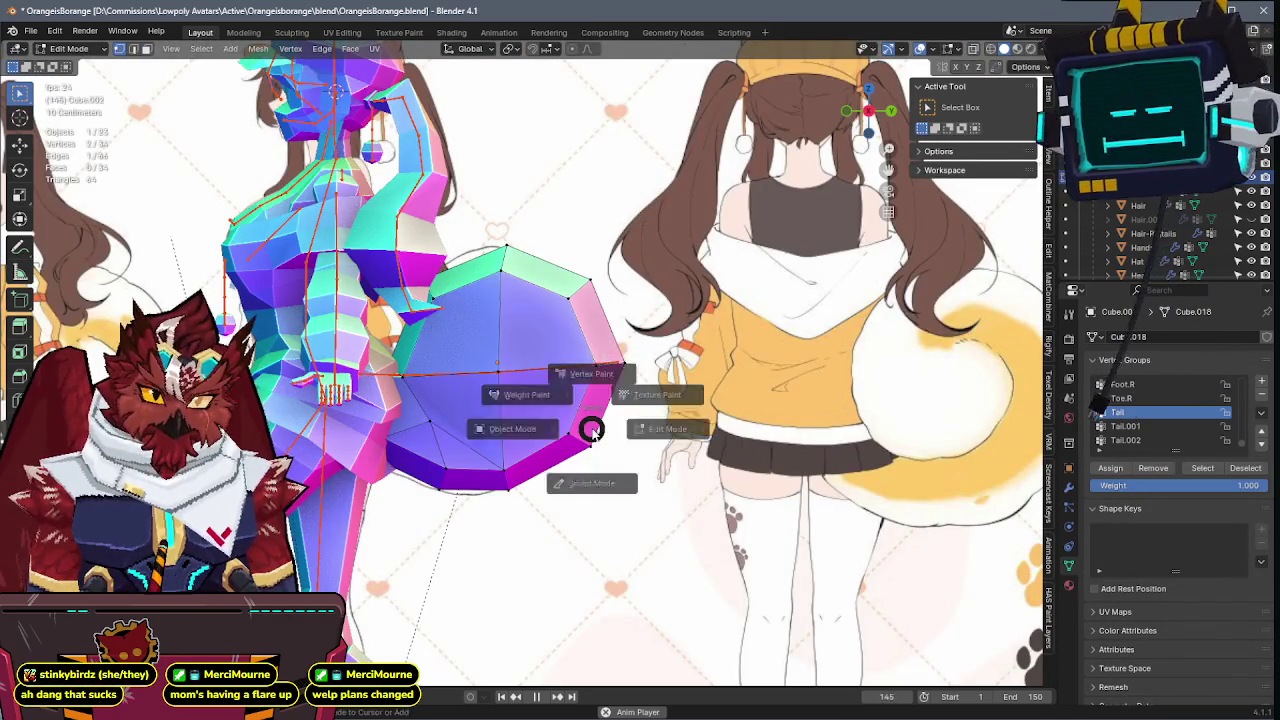
{"action": "left_click", "coordinate": [520, 394]}
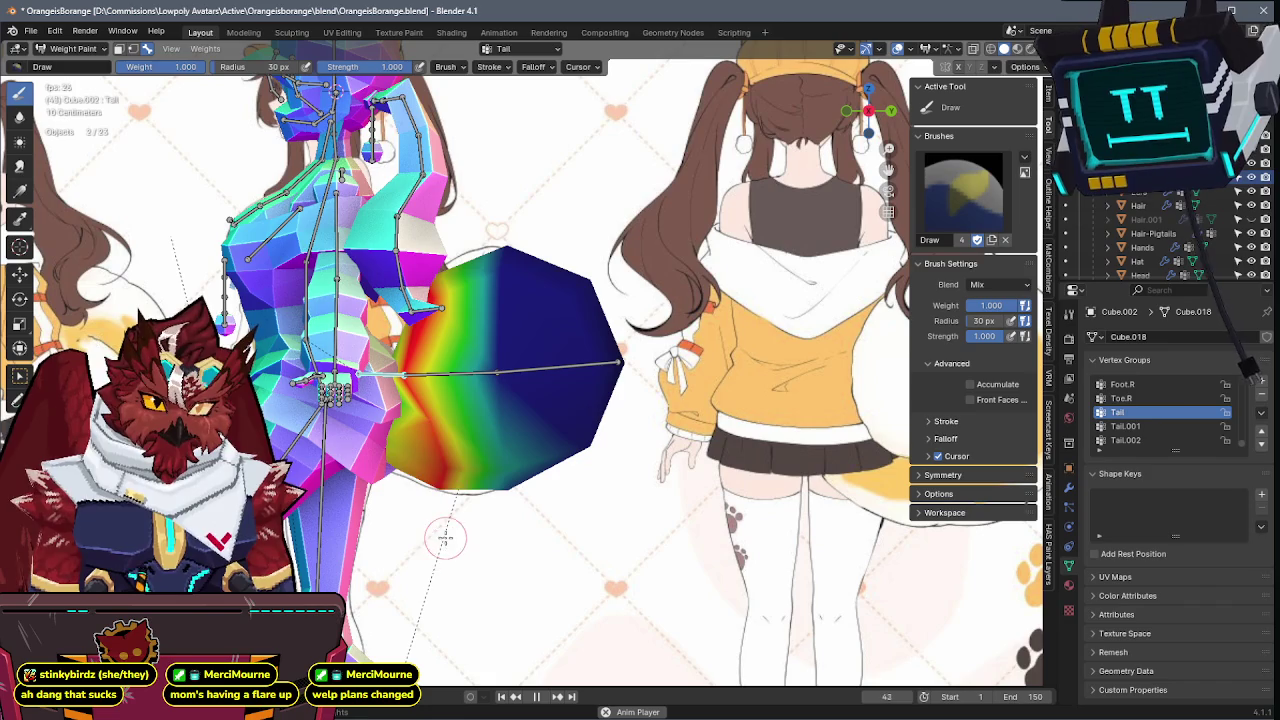
{"action": "left_click_drag", "start_coordinate": [497, 420], "coordinate": [493, 369], "text": "shift"}
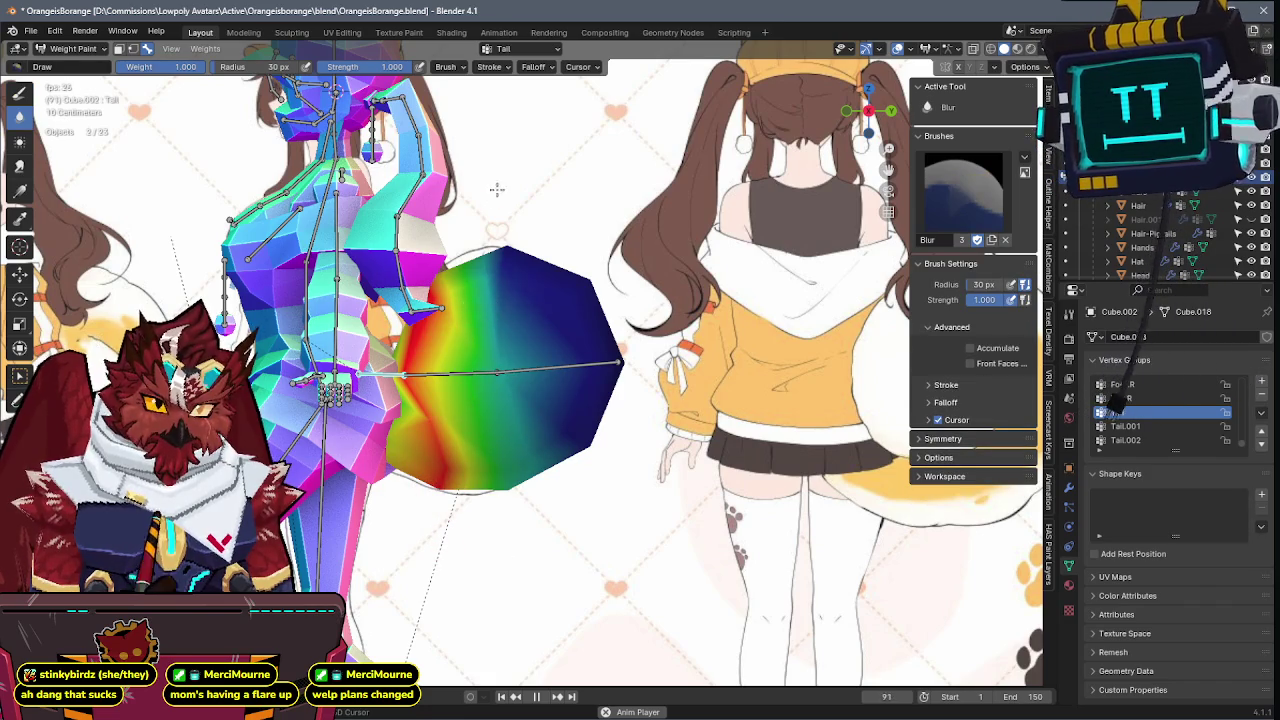
- Box-select a few vertices along the tail's lower edge, then return to Weight Paint with Blur
{"action": "left_click", "coordinate": [393, 343], "text": "ctrl"}
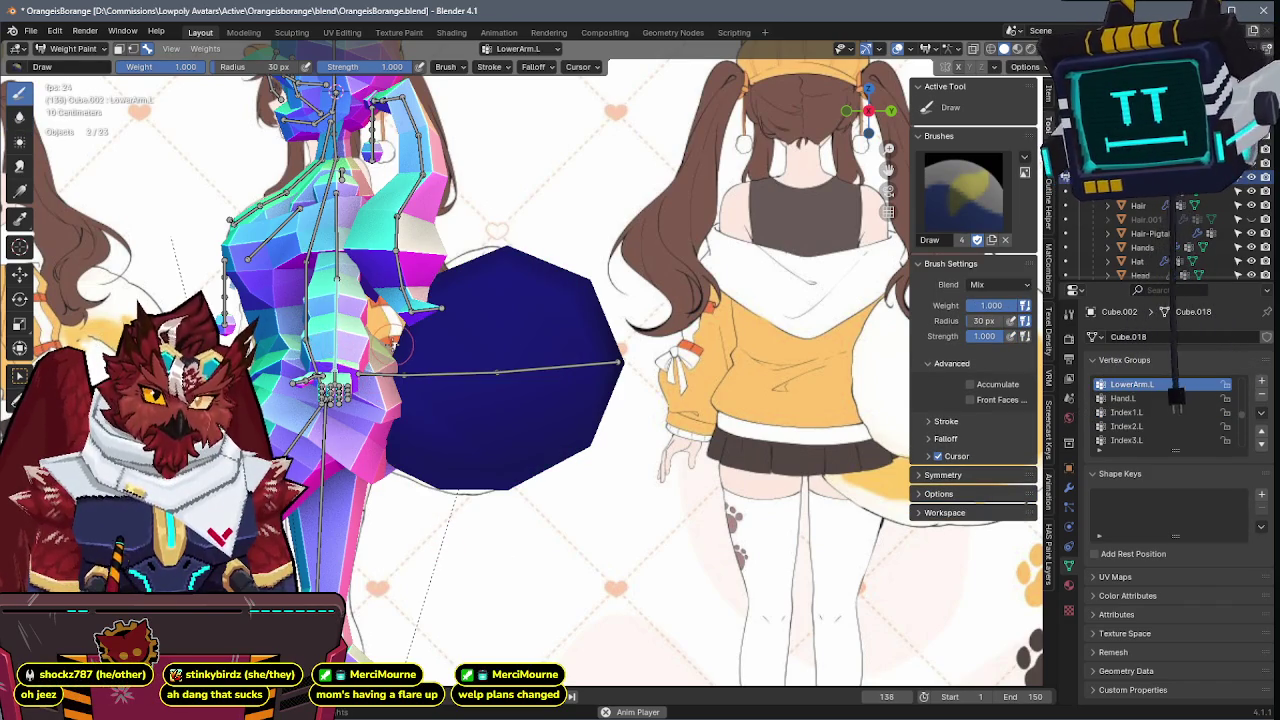
{"action": "key", "text": "Tab"}
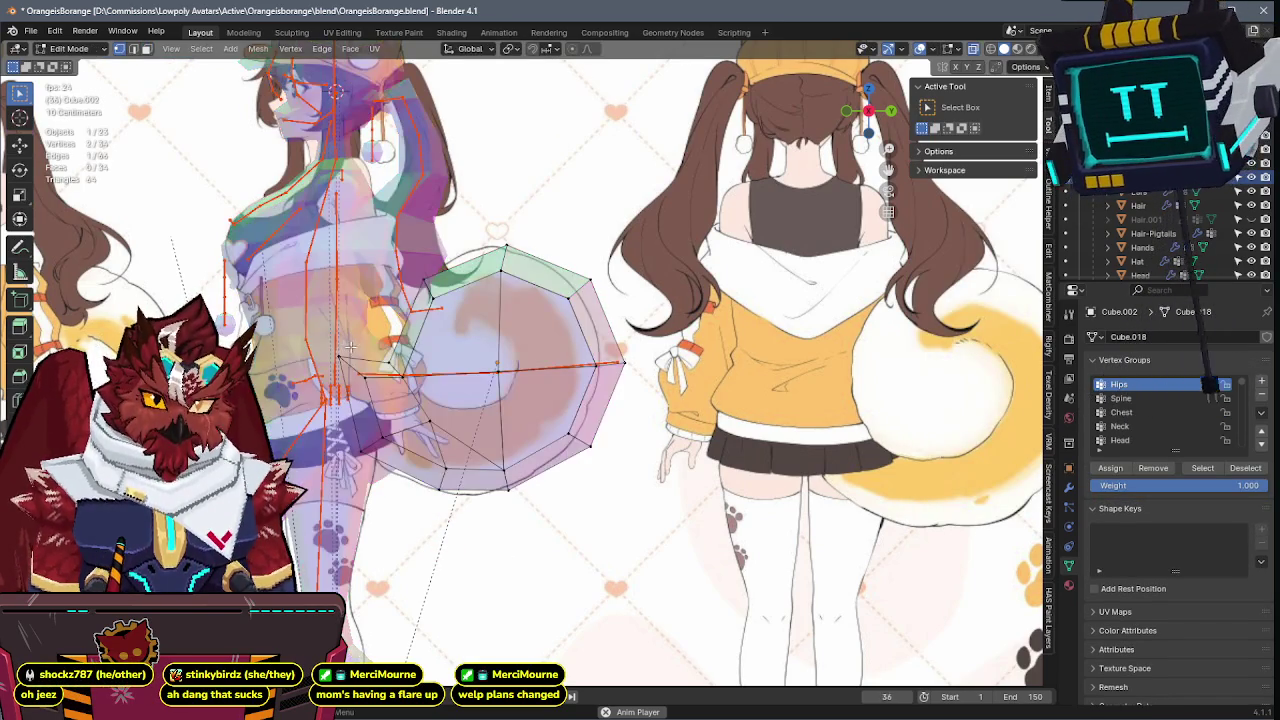
{"action": "left_click_drag", "start_coordinate": [320, 376], "coordinate": [352, 393]}
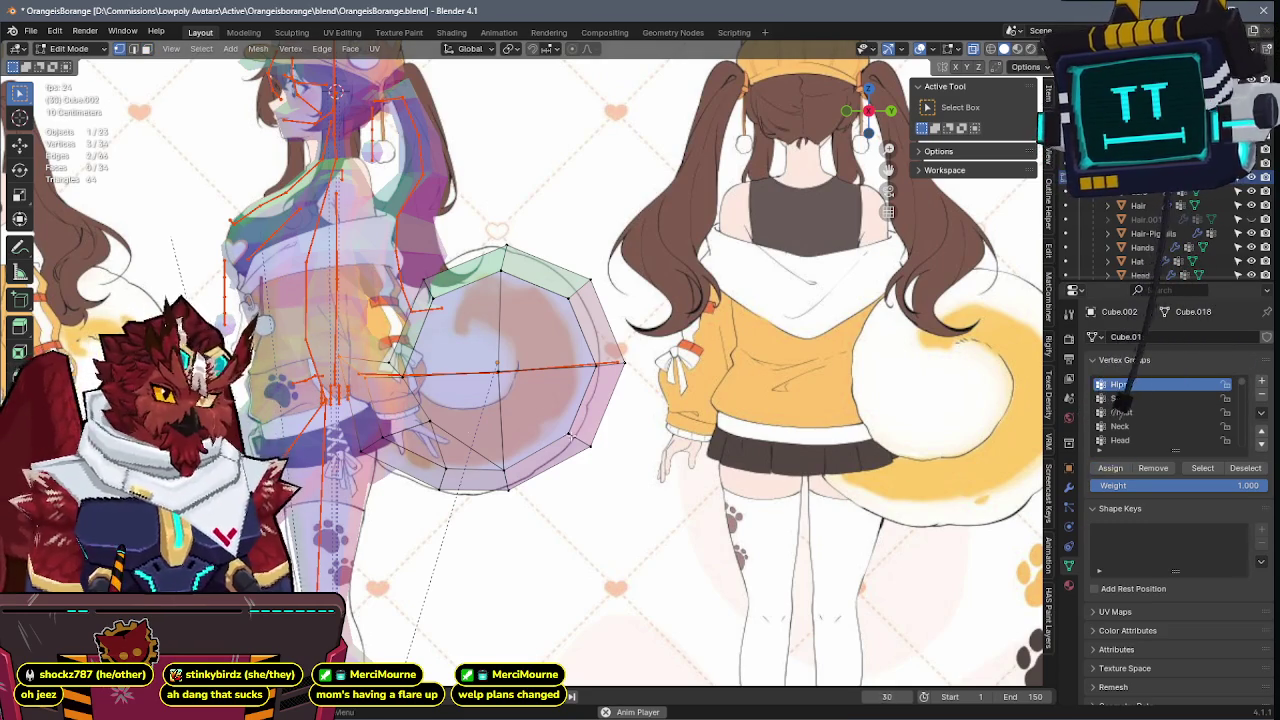
{"action": "key", "text": "ctrl+Tab"}
{"action": "key", "text": "shift+space"}
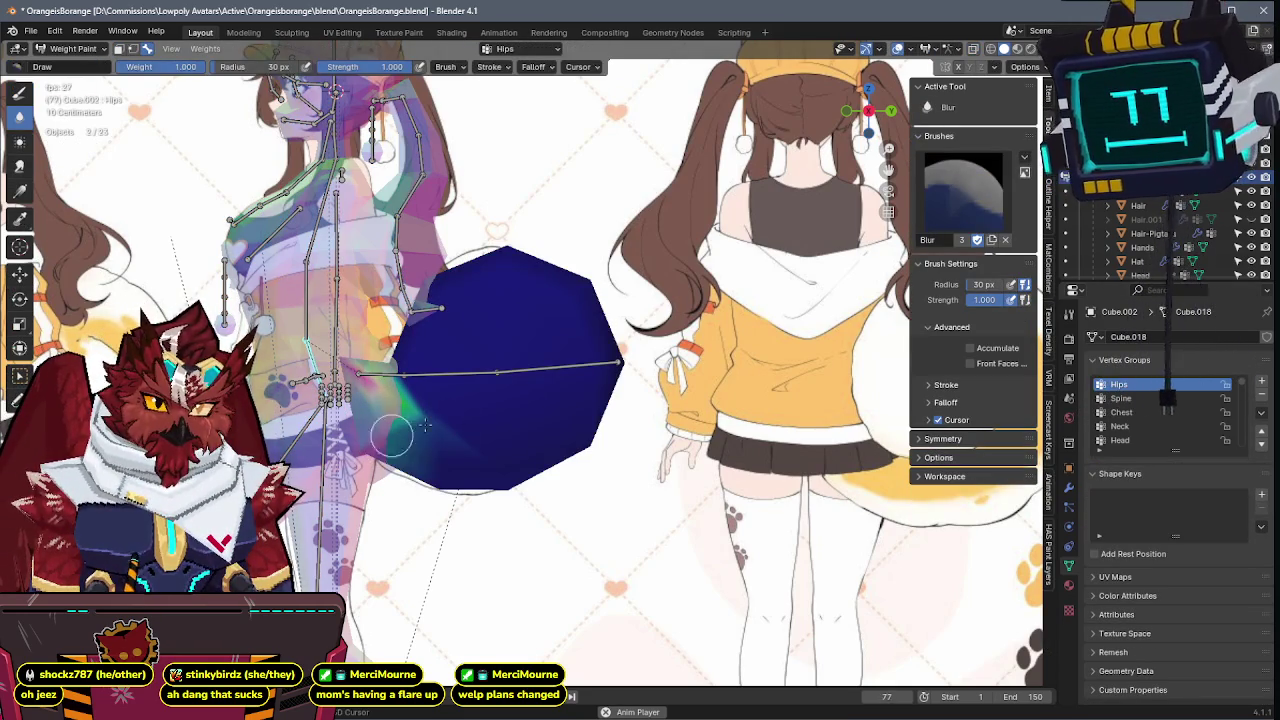
- Blur the tail's lower-left weights and test-rotate the Tail and Tail.001 bones, undoing the bend
{"action": "left_click_drag", "start_coordinate": [415, 310], "coordinate": [396, 366]}
{"action": "key", "text": "shift+space"}
{"action": "left_click", "coordinate": [450, 373], "text": "ctrl"}
{"action": "key", "text": "space"}
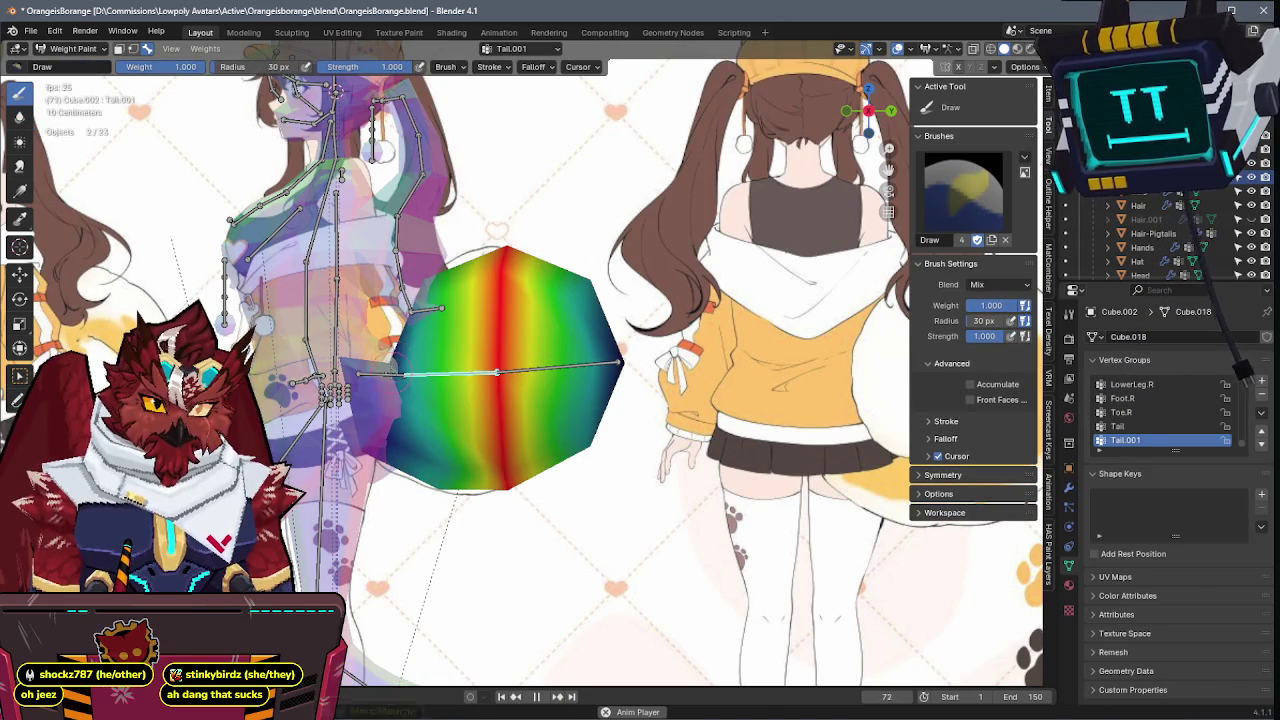
{"action": "left_click", "coordinate": [380, 374], "text": "ctrl"}
{"action": "key", "text": "r"}
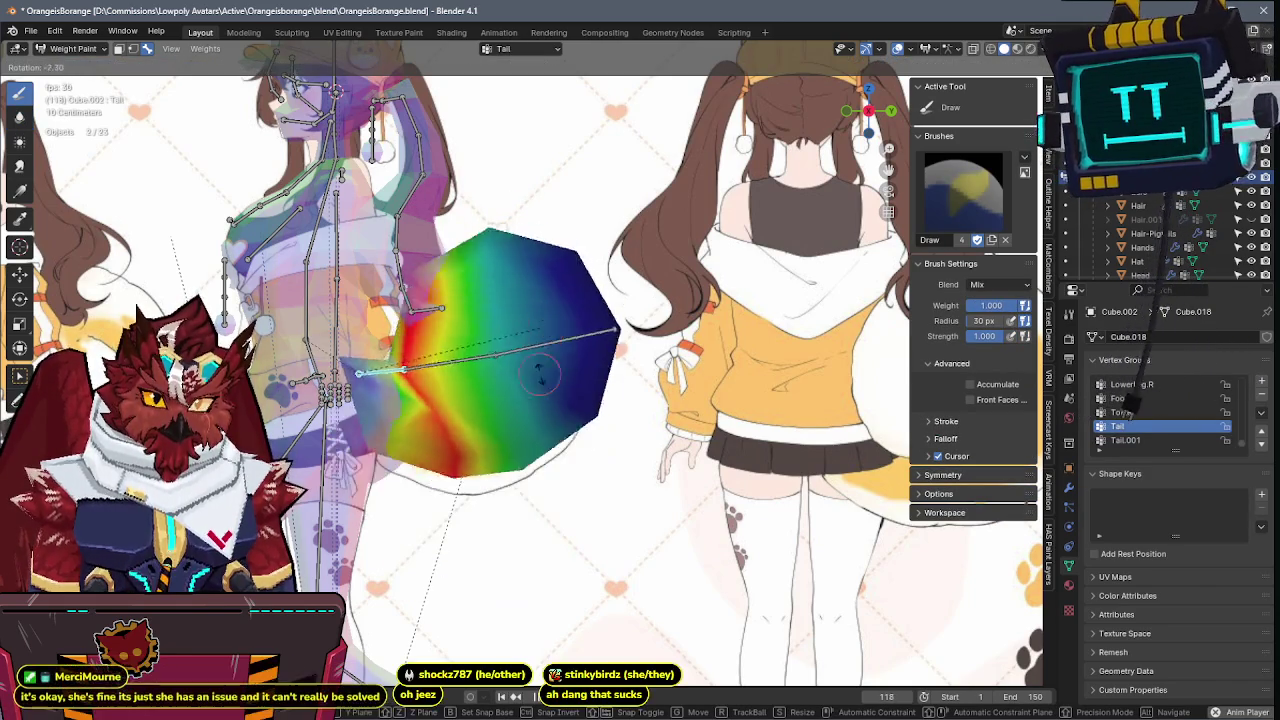
{"action": "left_click", "coordinate": [518, 458]}
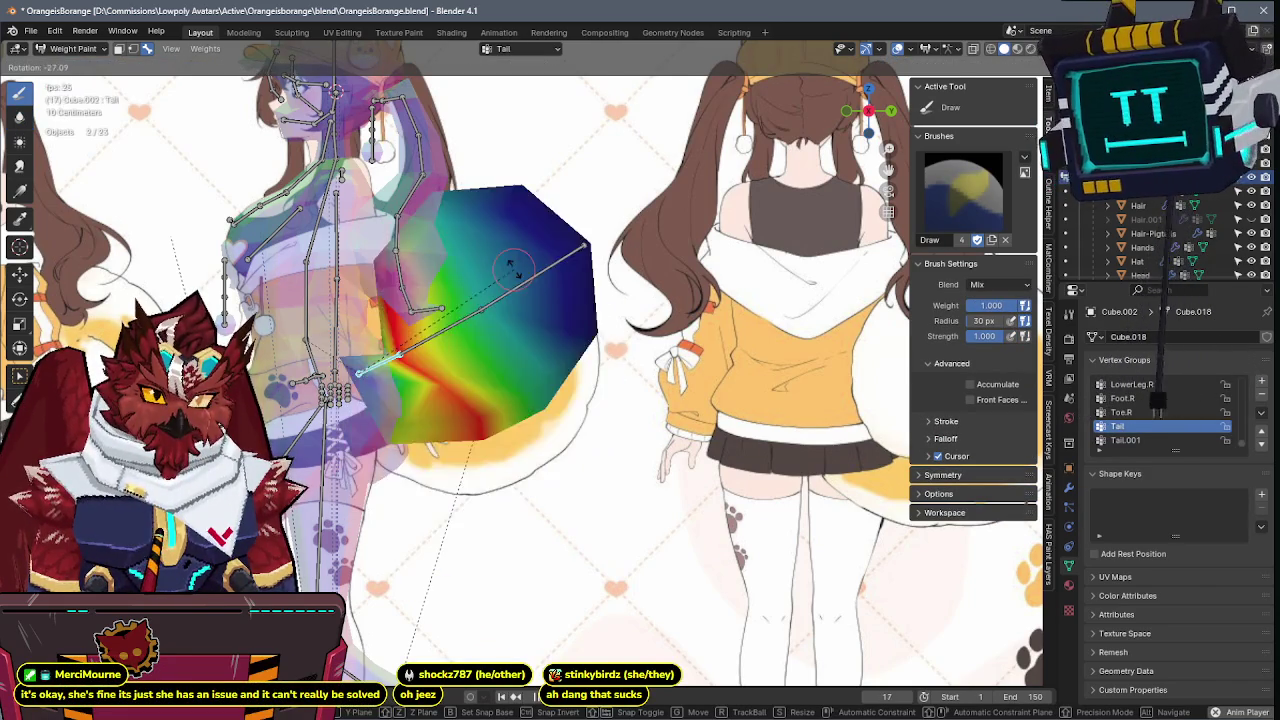
{"action": "left_click", "coordinate": [1125, 440]}
{"action": "key", "text": "r"}
{"action": "key", "text": "Escape"}
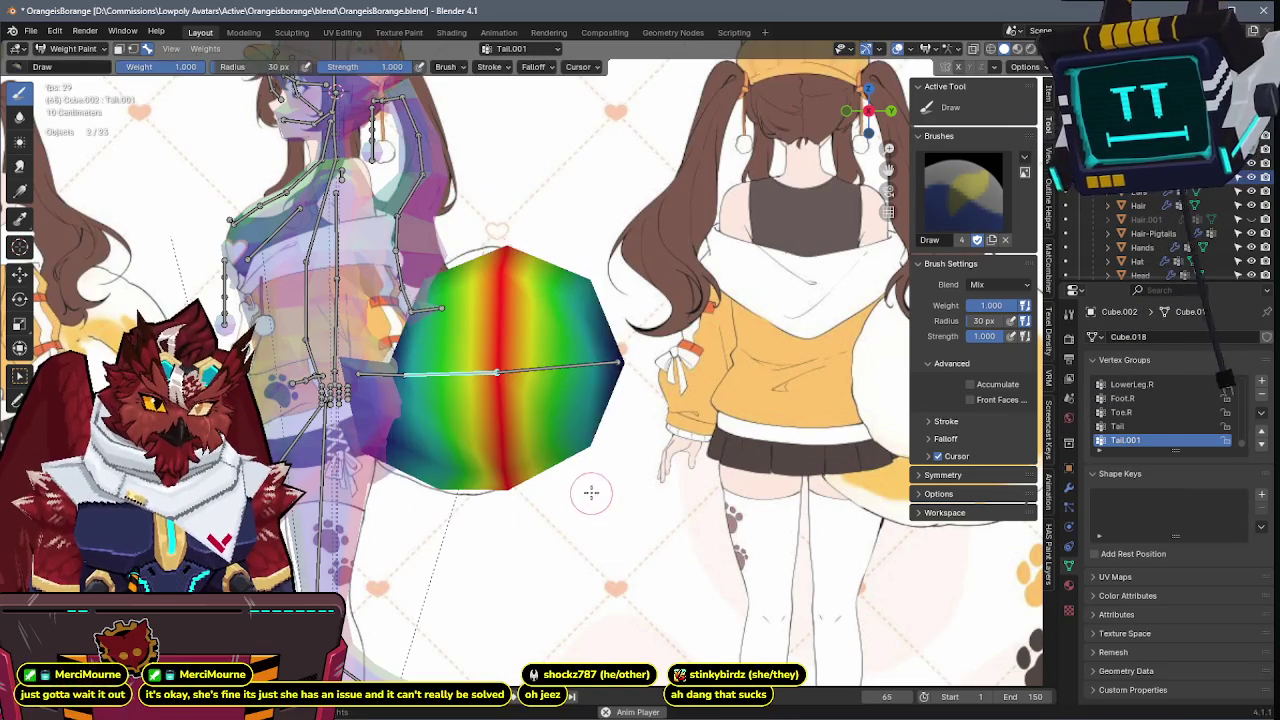
{"action": "key", "text": "shift+space"}
{"action": "key", "text": "ctrl+z"}
{"action": "key", "text": "ctrl+z"}
{"action": "key", "text": "ctrl+z"}
{"action": "key", "text": "ctrl+z"}
{"action": "key", "text": "ctrl+z"}
- Blur the red-to-green transition at the tail base, recheck Tail.001 and Tail.002, and return to Object Mode
{"action": "key", "text": "shift+space"}
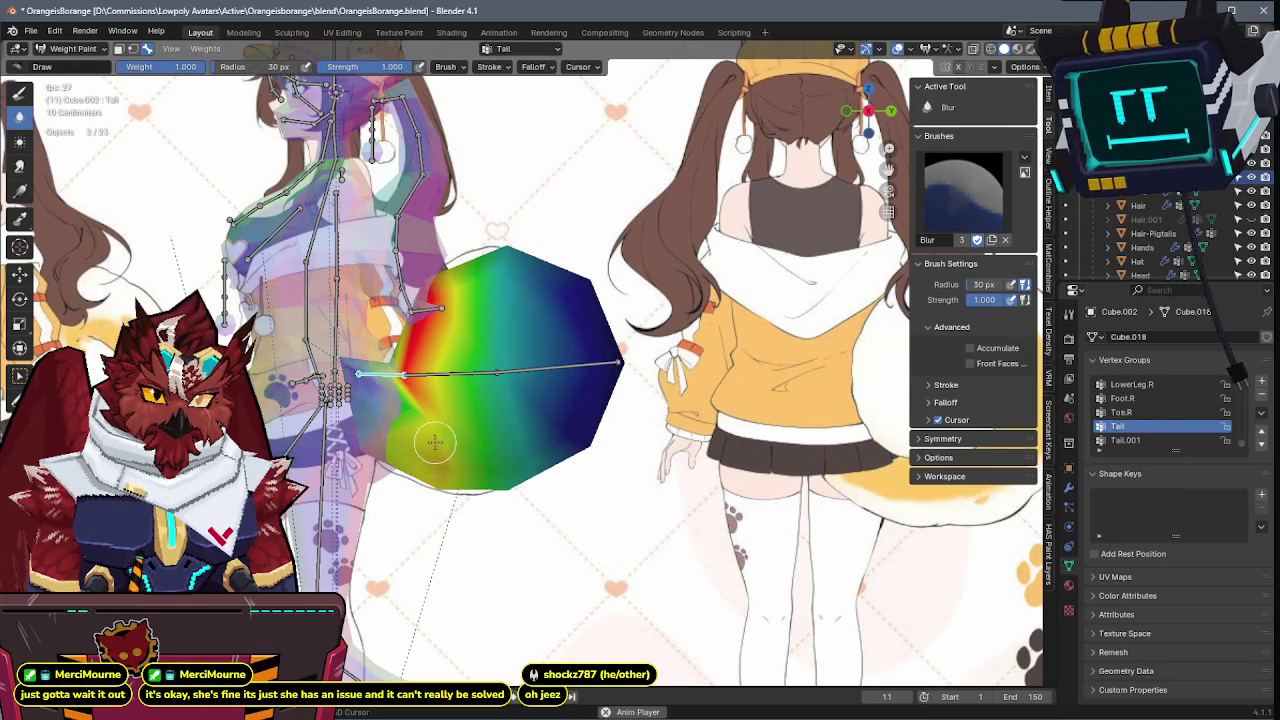
{"action": "left_click_drag", "start_coordinate": [440, 300], "coordinate": [418, 357]}
{"action": "key", "text": "shift+space"}
{"action": "left_click", "coordinate": [1125, 440]}
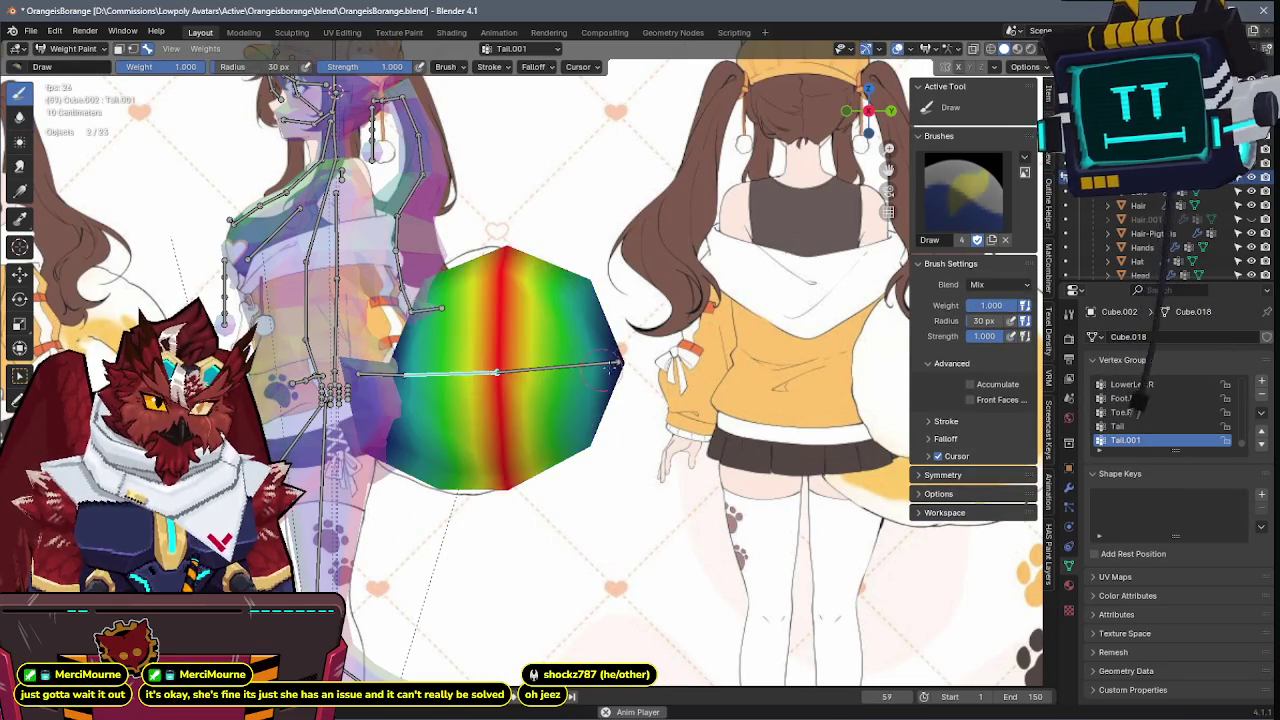
{"action": "left_click", "coordinate": [585, 366], "text": "ctrl"}
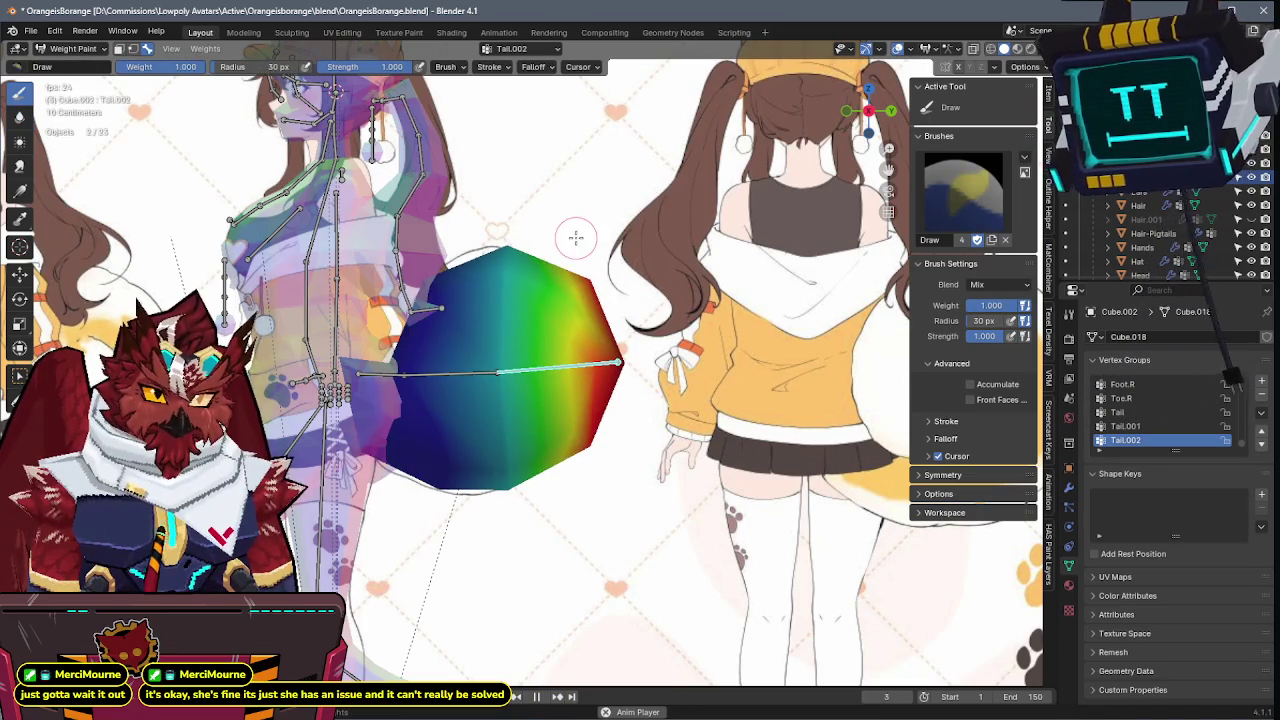
{"action": "left_click", "coordinate": [458, 376], "text": "ctrl"}
{"action": "key", "text": "r"}
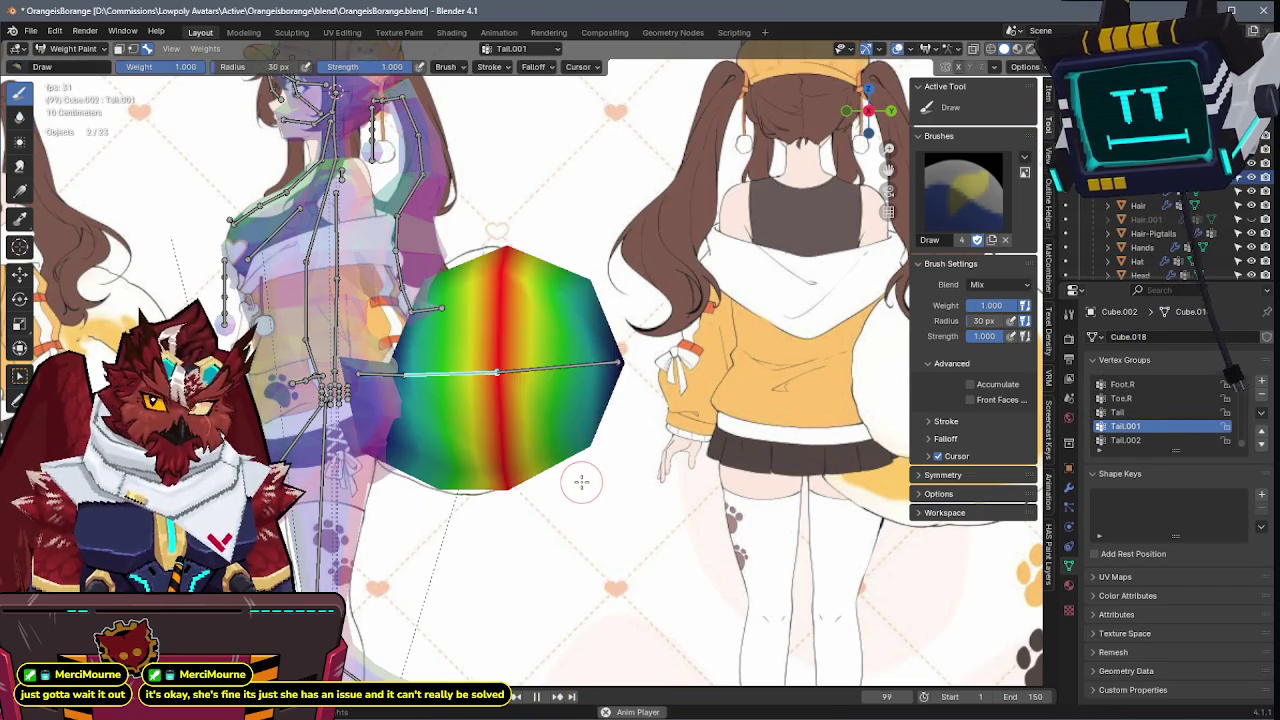
{"action": "key", "text": "Escape"}
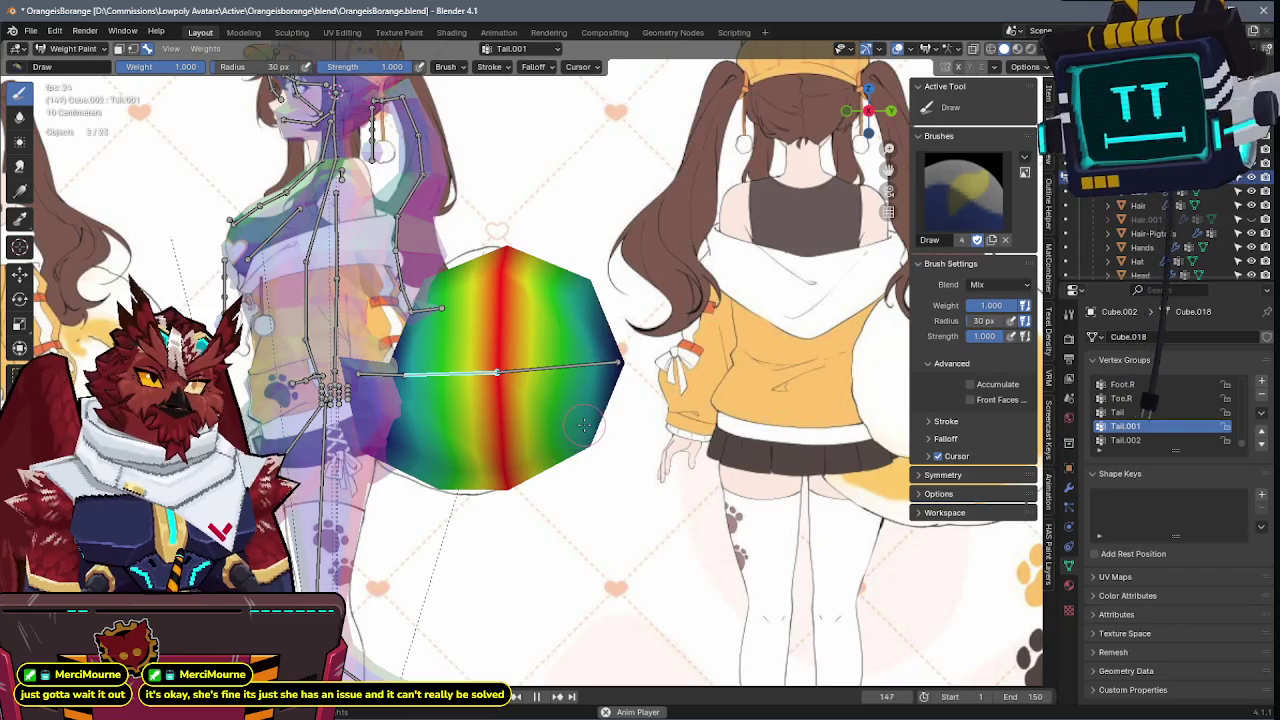
{"action": "key", "text": "ctrl+Tab"}
{"action": "left_click", "coordinate": [504, 422]}
{"action": "key", "text": "shift+z"}
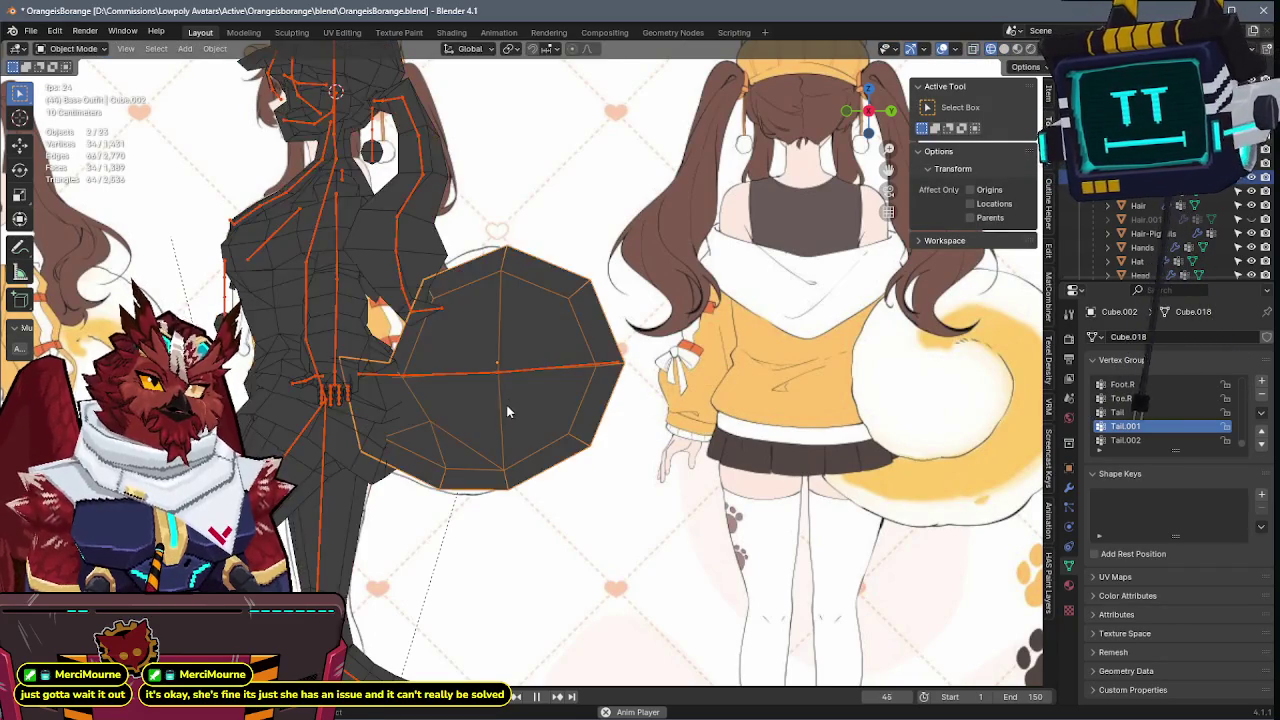
- Save the file, then in Pose Mode rotate the selected tail bones around Z
{"action": "key", "text": "ctrl+s"}
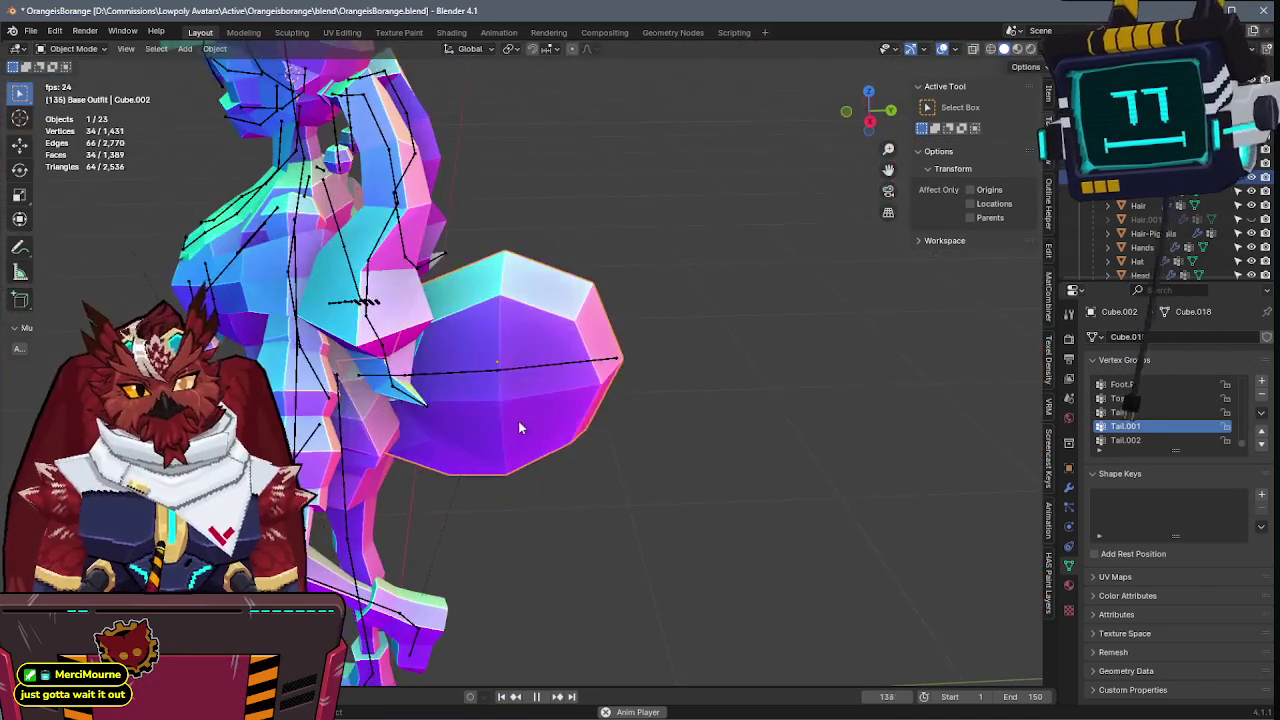
{"action": "key", "text": "ctrl+Tab"}
{"action": "key", "text": "ctrl+s"}
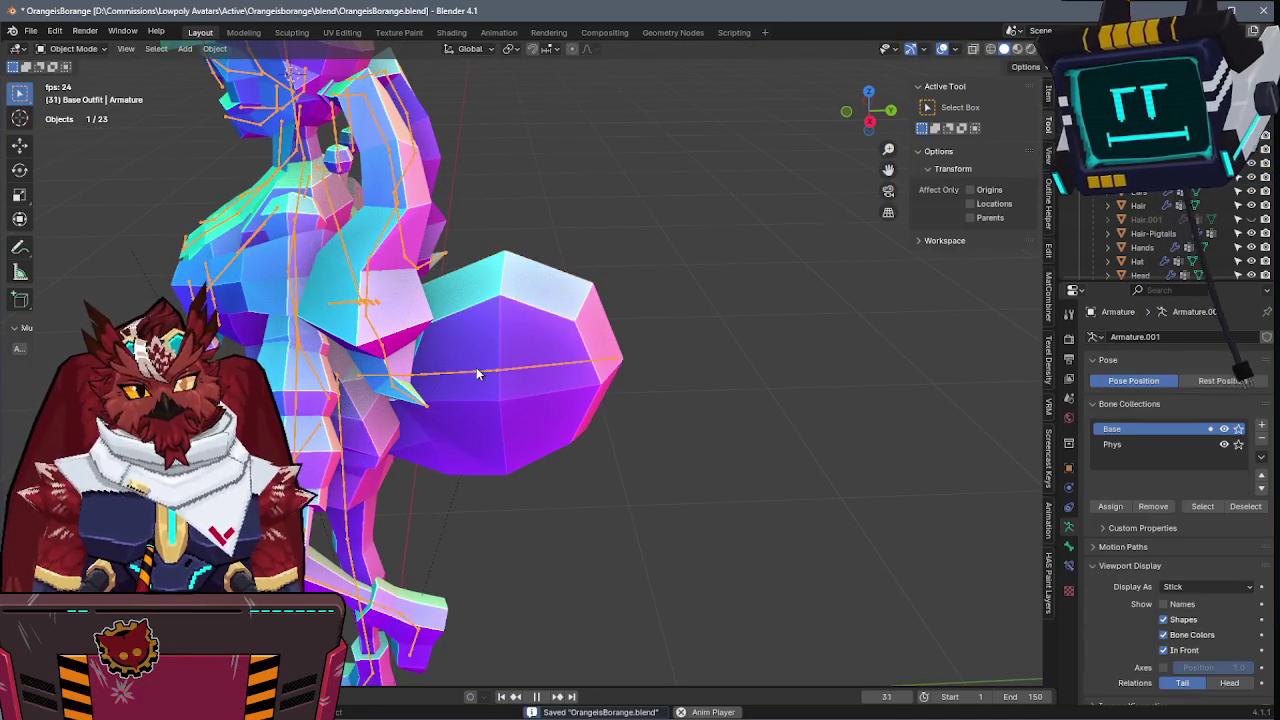
{"action": "left_click", "coordinate": [476, 367]}
{"action": "left_click", "coordinate": [476, 367]}
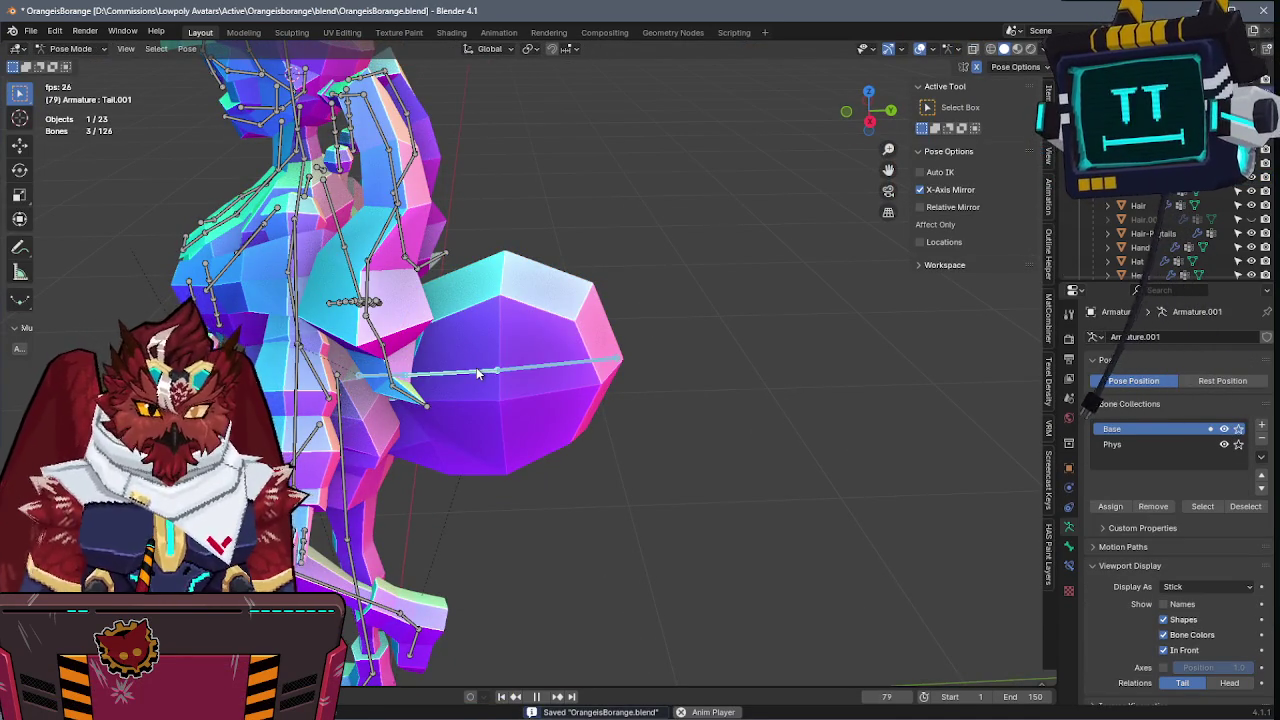
{"action": "middle_click_drag", "start_coordinate": [476, 367], "coordinate": [692, 353]}
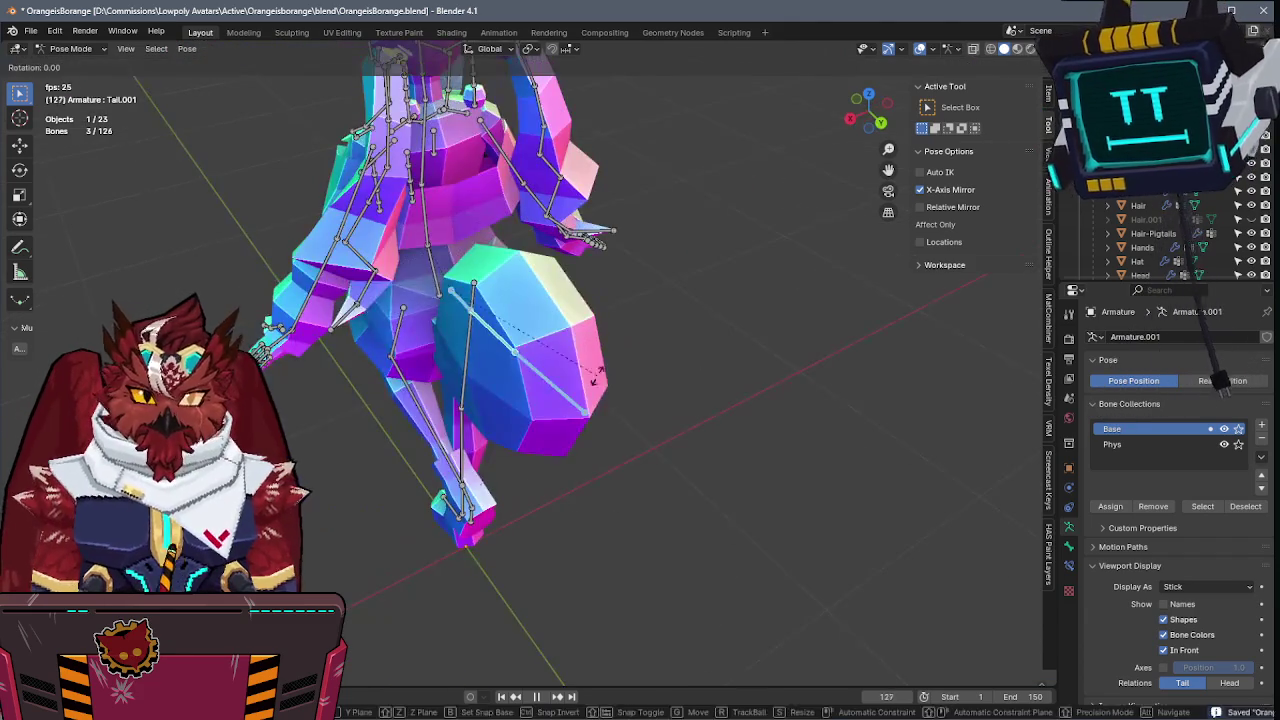
{"action": "key", "text": "r"}
{"action": "key", "text": "z"}
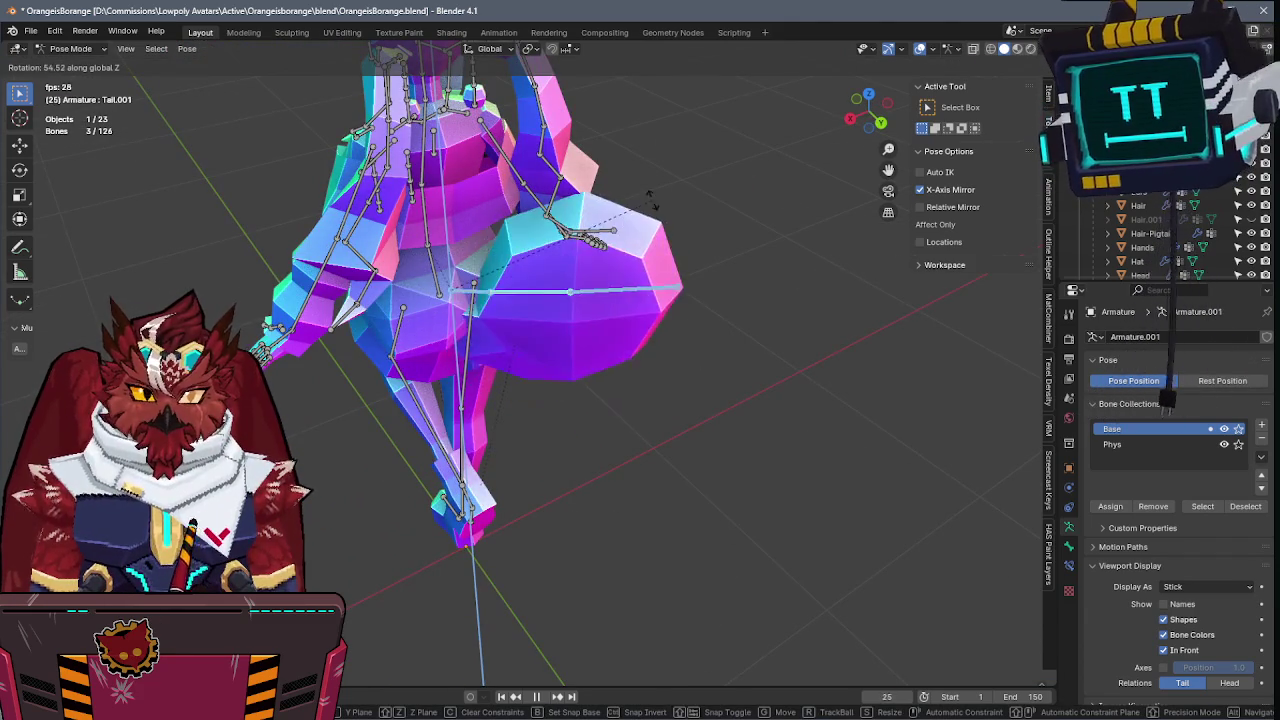
{"action": "left_click", "coordinate": [628, 205]}
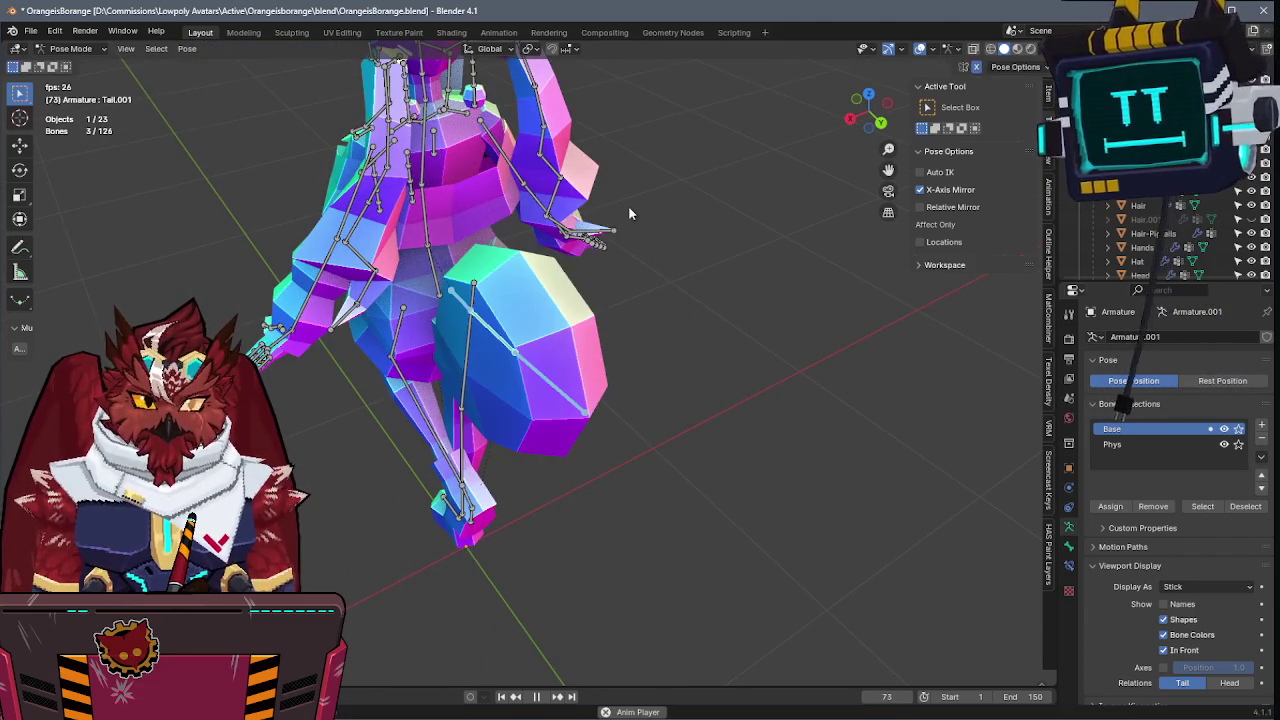
- From the front view, move and Z-rotate the tail bones, then save in Object Mode
{"action": "key", "text": "KP_1"}
{"action": "key", "text": "g"}
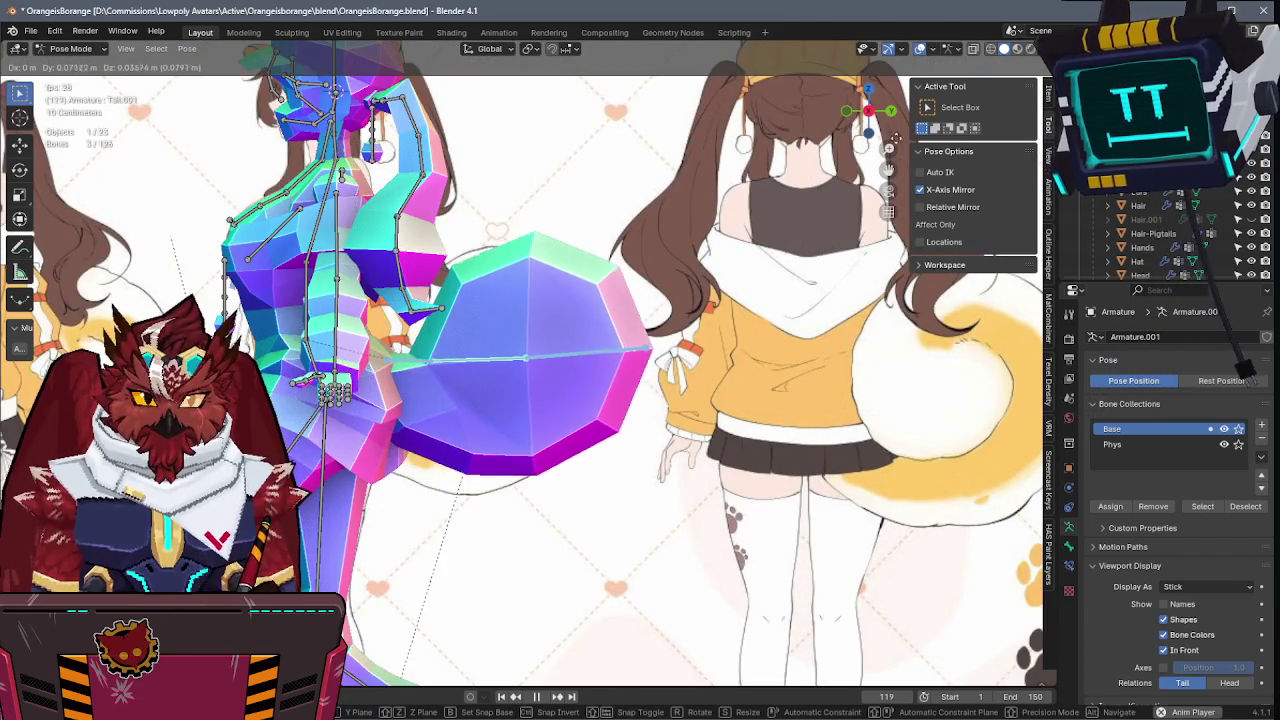
{"action": "left_click", "coordinate": [811, 185]}
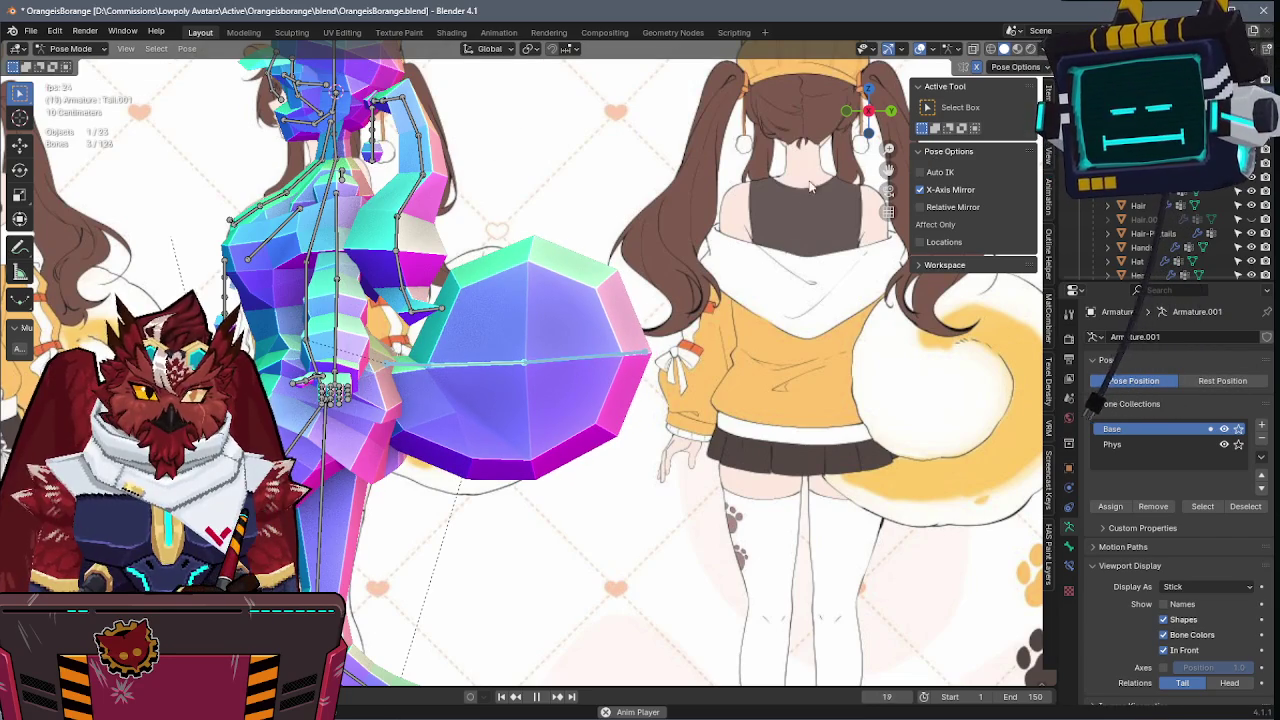
{"action": "middle_click_drag", "start_coordinate": [815, 178], "coordinate": [790, 246]}
{"action": "key", "text": "r"}
{"action": "key", "text": "z"}
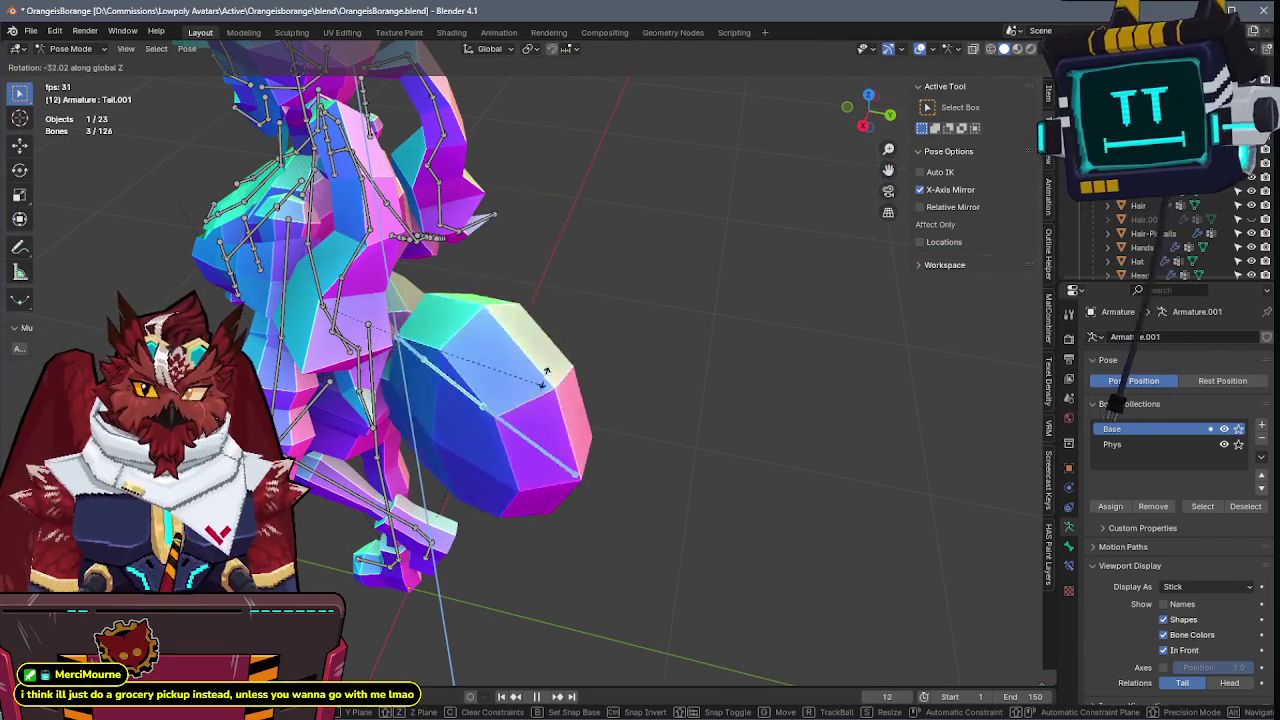
{"action": "left_click", "coordinate": [588, 245]}
{"action": "middle_click_drag", "start_coordinate": [588, 245], "coordinate": [624, 227]}
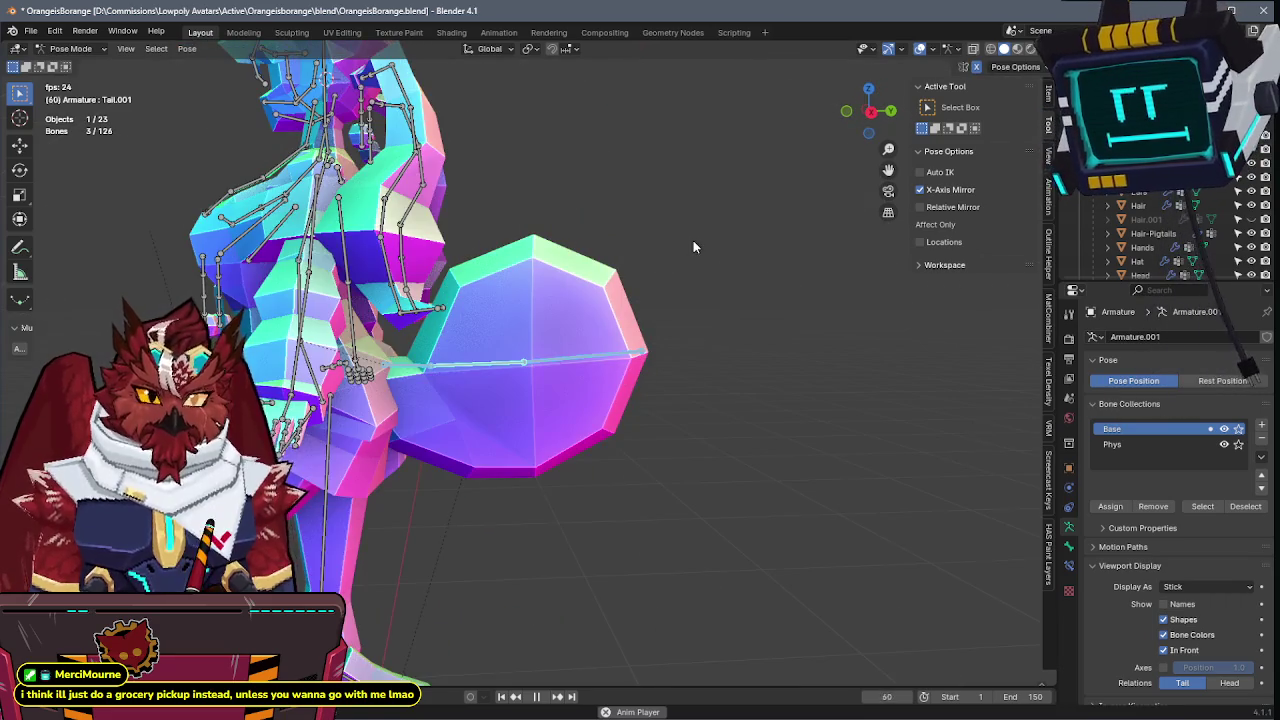
{"action": "key", "text": "KP_1"}
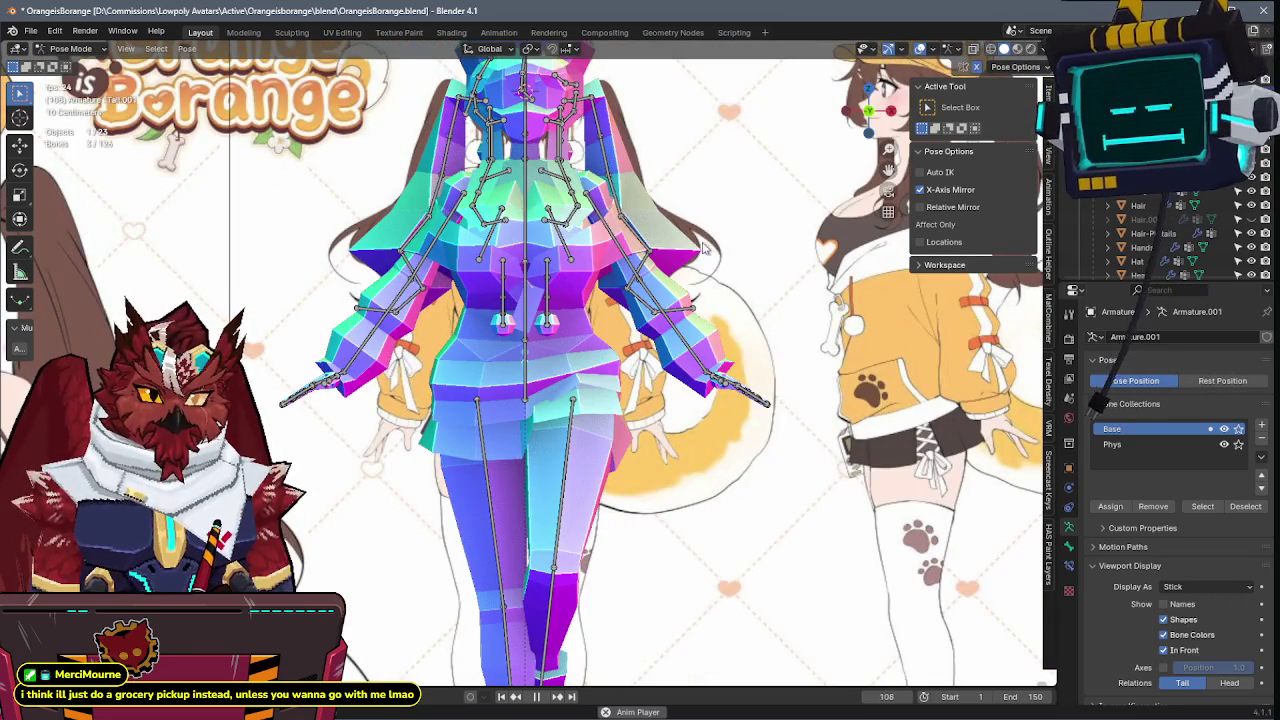
{"action": "key", "text": "ctrl+Tab"}
{"action": "mouse_move", "coordinate": [703, 248]}
{"action": "middle_mouse_down"}
{"action": "mouse_move", "coordinate": [404, 261]}
{"action": "mouse_move", "coordinate": [673, 266]}
{"action": "mouse_move", "coordinate": [494, 388]}
{"action": "mouse_move", "coordinate": [624, 449]}
{"action": "middle_mouse_up"}
{"action": "key", "text": "ctrl+s"}
- Reselect the armature and rotate the three tail bones around their own Z from the front view
{"action": "scroll", "coordinate": [585, 270], "scroll_direction": "down", "scroll_amount": 5}
{"action": "left_click", "coordinate": [607, 275]}
{"action": "scroll", "coordinate": [712, 282], "scroll_direction": "up", "scroll_amount": 2}
{"action": "scroll", "coordinate": [709, 294], "scroll_direction": "up", "scroll_amount": 3}
{"action": "left_click", "coordinate": [494, 390]}
{"action": "key", "text": "ctrl+Tab"}
{"action": "left_click", "coordinate": [494, 390]}
{"action": "key", "text": "r"}
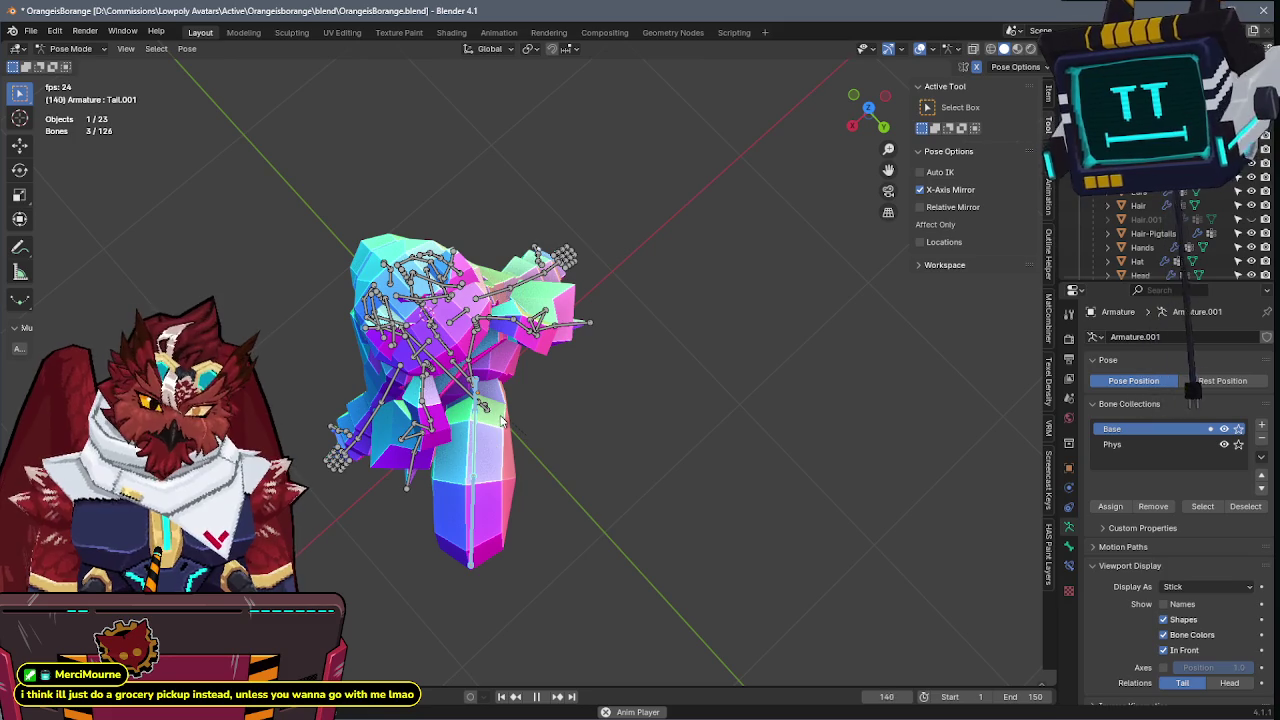
{"action": "key", "text": "grave"}
{"action": "key", "text": "KP_1"}
{"action": "key", "text": "r"}
{"action": "key", "text": "z"}
{"action": "key", "text": "z"}
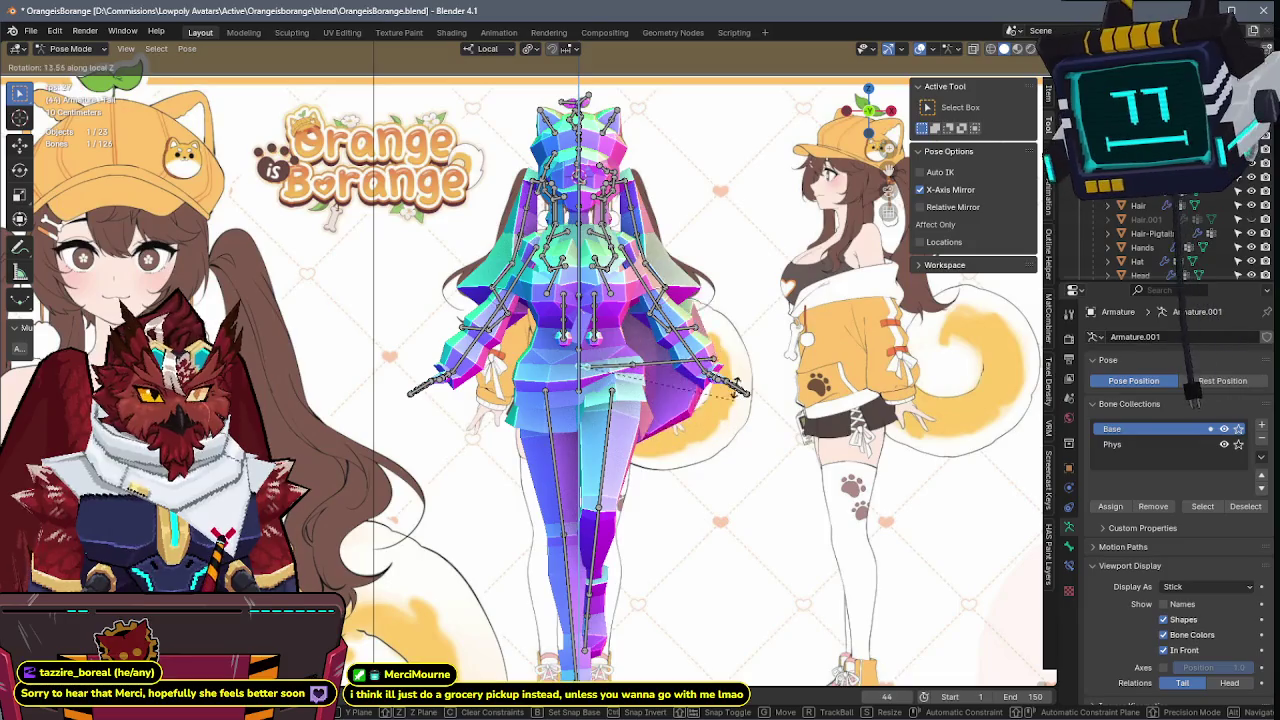
{"action": "key", "text": "Return"}
{"action": "mouse_move", "coordinate": [634, 456]}
{"action": "middle_mouse_down"}
{"action": "mouse_move", "coordinate": [571, 487]}
{"action": "mouse_move", "coordinate": [606, 473]}
{"action": "middle_mouse_up"}
{"action": "key", "text": "Escape"}
- Rotate the Tail.002 tip bone around its Z axis twice, then return to Object Mode
{"action": "key", "text": "r"}
{"action": "key", "text": "z"}
{"action": "key", "text": "z"}
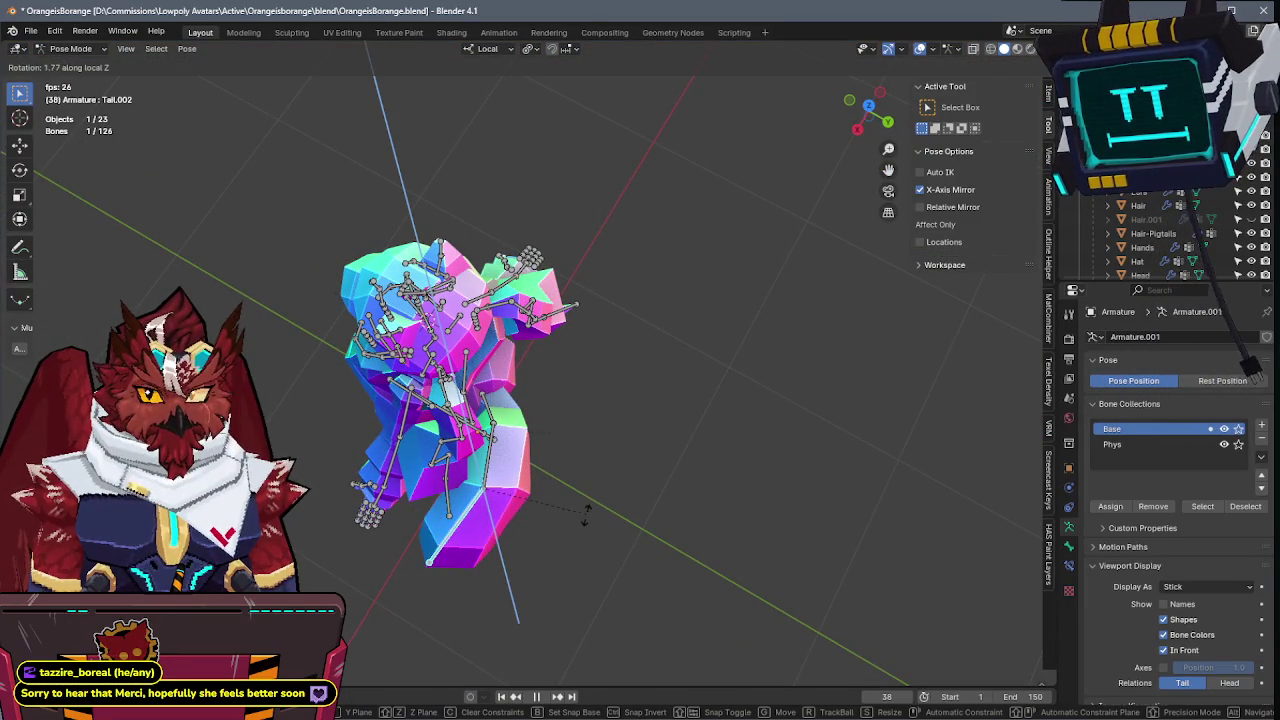
{"action": "key", "text": "Escape"}
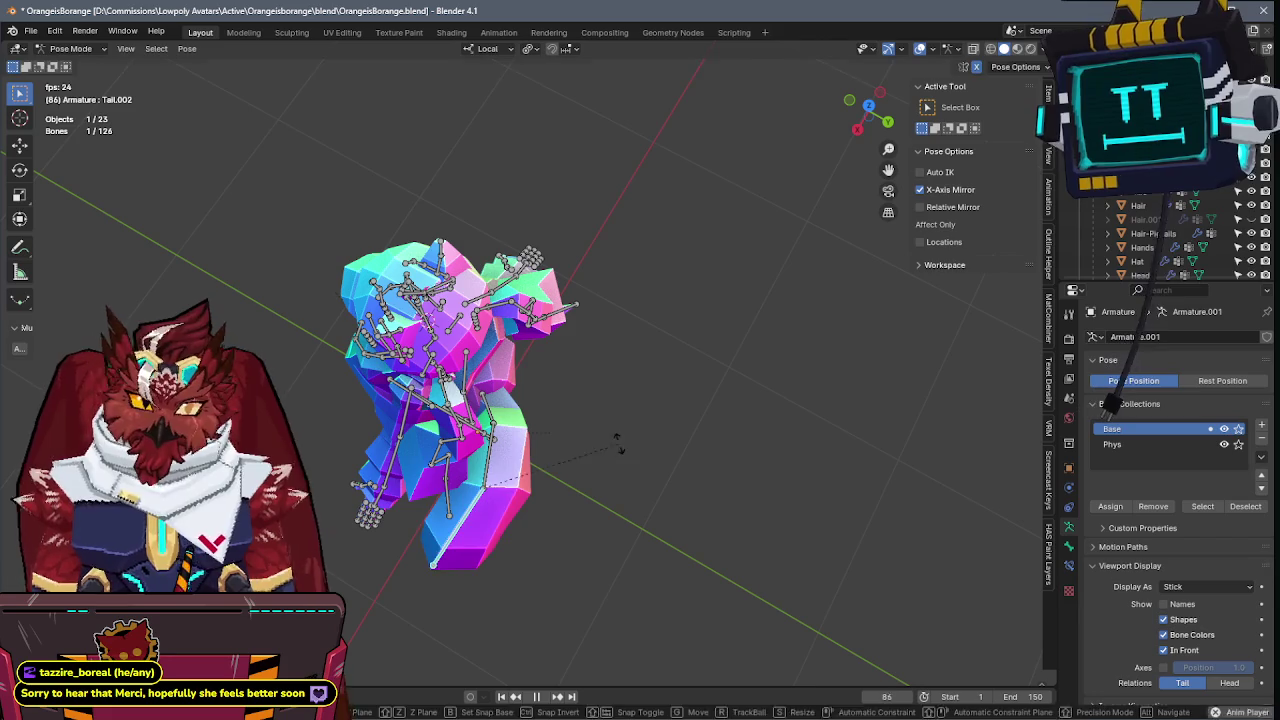
{"action": "key", "text": "r"}
{"action": "key", "text": "z"}
{"action": "key", "text": "z"}
{"action": "key", "text": "Escape"}
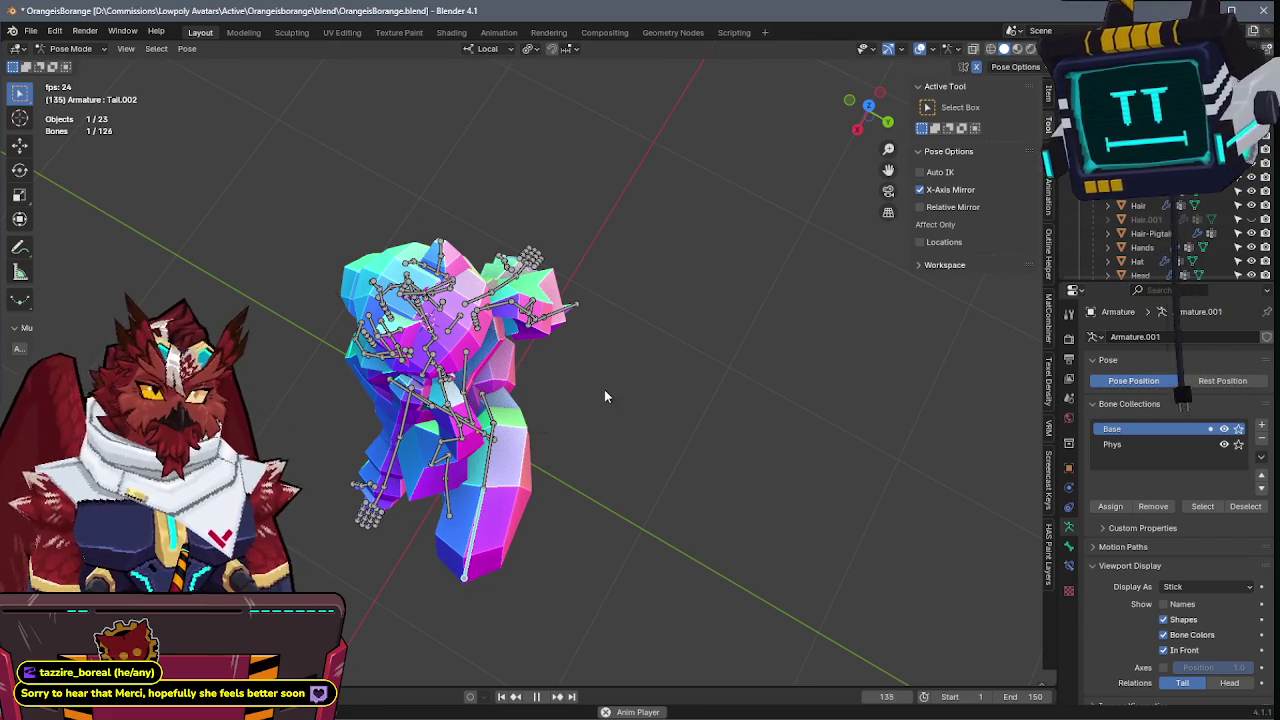
{"action": "key", "text": "KP_1"}
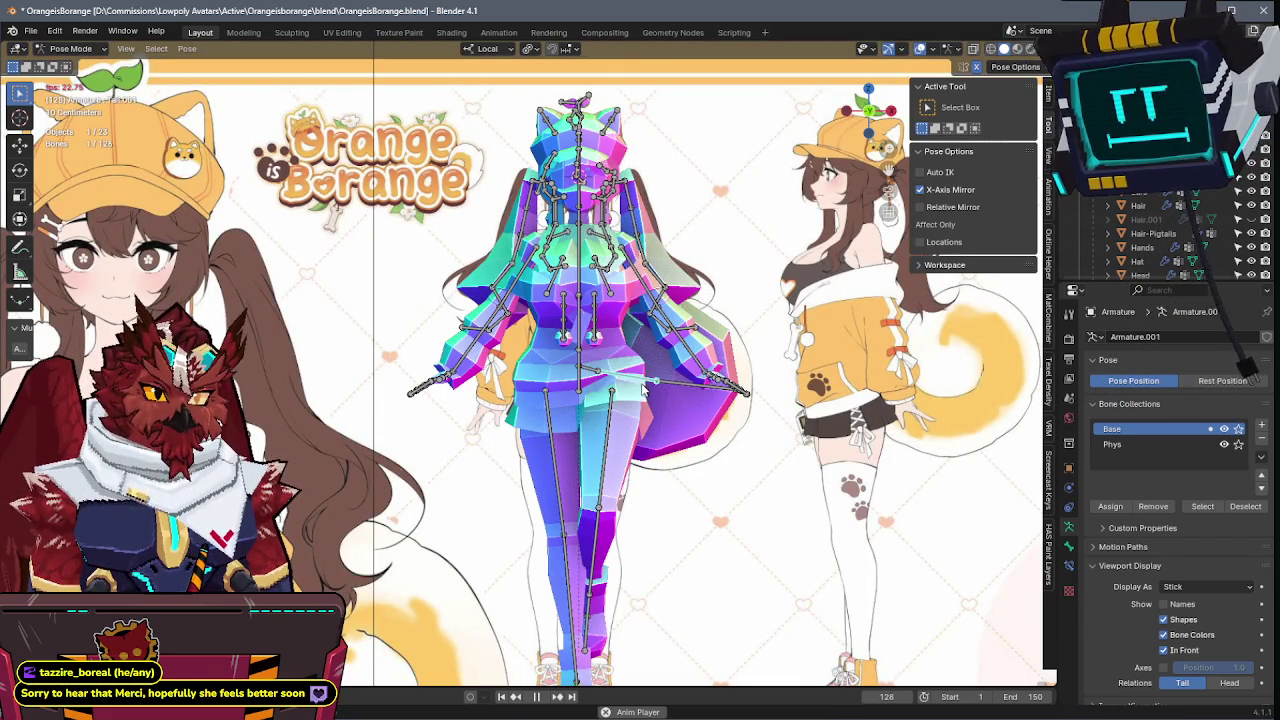
{"action": "key", "text": "ctrl+Tab"}
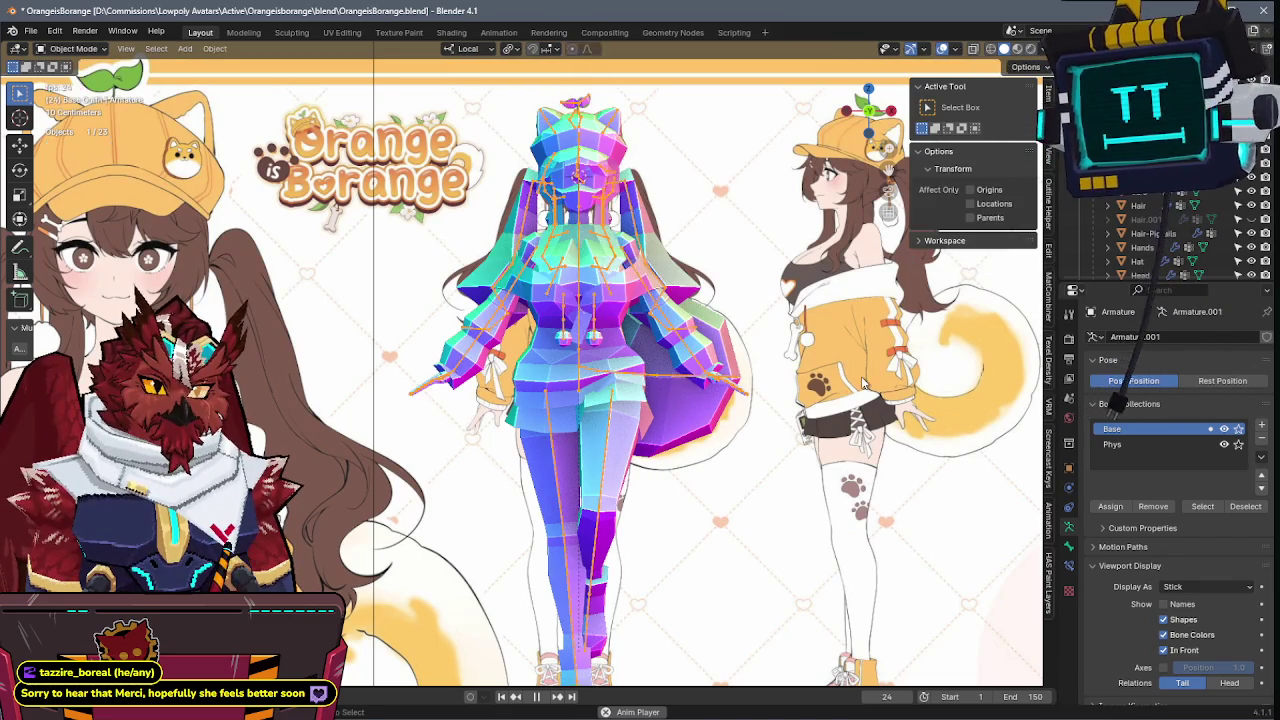
- Save the file, orbit around the avatar and turn the viewport overlays back on
{"action": "scroll", "coordinate": [700, 383], "scroll_direction": "down", "scroll_amount": 3}
{"action": "key", "text": "ctrl+s"}
{"action": "middle_click_drag", "start_coordinate": [700, 383], "coordinate": [475, 419]}
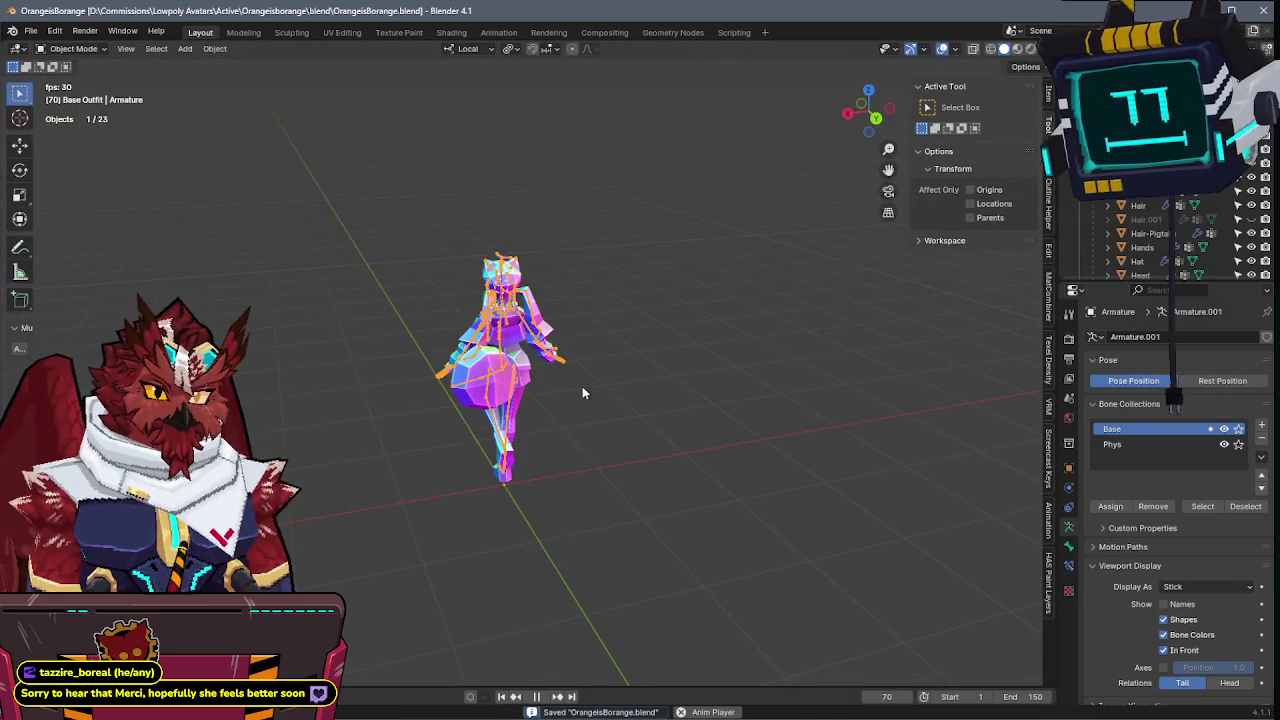
{"action": "middle_click_drag", "start_coordinate": [582, 386], "coordinate": [678, 363]}
{"action": "scroll", "coordinate": [732, 405], "scroll_direction": "up", "scroll_amount": 2}
{"action": "scroll", "coordinate": [792, 420], "scroll_direction": "up", "scroll_amount": 2}
{"action": "mouse_move", "coordinate": [573, 413]}
{"action": "middle_mouse_down"}
{"action": "mouse_move", "coordinate": [655, 412]}
{"action": "mouse_move", "coordinate": [680, 444]}
{"action": "mouse_move", "coordinate": [644, 406]}
{"action": "mouse_move", "coordinate": [682, 397]}
{"action": "mouse_move", "coordinate": [697, 412]}
{"action": "mouse_move", "coordinate": [550, 450]}
{"action": "middle_mouse_up"}
{"action": "key", "text": "shift+alt+z"}
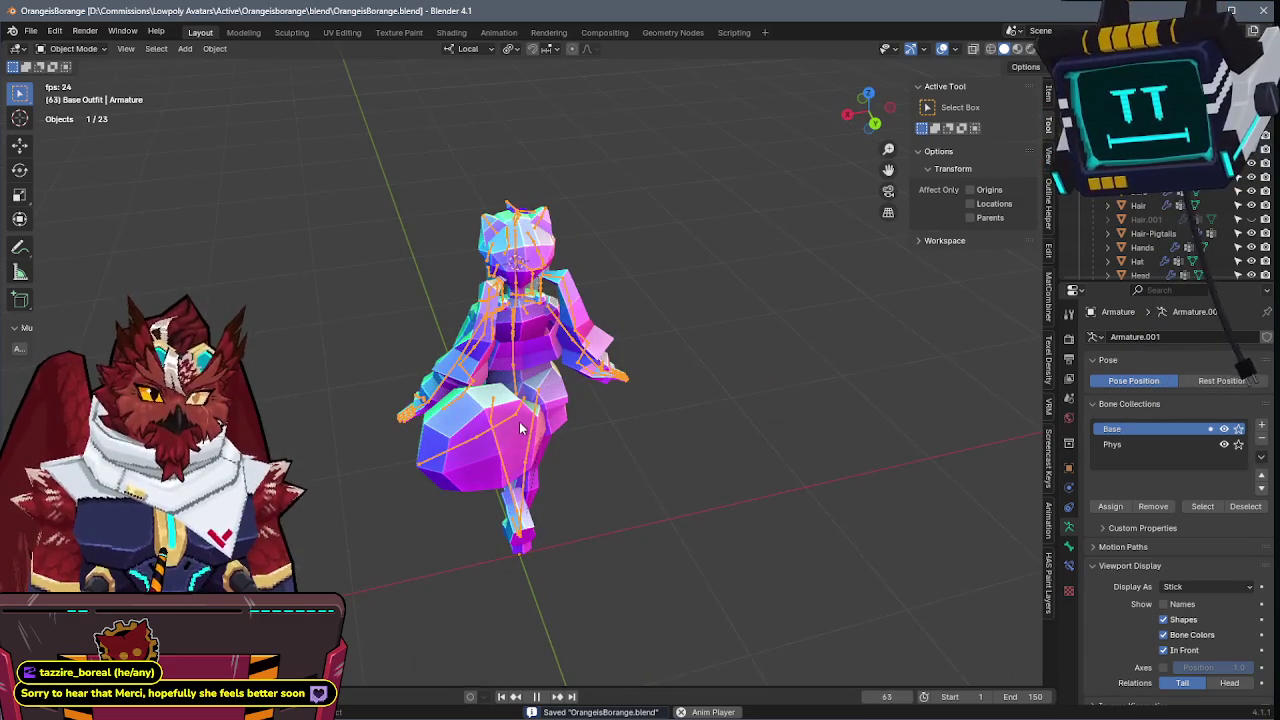
- In Pose Mode, select the tail bone chain and rotate it in side view to test bending
{"action": "key", "text": "ctrl+Tab"}
{"action": "key", "text": "l"}
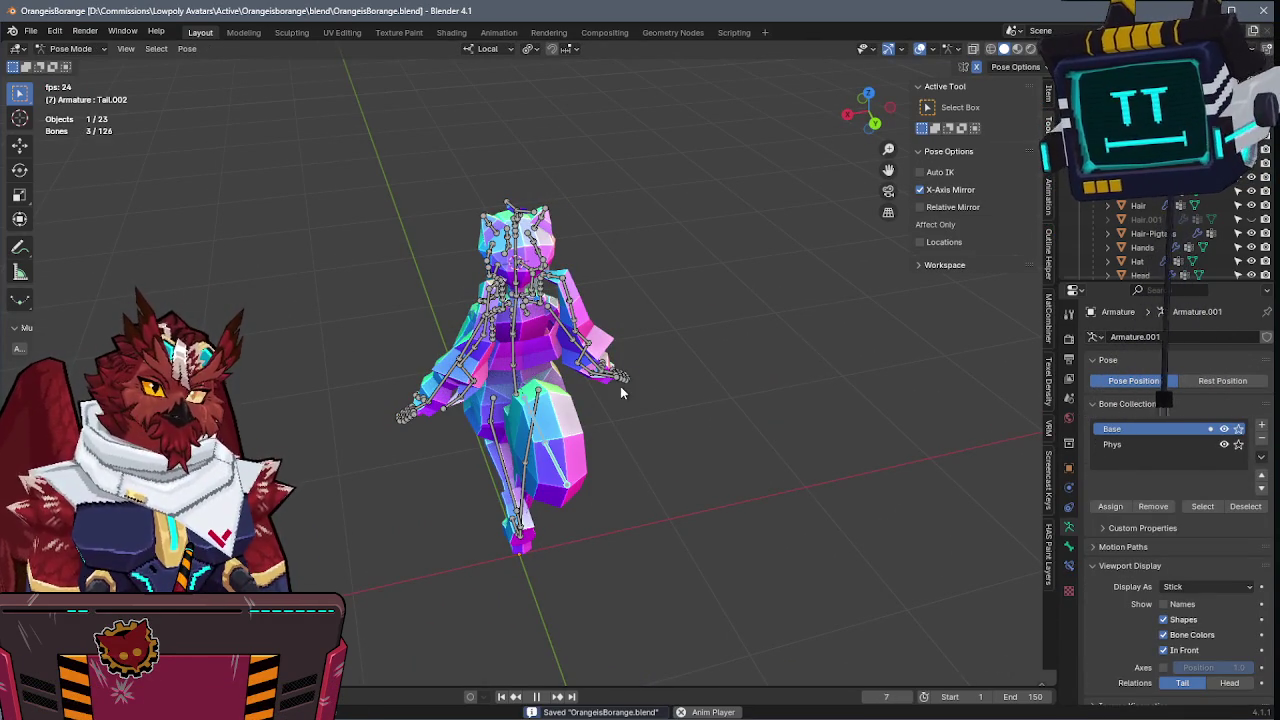
{"action": "key", "text": "KP_3"}
{"action": "scroll", "coordinate": [614, 358], "scroll_direction": "up", "scroll_amount": 2}
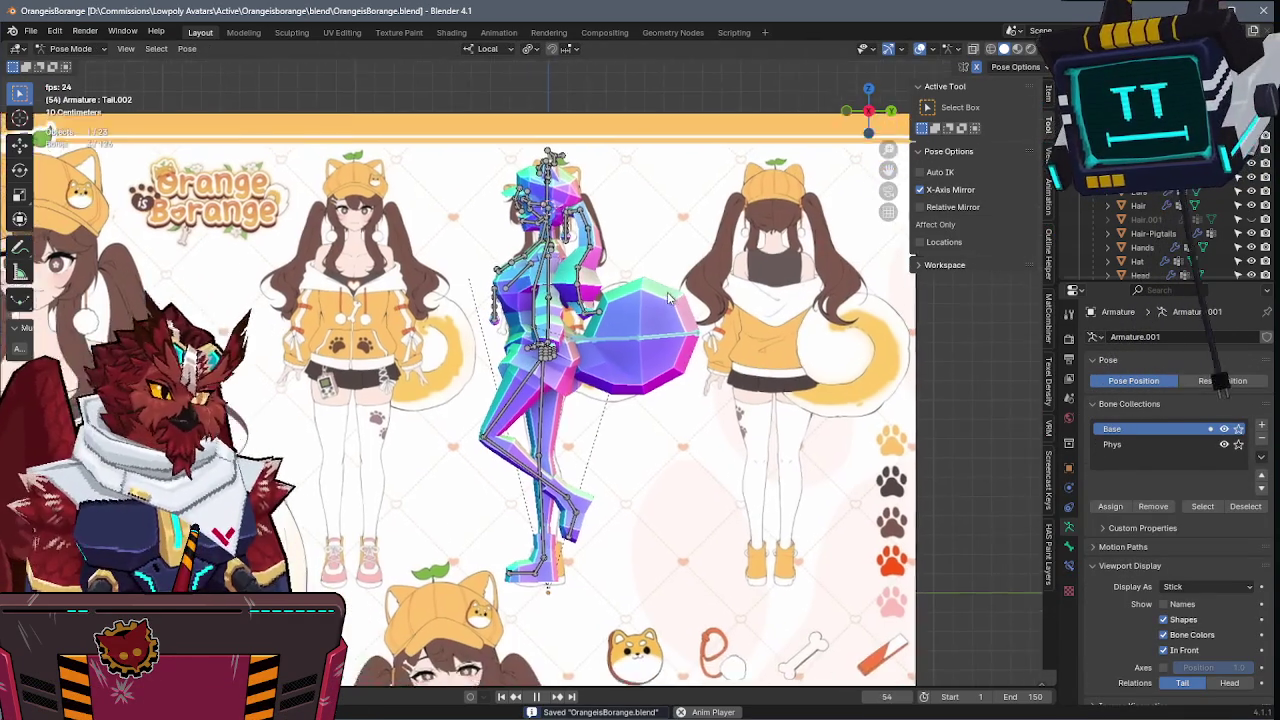
{"action": "scroll", "coordinate": [614, 358], "scroll_direction": "up", "scroll_amount": 2}
{"action": "key", "text": "r"}
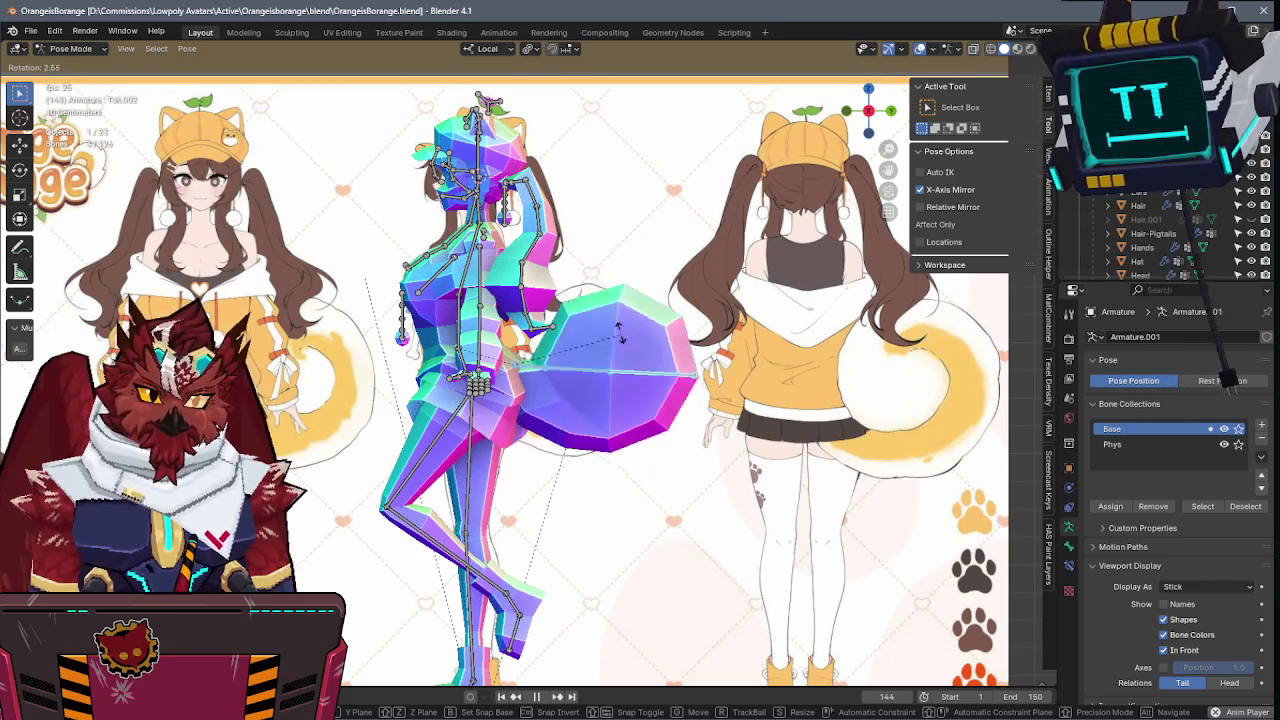
{"action": "left_click", "coordinate": [624, 305]}
- Return to Object Mode, save, and view the model from the front see-through over the reference
{"action": "key", "text": "ctrl+Tab"}
{"action": "mouse_move", "coordinate": [624, 305]}
{"action": "middle_mouse_down"}
{"action": "mouse_move", "coordinate": [705, 397]}
{"action": "mouse_move", "coordinate": [800, 355]}
{"action": "middle_mouse_up"}
{"action": "key", "text": "ctrl+s"}
{"action": "key", "text": "KP_1"}
{"action": "key", "text": "z"}
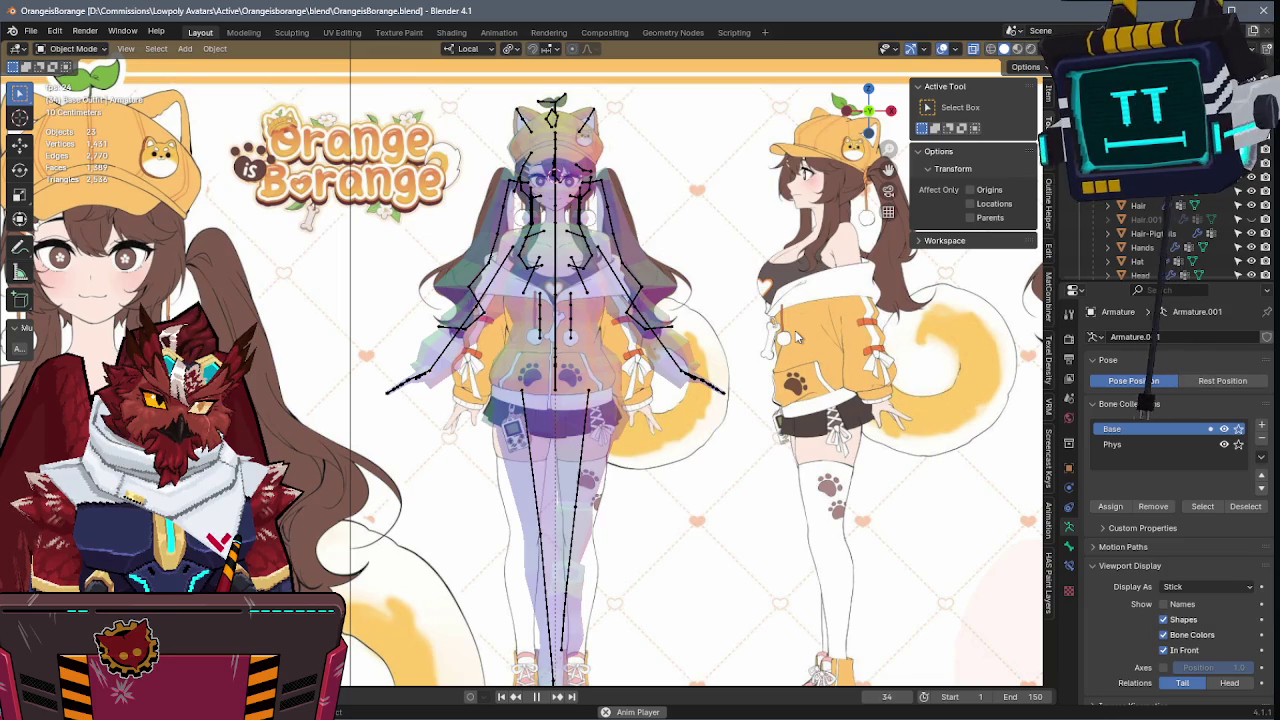
{"action": "middle_click_drag", "start_coordinate": [797, 338], "coordinate": [733, 307], "text": "shift"}
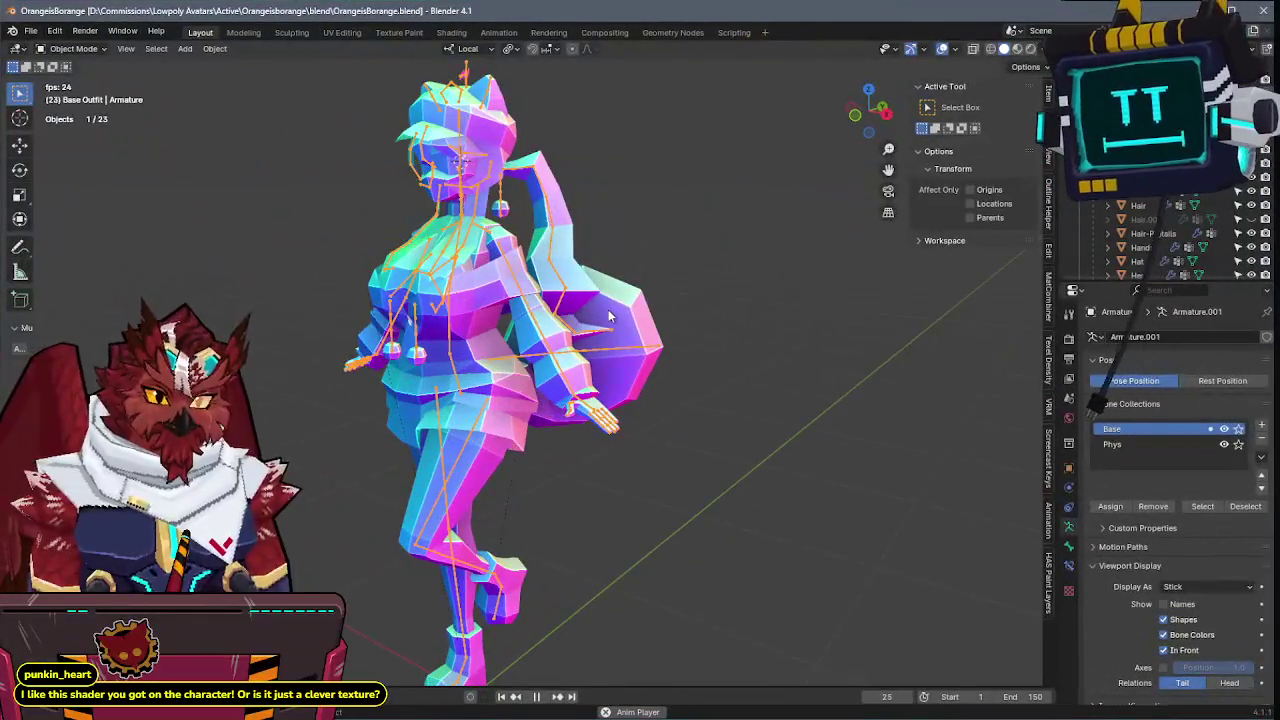
- Select the Cube.002 mesh so its Tail vertex groups are listed
{"action": "left_click", "coordinate": [608, 309]}
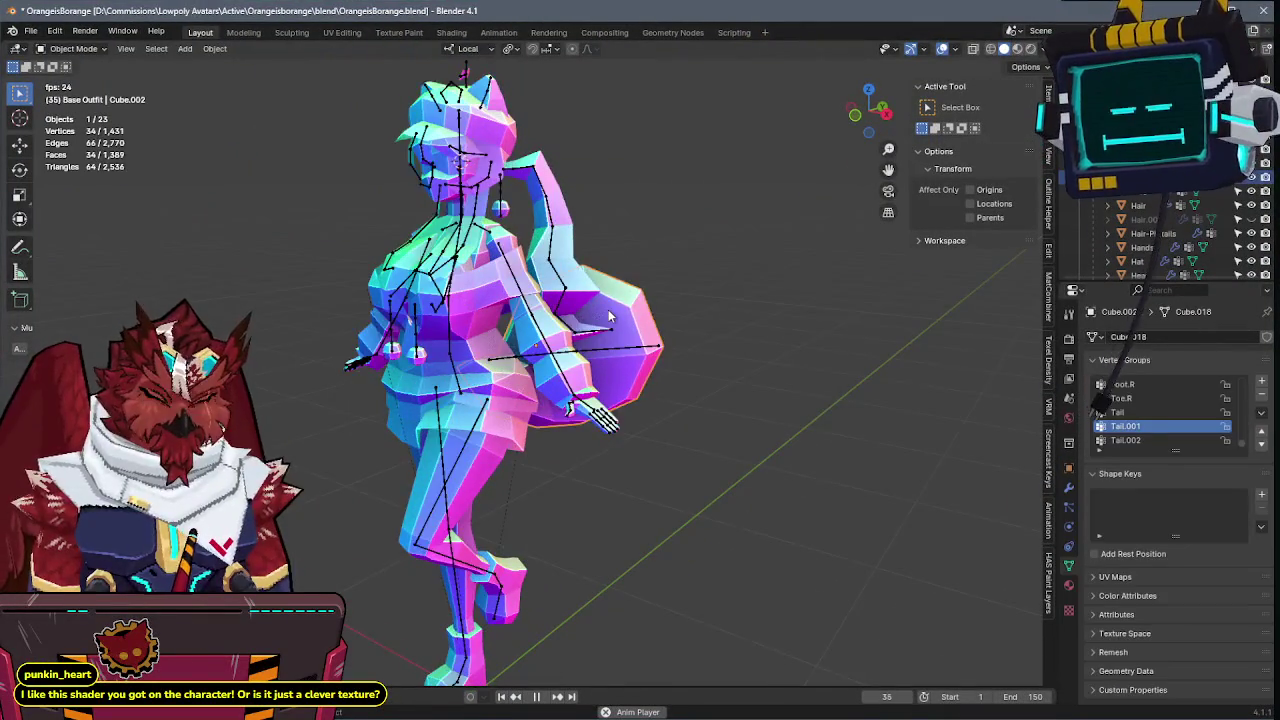
- Try studio lighting in the viewport shading and hide the overlays such as bones
{"action": "middle_click_drag", "start_coordinate": [608, 309], "coordinate": [667, 307]}
{"action": "left_click", "coordinate": [1040, 48]}
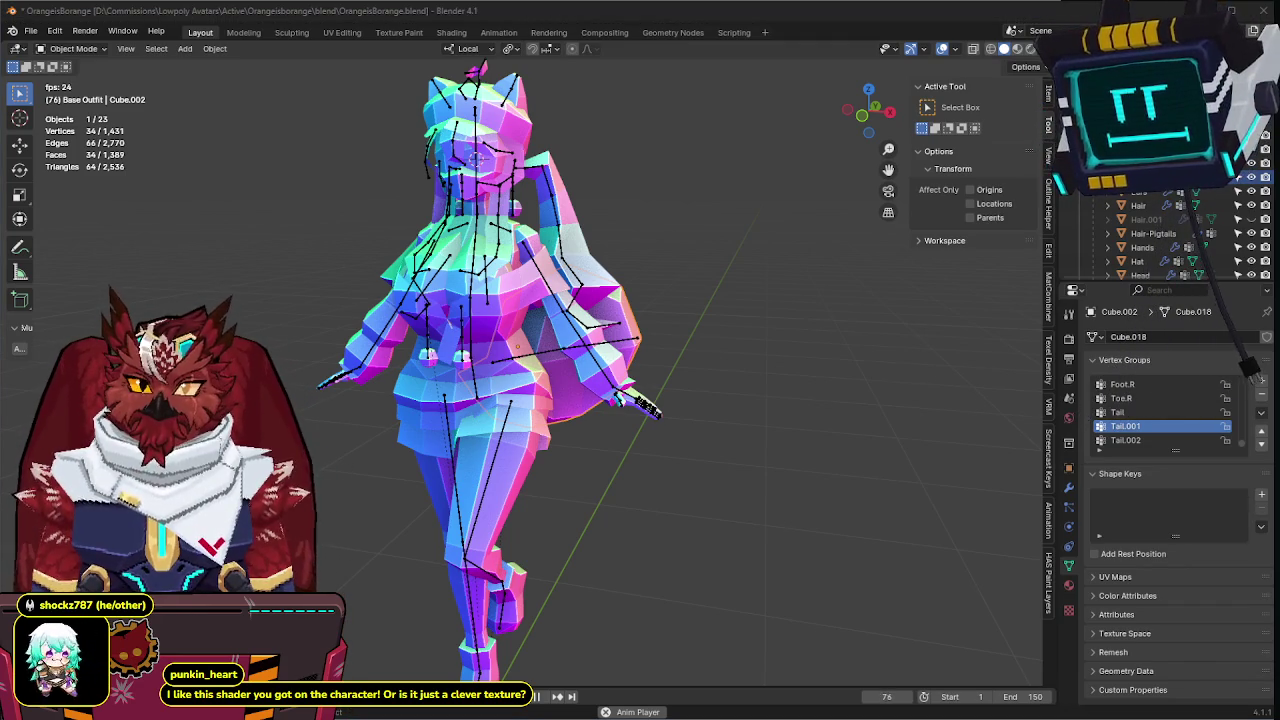
{"action": "left_click", "coordinate": [1044, 51]}
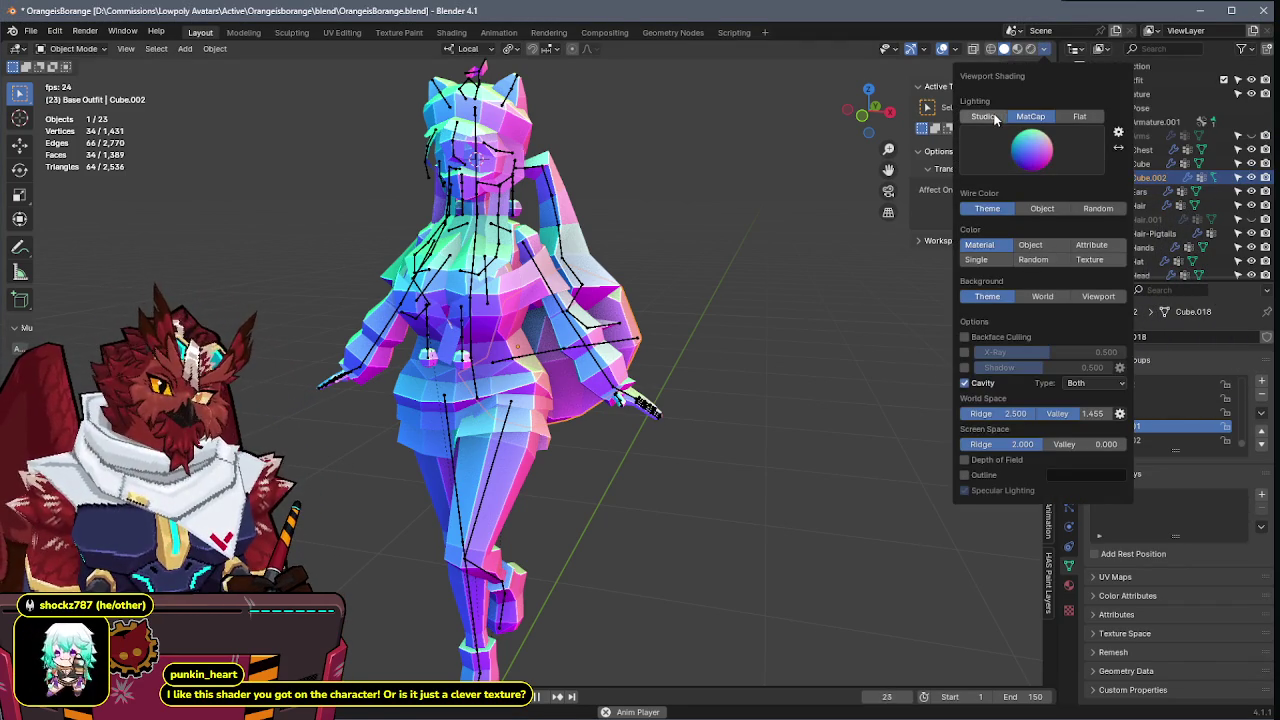
{"action": "left_click", "coordinate": [984, 117]}
{"action": "left_click", "coordinate": [1024, 143]}
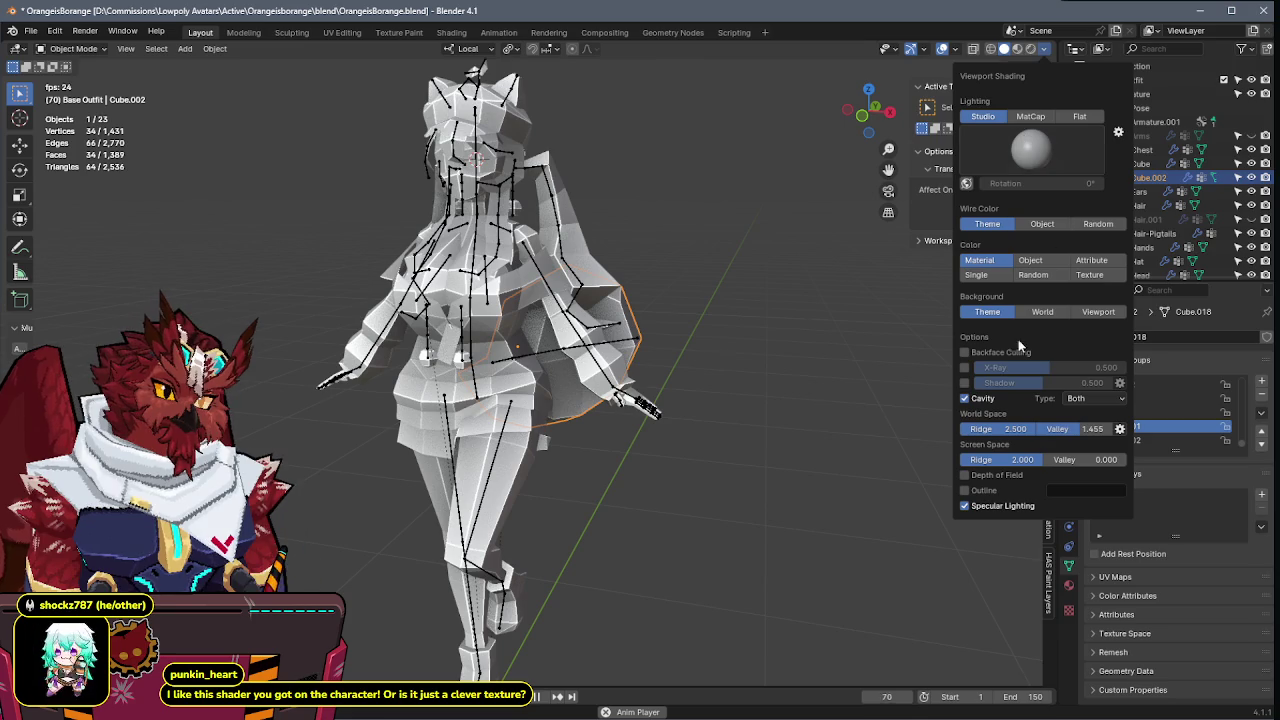
{"action": "key", "text": "shift+alt+z"}
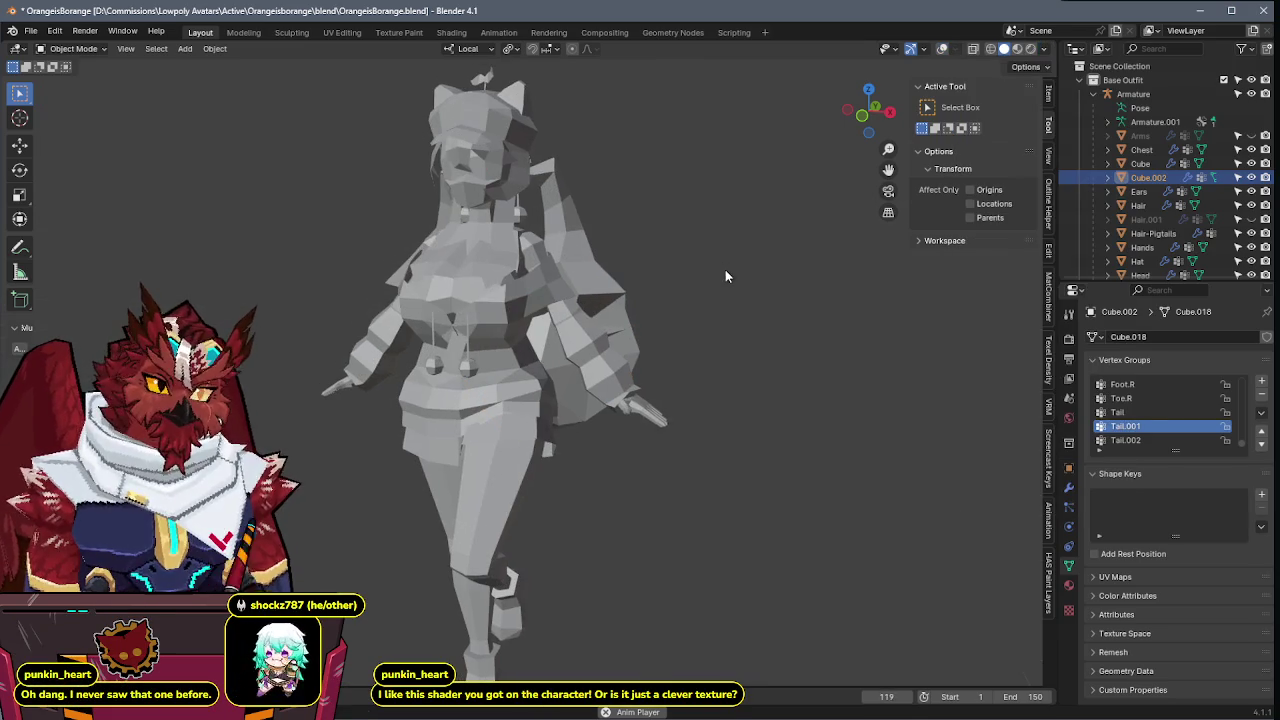
- Return to MatCap with the red clay matcap and enable cavity, tuning the valley value
{"action": "left_click", "coordinate": [1045, 50]}
{"action": "left_click", "coordinate": [1030, 116]}
{"action": "left_click", "coordinate": [1032, 150]}
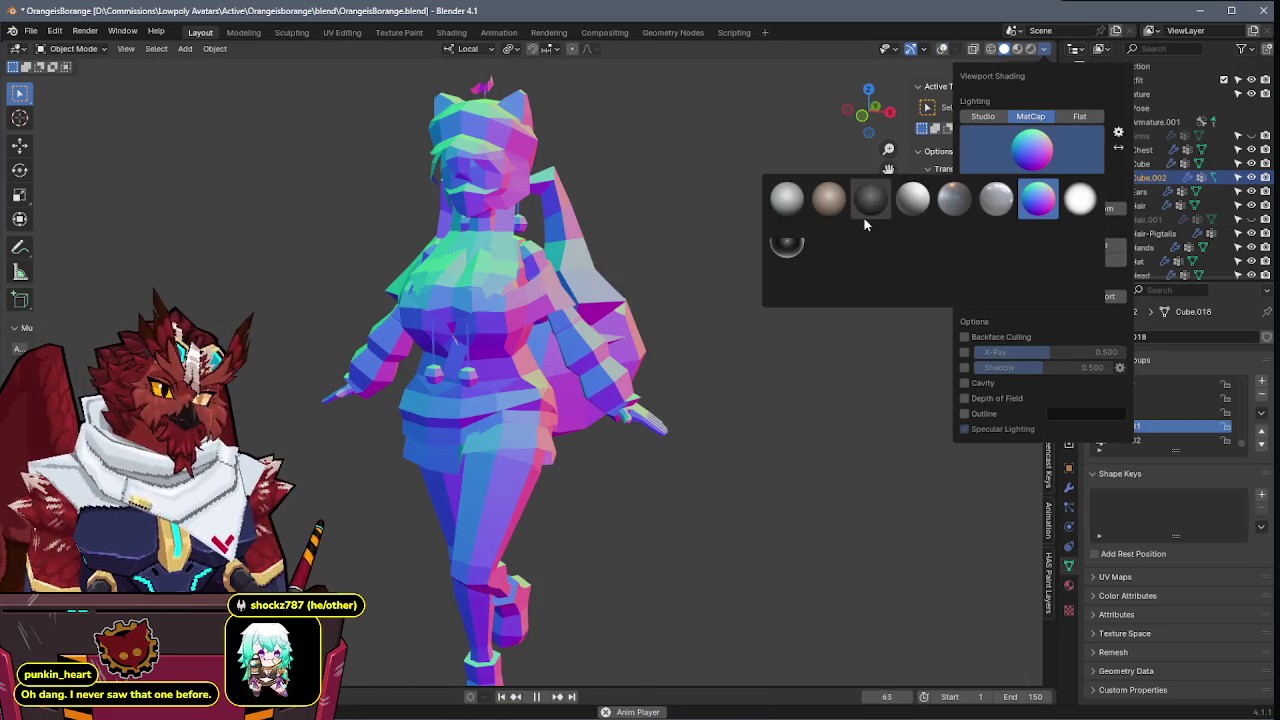
{"action": "left_click", "coordinate": [829, 239]}
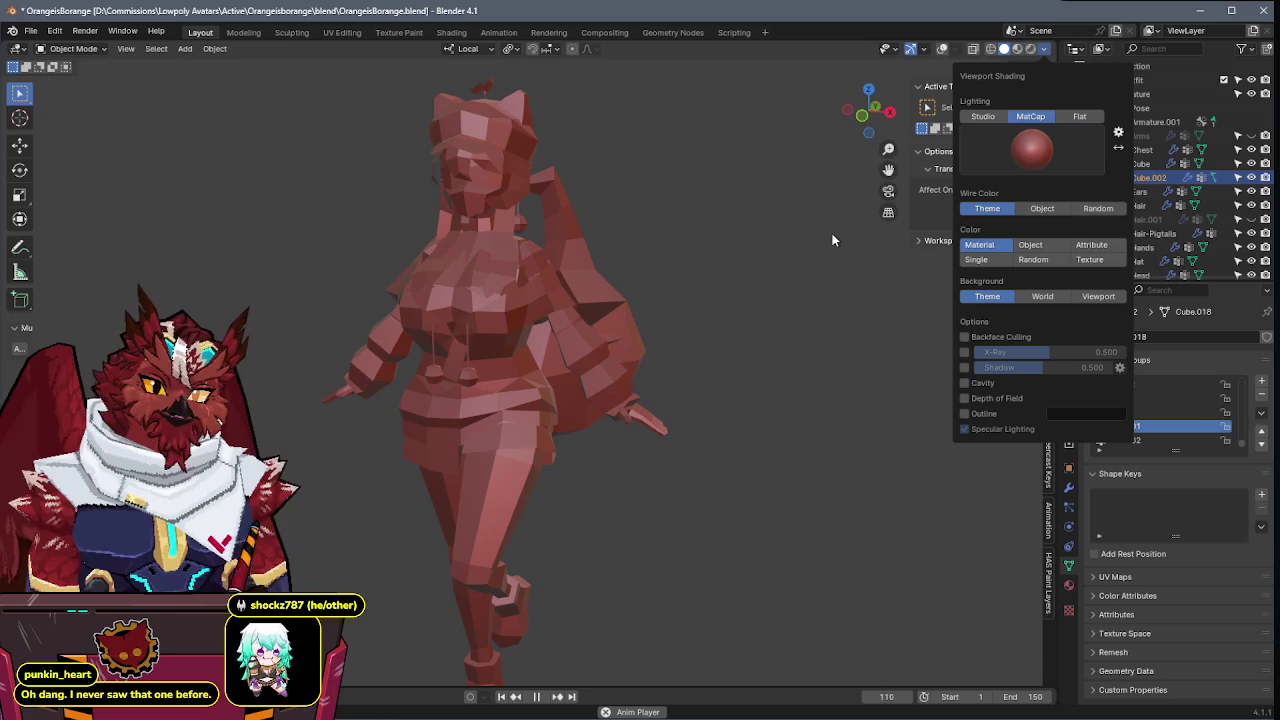
{"action": "left_click", "coordinate": [965, 384]}
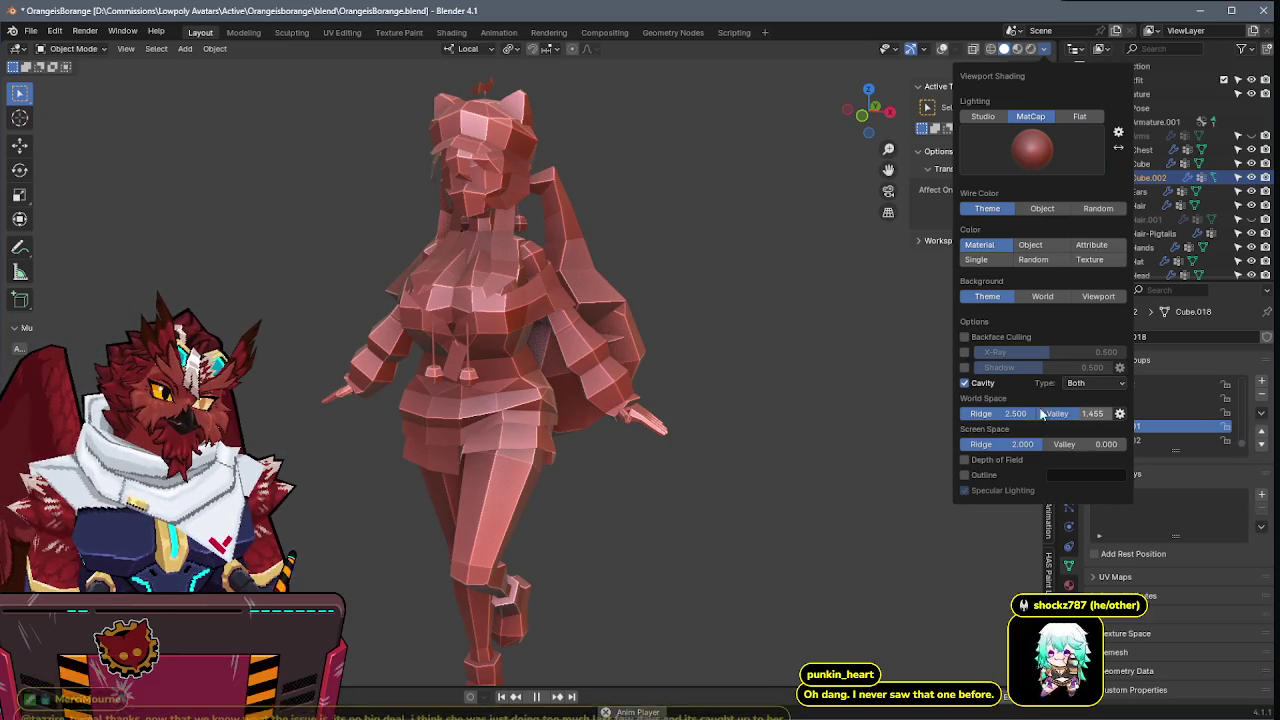
{"action": "mouse_move", "coordinate": [1060, 413]}
{"action": "left_mouse_down"}
{"action": "mouse_move", "coordinate": [1000, 413]}
{"action": "mouse_move", "coordinate": [1060, 428]}
{"action": "left_mouse_up"}
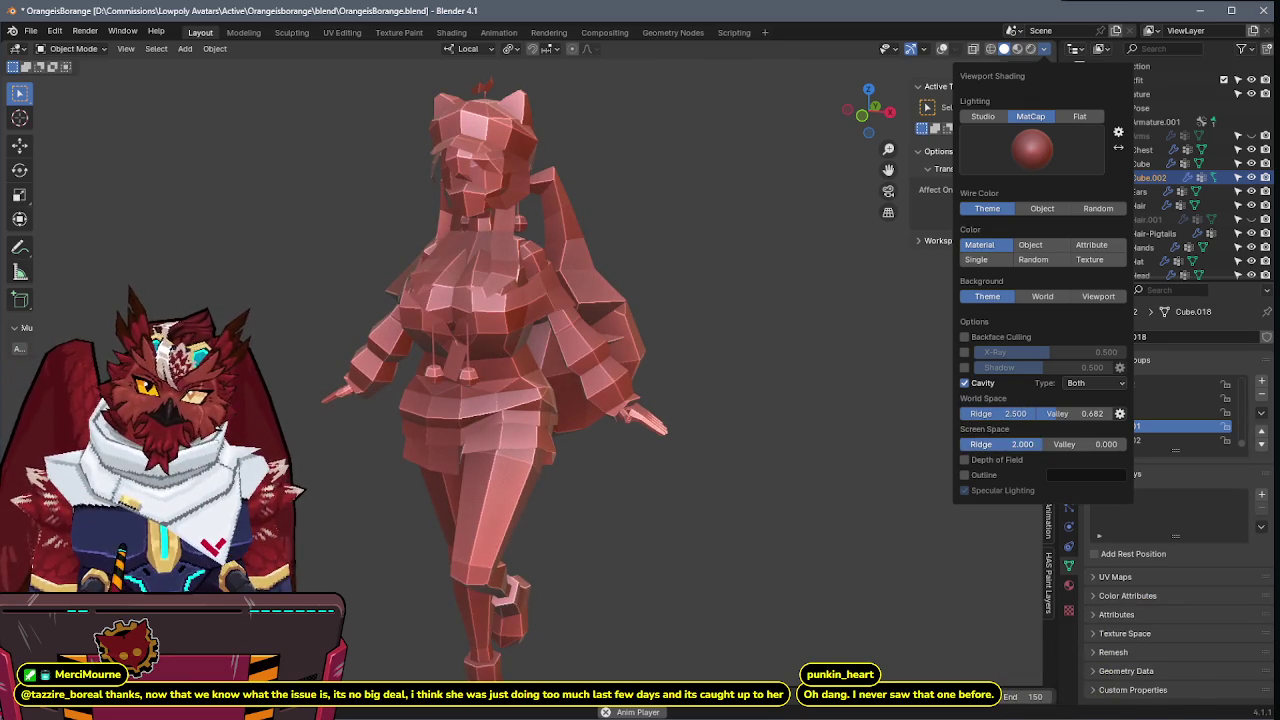
{"action": "left_click_drag", "start_coordinate": [1058, 414], "coordinate": [1085, 413]}
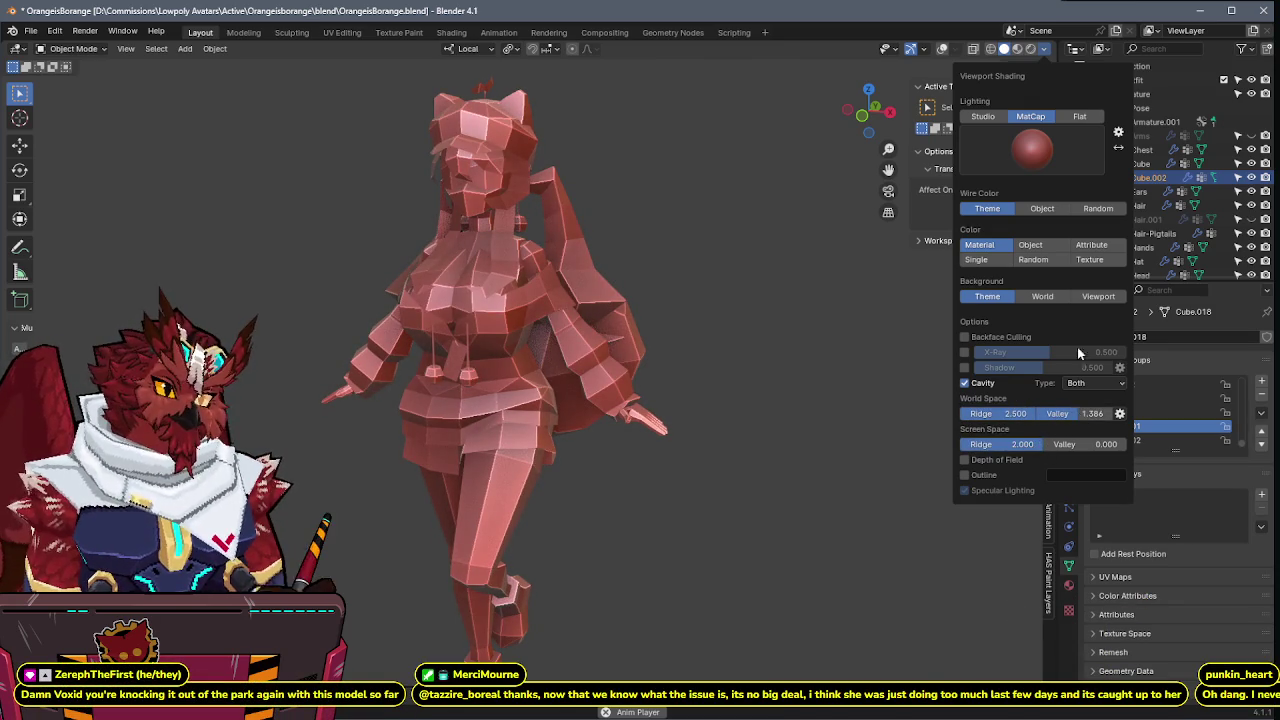
- Switch to the dark red matcap and save the file
{"action": "left_click", "coordinate": [1047, 157]}
{"action": "left_click", "coordinate": [1035, 234]}
{"action": "mouse_move", "coordinate": [744, 288]}
{"action": "middle_mouse_down"}
{"action": "mouse_move", "coordinate": [87, 289]}
{"action": "mouse_move", "coordinate": [491, 301]}
{"action": "mouse_move", "coordinate": [812, 257]}
{"action": "mouse_move", "coordinate": [625, 290]}
{"action": "mouse_move", "coordinate": [729, 294]}
{"action": "mouse_move", "coordinate": [285, 300]}
{"action": "mouse_move", "coordinate": [107, 287]}
{"action": "mouse_move", "coordinate": [70, 304]}
{"action": "mouse_move", "coordinate": [543, 326]}
{"action": "mouse_move", "coordinate": [900, 140]}
{"action": "middle_mouse_up"}
{"action": "key", "text": "ctrl+s"}
- Apply the rainbow matcap and check it from a side view
{"action": "left_click", "coordinate": [1044, 50]}
{"action": "left_click", "coordinate": [1035, 147]}
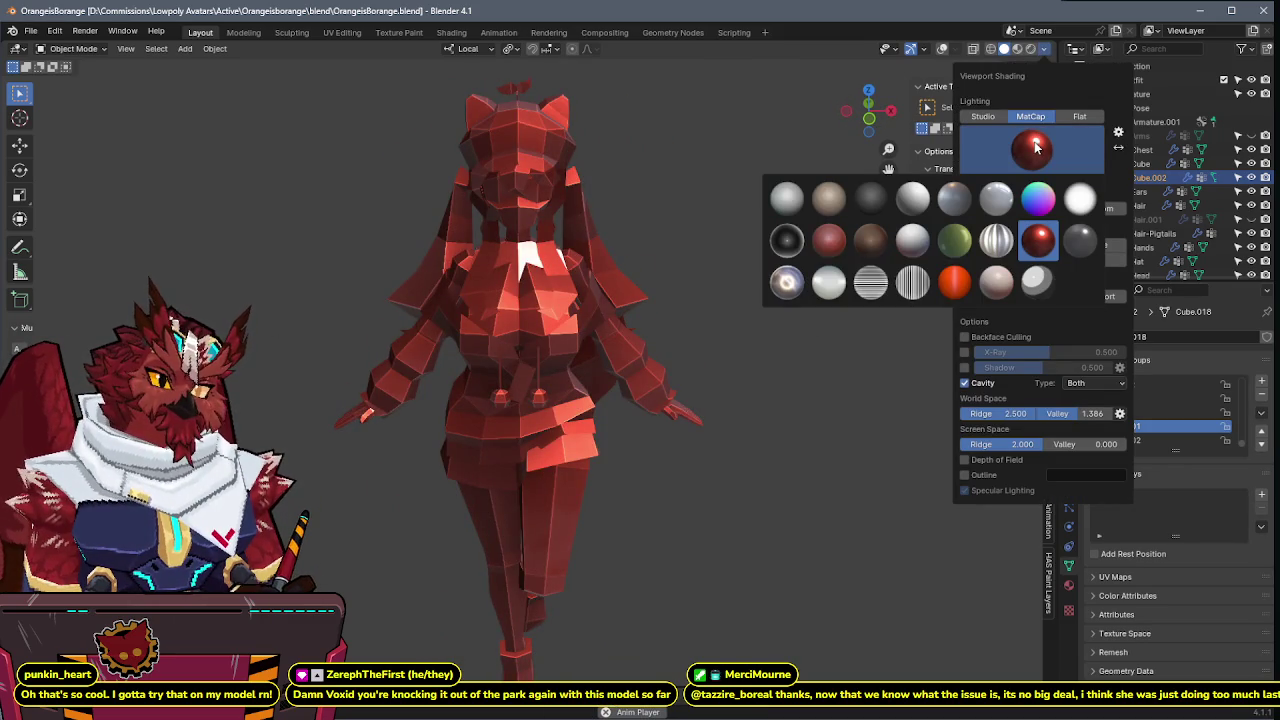
{"action": "left_click", "coordinate": [1037, 199]}
{"action": "mouse_move", "coordinate": [723, 318]}
{"action": "middle_mouse_down"}
{"action": "mouse_move", "coordinate": [600, 322]}
{"action": "mouse_move", "coordinate": [658, 310]}
{"action": "mouse_move", "coordinate": [688, 324]}
{"action": "middle_mouse_up"}
{"action": "left_click", "coordinate": [1044, 49]}
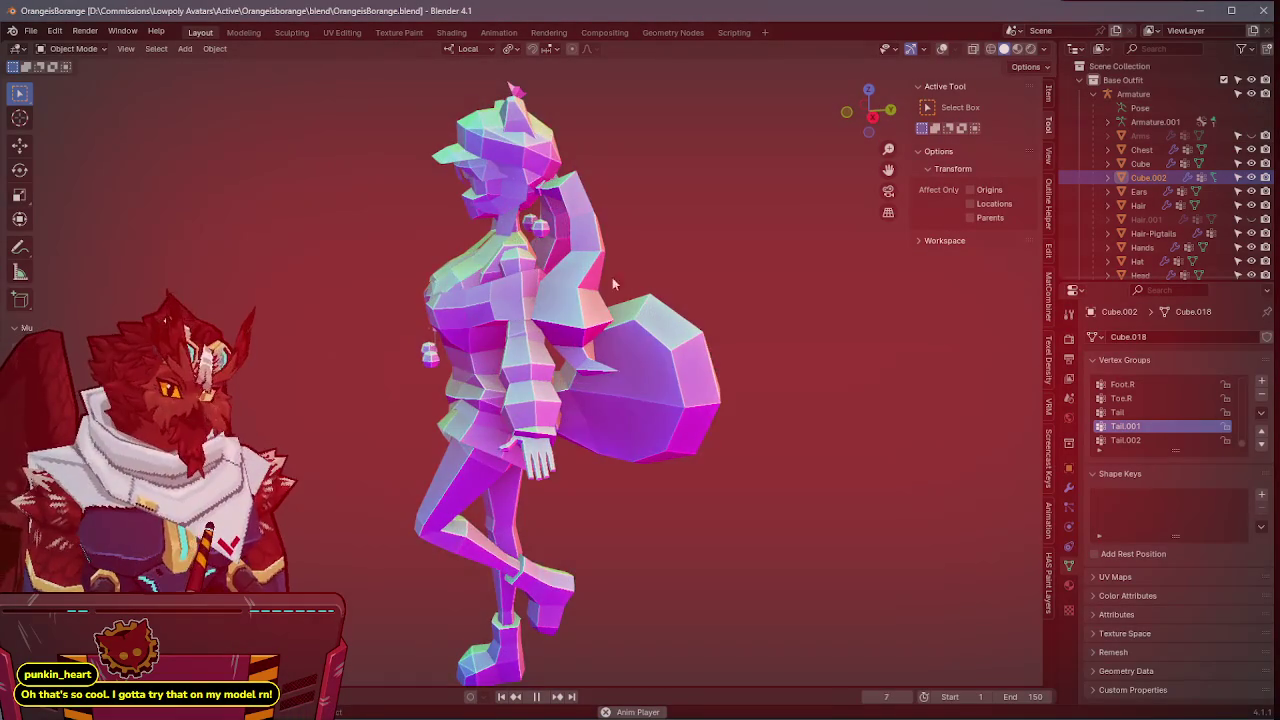
- Save, then view the model from the front in X-ray
{"action": "key", "text": "ctrl+s"}
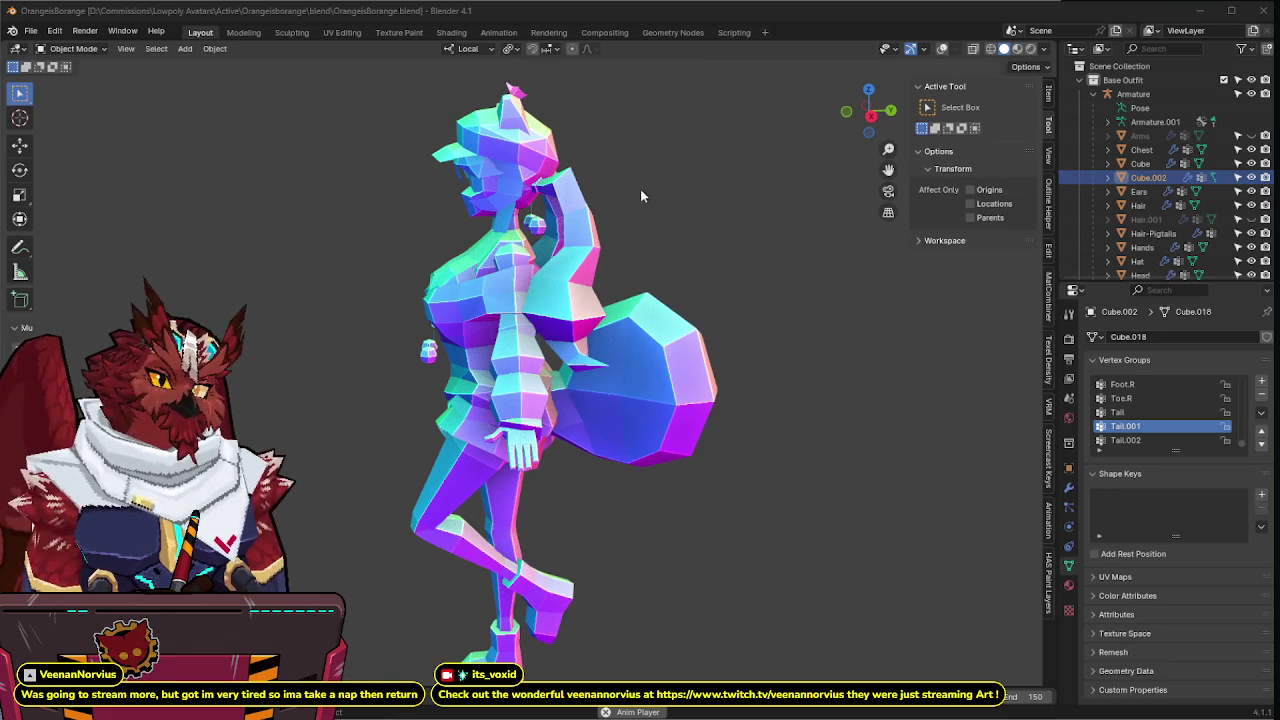
{"action": "mouse_move", "coordinate": [635, 188]}
{"action": "middle_mouse_down"}
{"action": "mouse_move", "coordinate": [705, 212]}
{"action": "mouse_move", "coordinate": [656, 320]}
{"action": "mouse_move", "coordinate": [740, 317]}
{"action": "mouse_move", "coordinate": [717, 246]}
{"action": "mouse_move", "coordinate": [737, 242]}
{"action": "middle_mouse_up"}
{"action": "key", "text": "ctrl+s"}
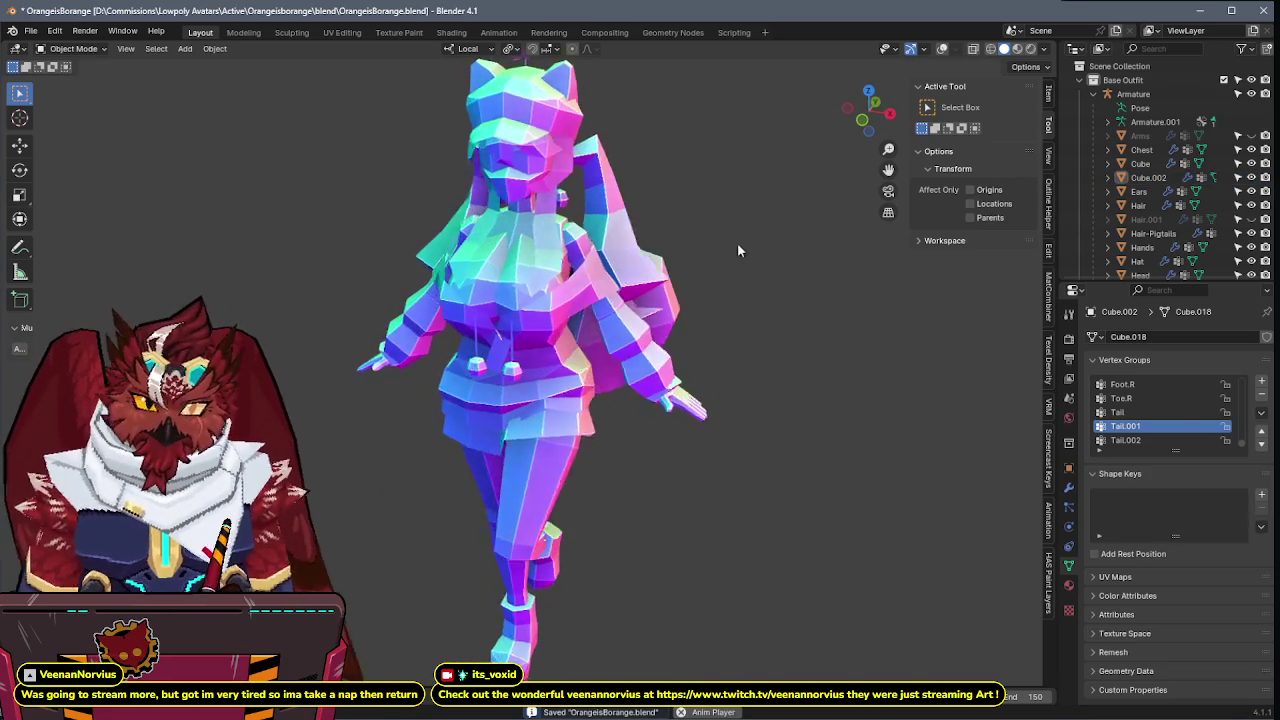
{"action": "key", "text": "KP_1"}
{"action": "key", "text": "alt+z"}
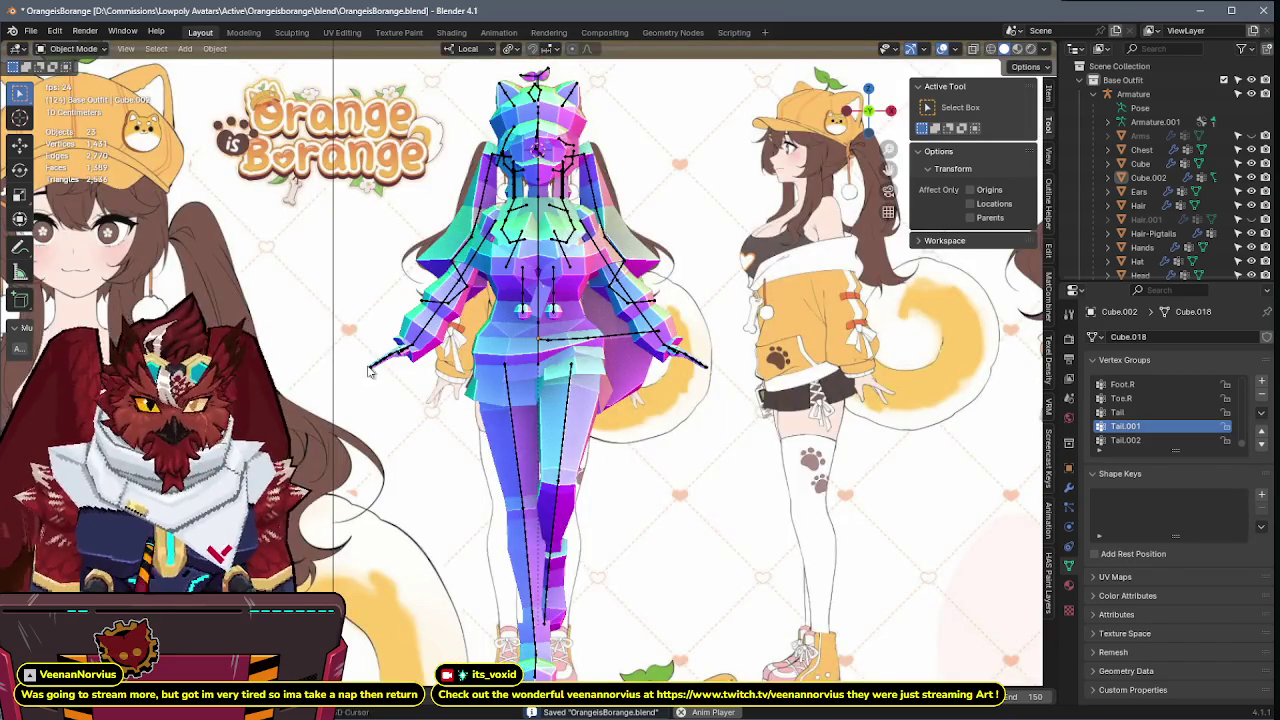
- Compare the model against the front reference sheet, then orbit back to a perspective side view
{"action": "scroll", "coordinate": [746, 216], "scroll_direction": "down", "scroll_amount": 2}
{"action": "middle_click_drag", "start_coordinate": [746, 216], "coordinate": [603, 320], "text": "shift"}
{"action": "scroll", "coordinate": [603, 320], "scroll_direction": "up", "scroll_amount": 1}
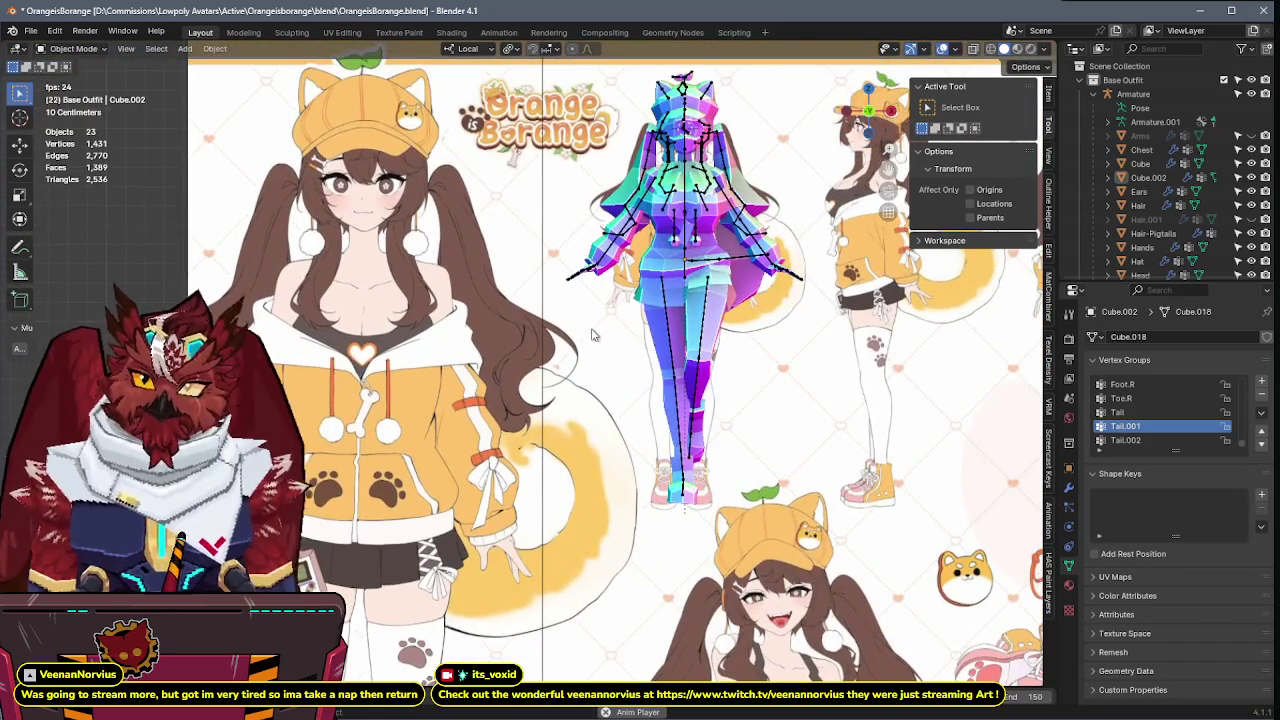
{"action": "scroll", "coordinate": [590, 340], "scroll_direction": "up", "scroll_amount": 1}
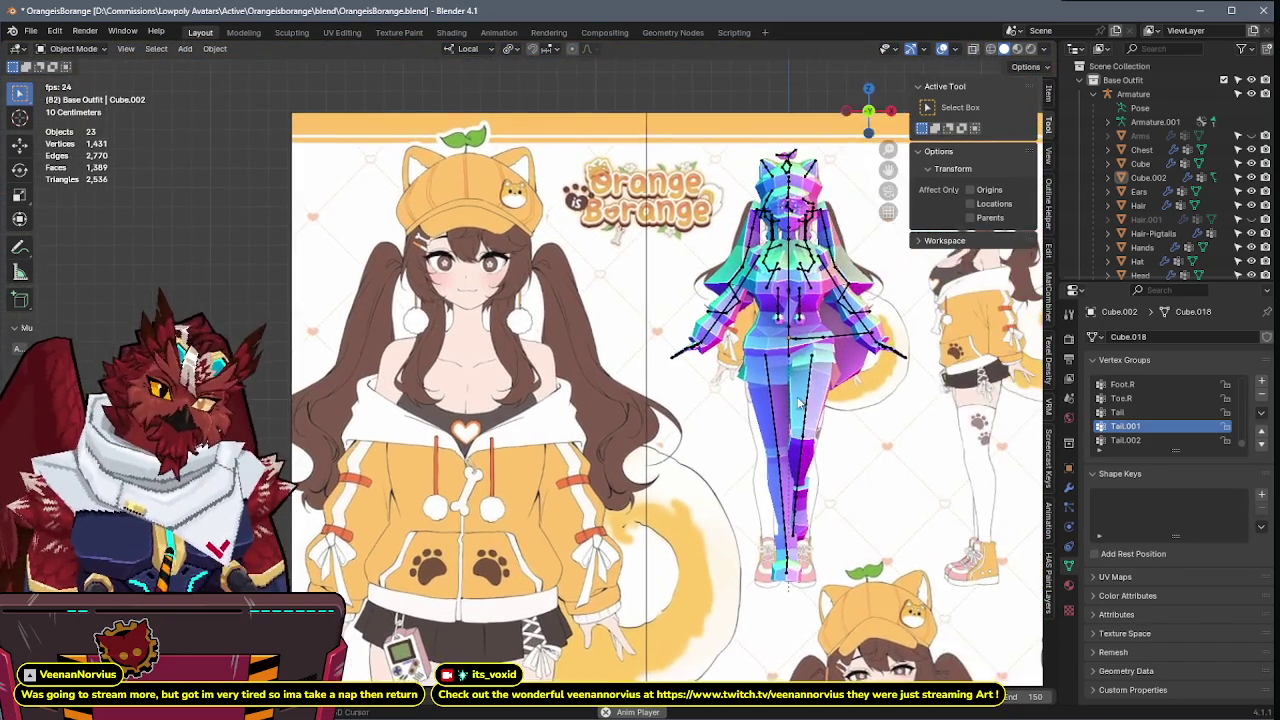
{"action": "middle_click_drag", "start_coordinate": [836, 375], "coordinate": [340, 370], "text": "shift"}
{"action": "scroll", "coordinate": [340, 370], "scroll_direction": "up", "scroll_amount": 3}
{"action": "middle_click_drag", "start_coordinate": [560, 320], "coordinate": [631, 289]}
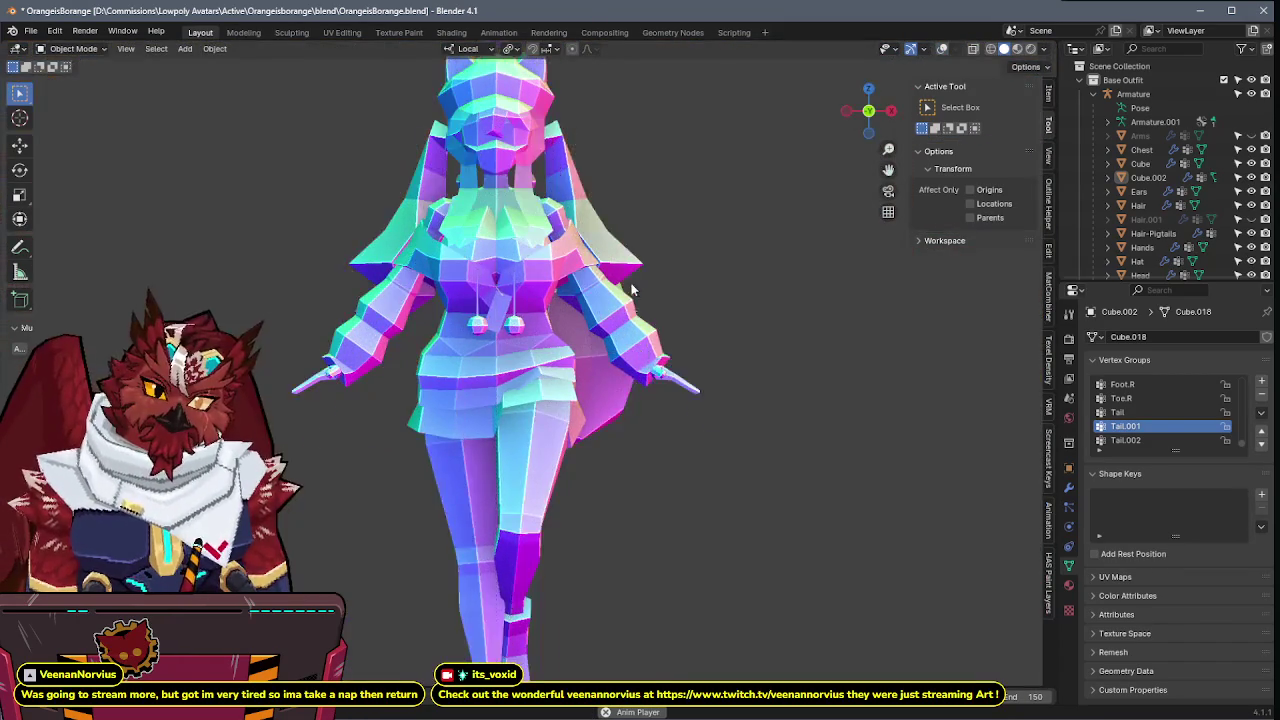
{"action": "scroll", "coordinate": [676, 338], "scroll_direction": "down", "scroll_amount": 3}
{"action": "scroll", "coordinate": [676, 338], "scroll_direction": "up", "scroll_amount": 4}
{"action": "mouse_move", "coordinate": [676, 338]}
{"action": "middle_mouse_down"}
{"action": "mouse_move", "coordinate": [504, 393]}
{"action": "mouse_move", "coordinate": [530, 357]}
{"action": "middle_mouse_up"}
- Turn overlays back on, hide the armature in the Outliner, and save
{"action": "key", "text": "shift+alt+z"}
{"action": "key", "text": "ctrl+Tab"}
{"action": "key", "text": "ctrl+s"}
{"action": "mouse_move", "coordinate": [666, 404]}
{"action": "middle_mouse_down"}
{"action": "mouse_move", "coordinate": [412, 380]}
{"action": "mouse_move", "coordinate": [818, 377]}
{"action": "middle_mouse_up"}
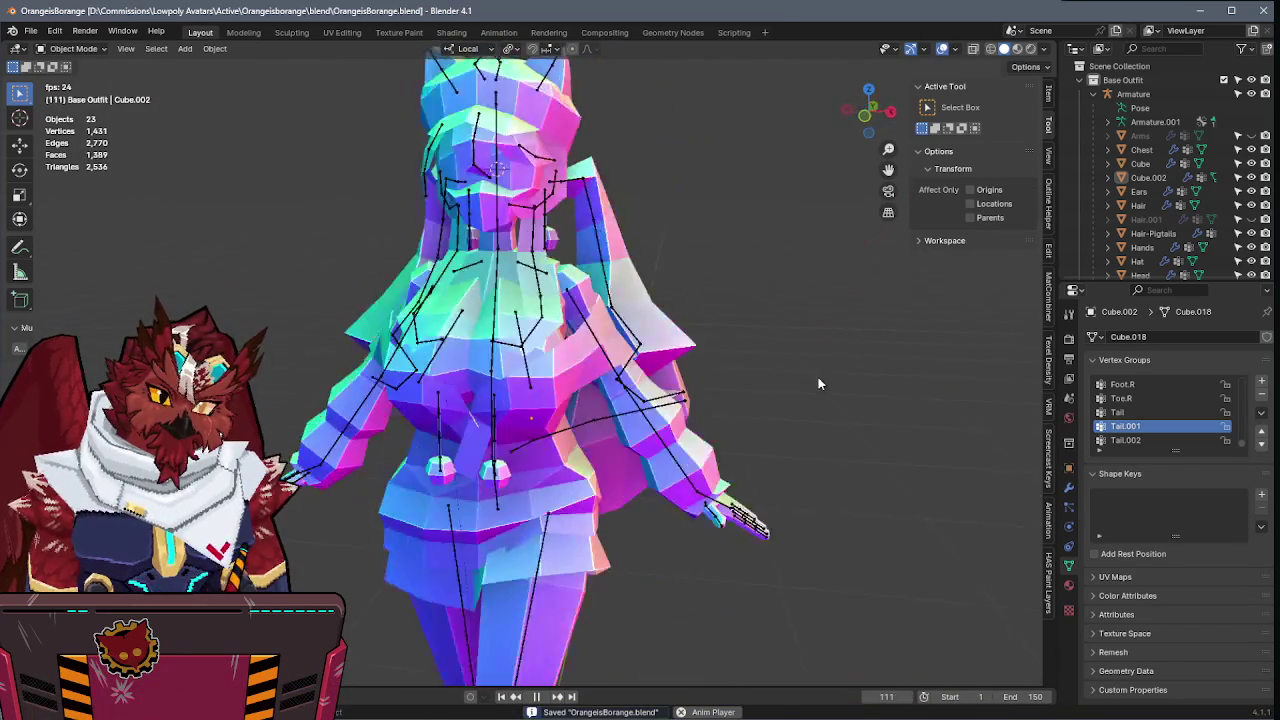
{"action": "scroll", "coordinate": [818, 380], "scroll_direction": "down", "scroll_amount": 3}
{"action": "left_click", "coordinate": [1251, 93]}
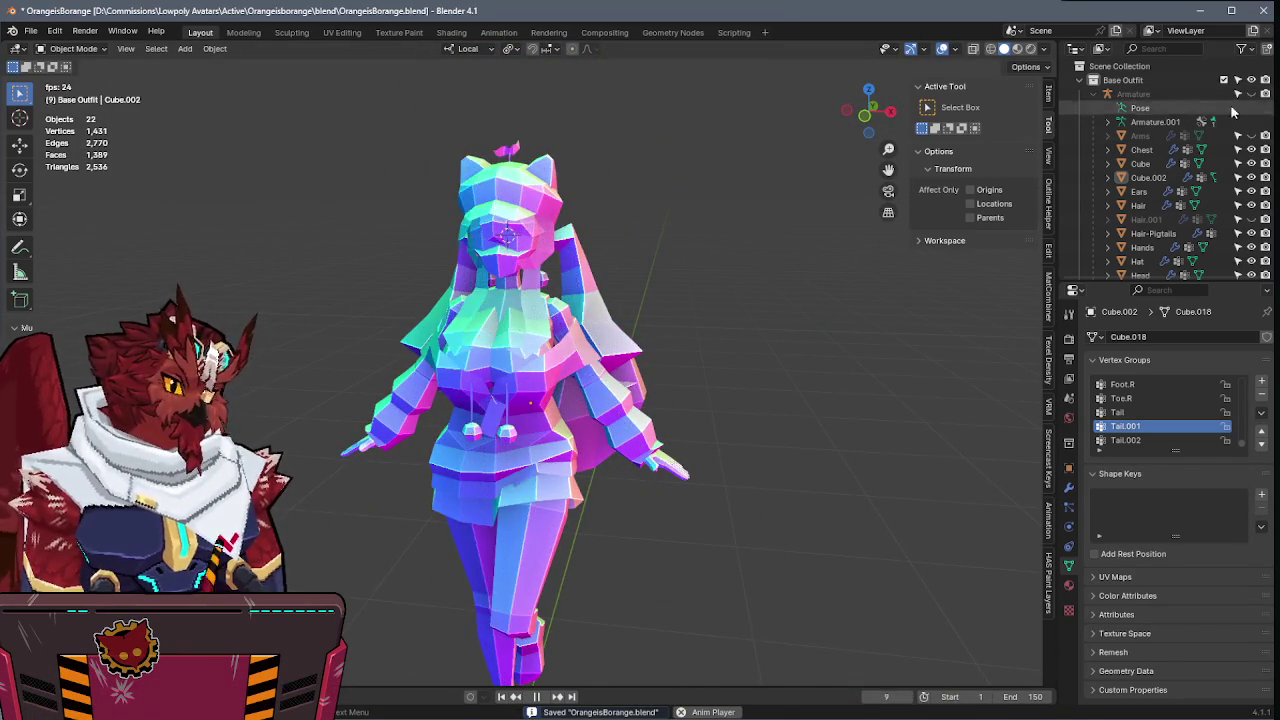
{"action": "scroll", "coordinate": [776, 284], "scroll_direction": "up", "scroll_amount": 2}
{"action": "middle_click_drag", "start_coordinate": [776, 284], "coordinate": [739, 289]}
{"action": "key", "text": "ctrl+s"}
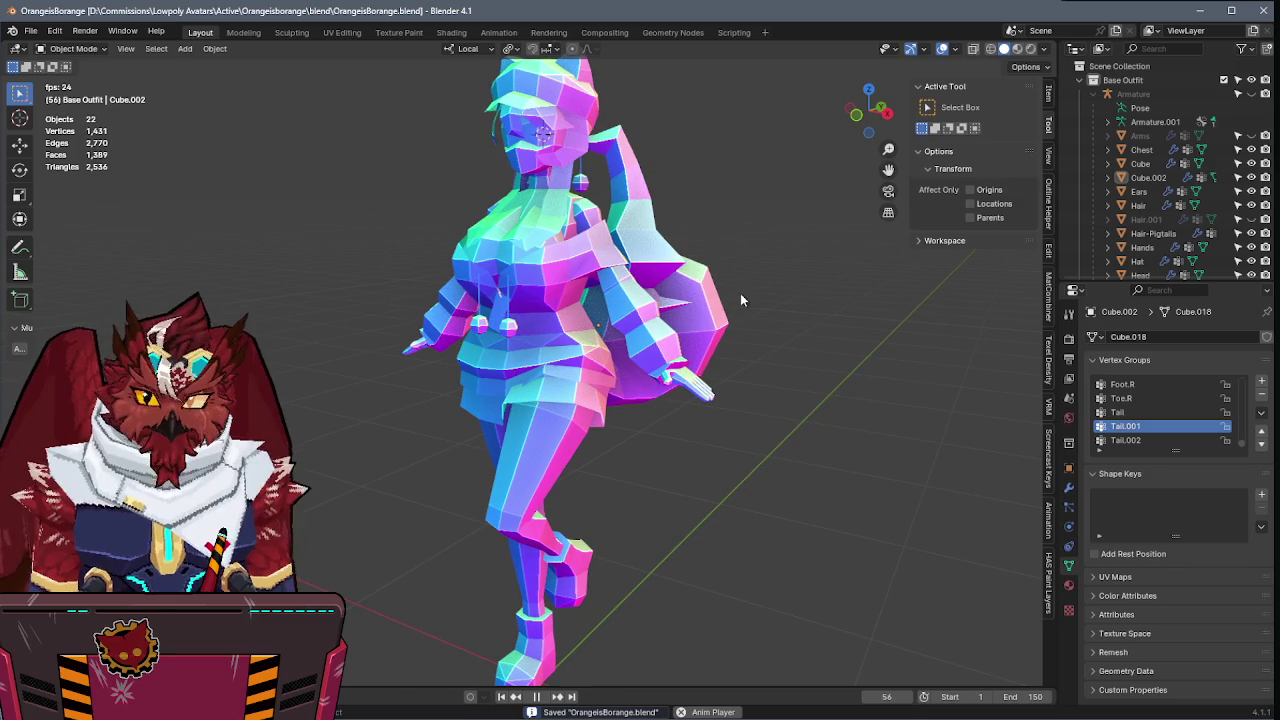